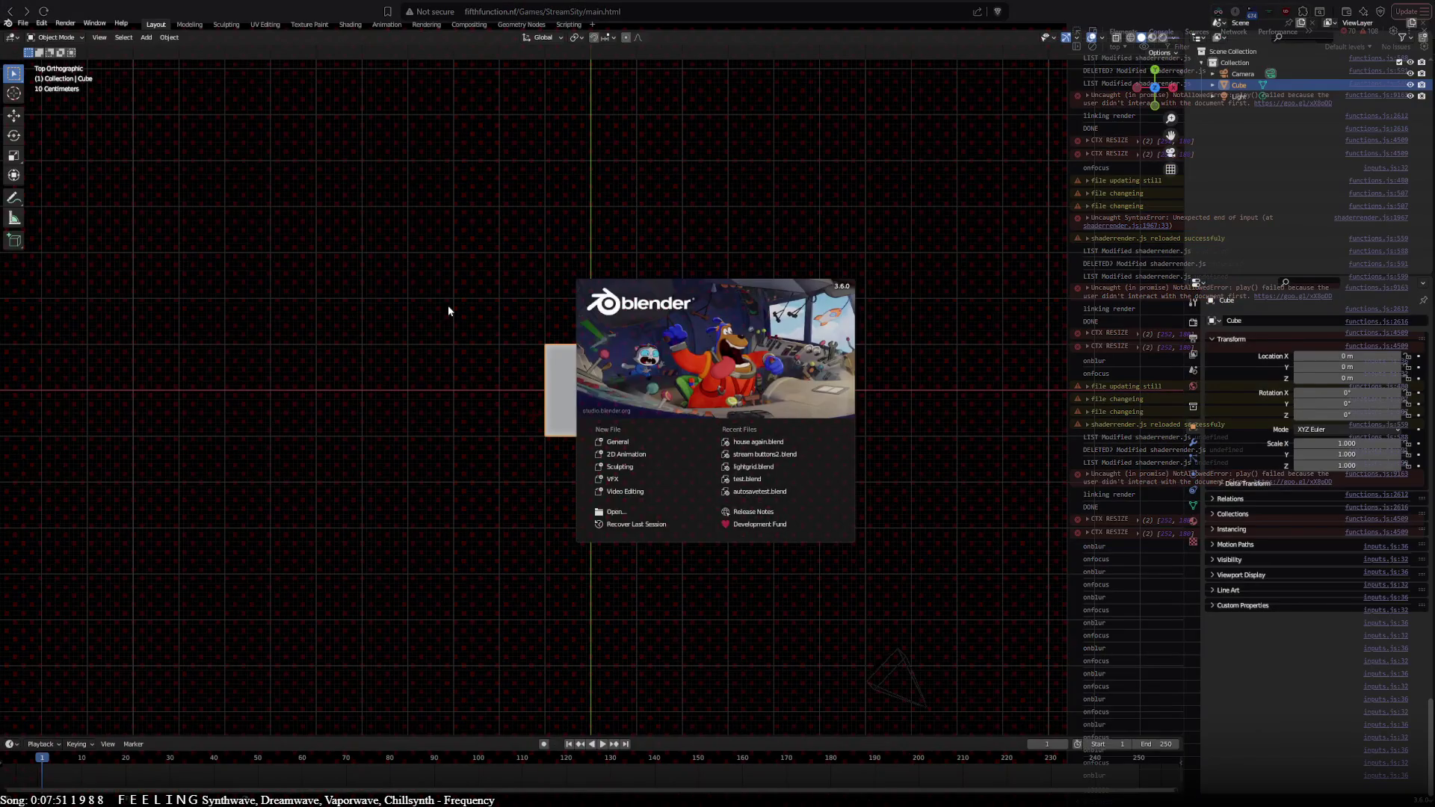
# Step: Bring Blender in front of the browser, showing the default cube and camera scene
pyautogui.click(449, 309)
# Step: Replace the default cube and camera with a single plane at the origin, then enter Edit Mode
pyautogui.press('a')
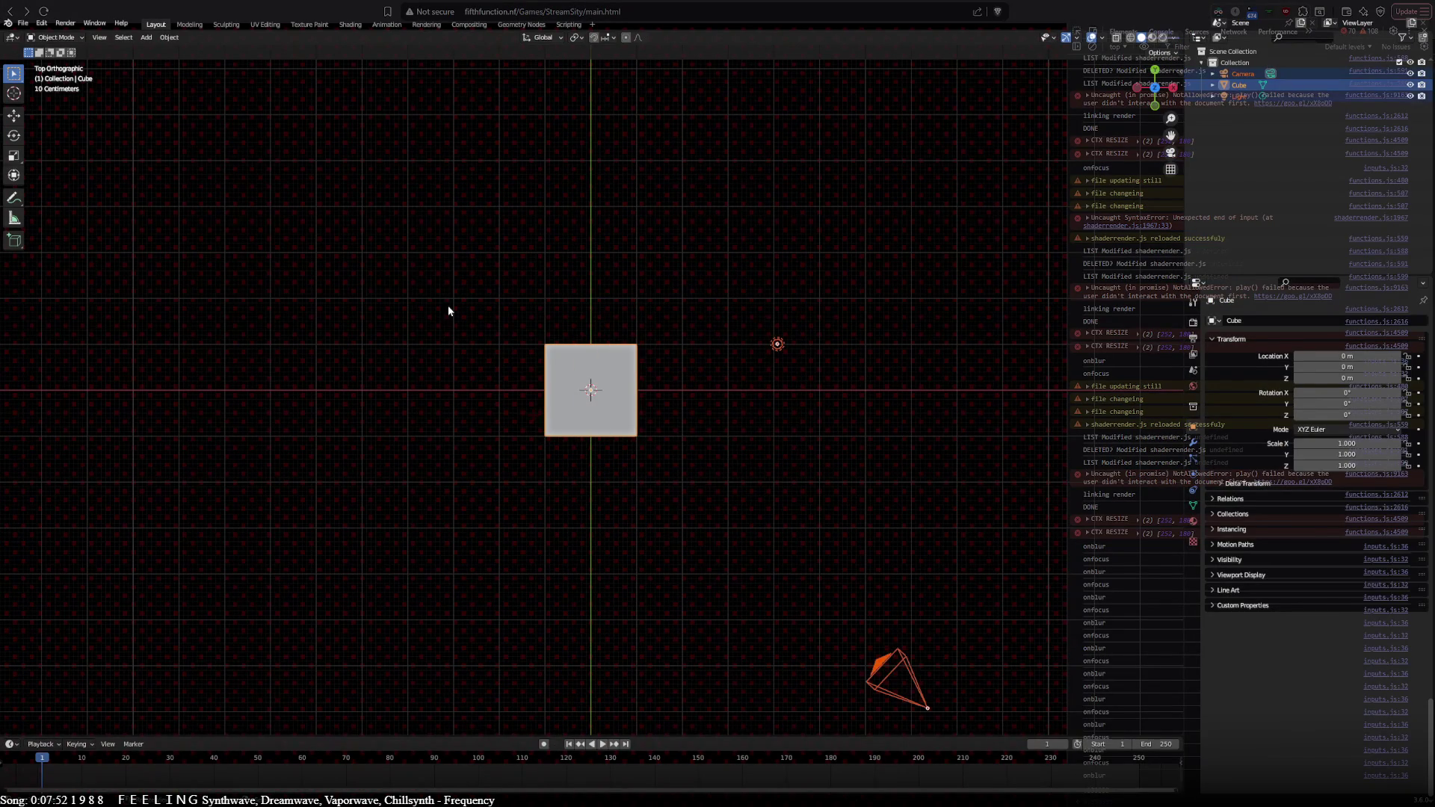
pyautogui.press('Delete')
pyautogui.hotkey('shift', 'a')
pyautogui.moveTo(448, 308)
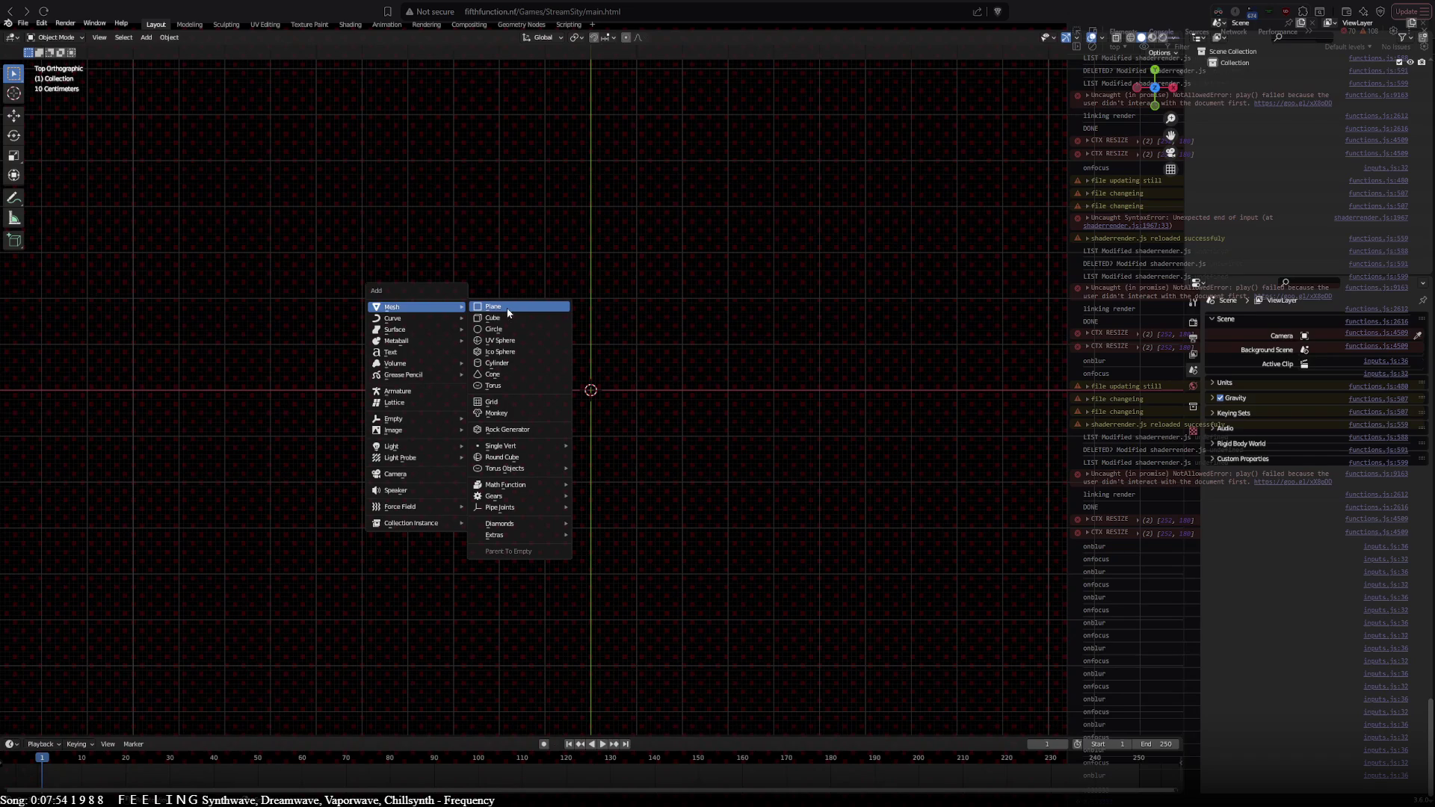
pyautogui.click(507, 312)
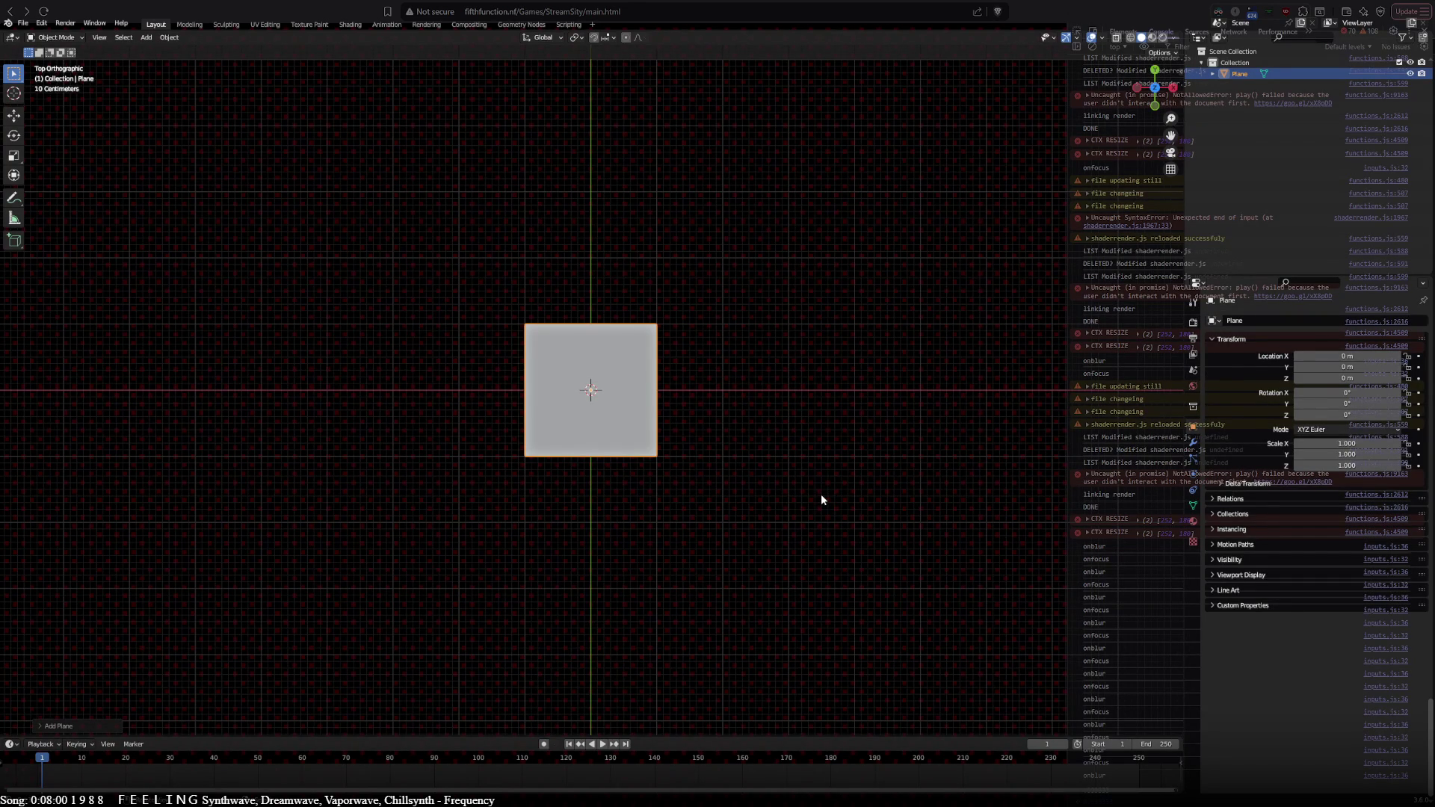
pyautogui.keyDown('shift'); pyautogui.moveTo(808, 496); pyautogui.dragTo(747, 448, button='middle'); pyautogui.keyUp('shift')
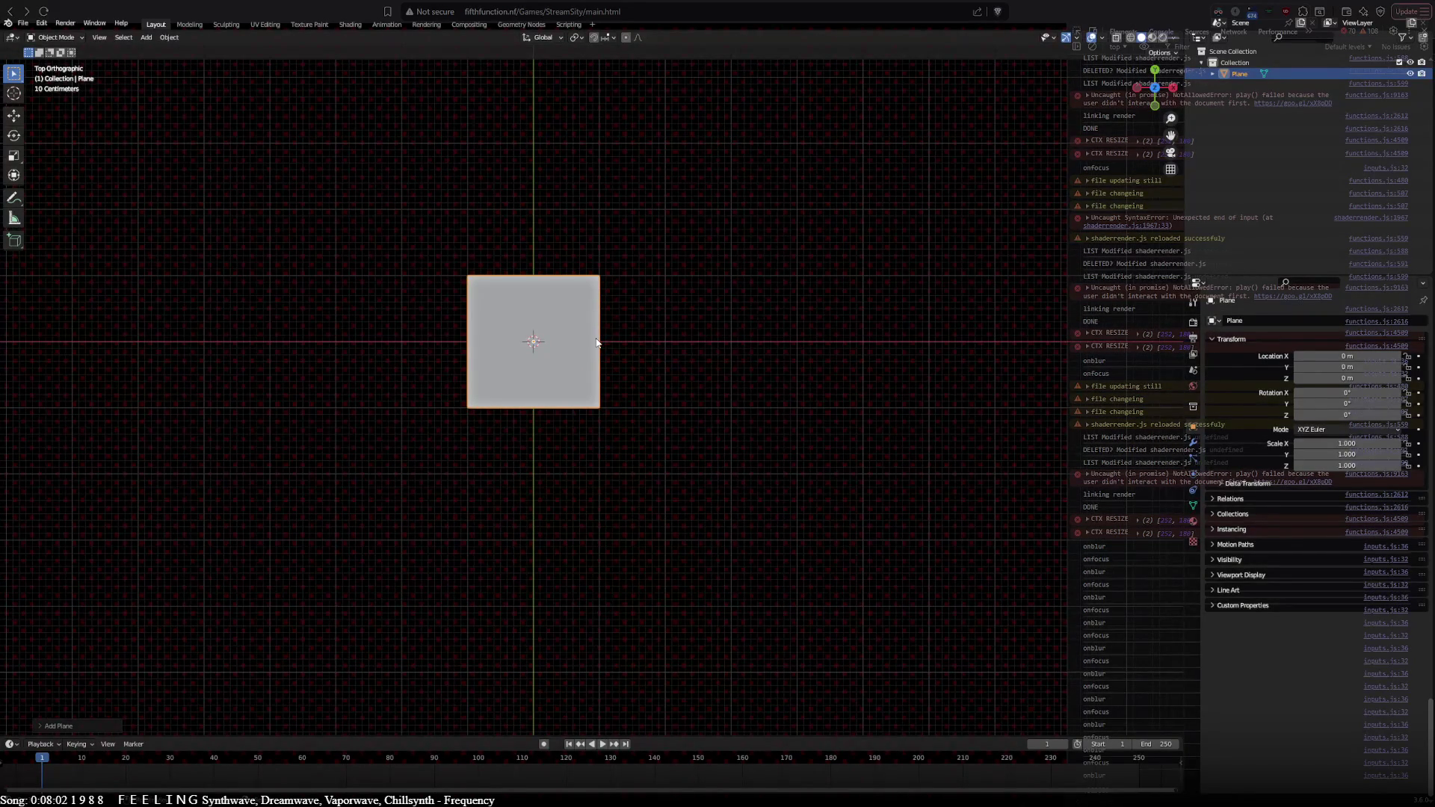
pyautogui.press('Tab')
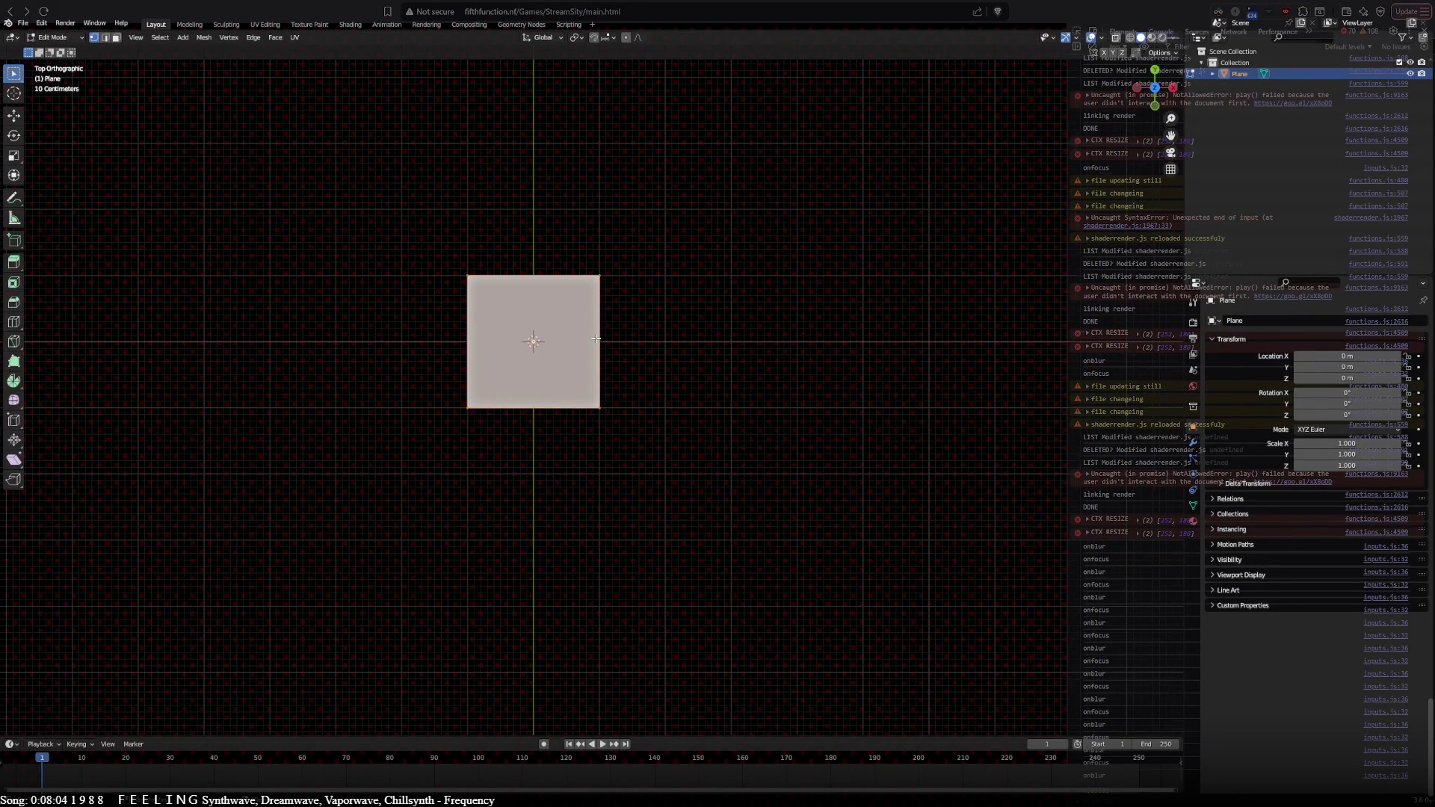
# Step: Inset the plane's face and delete only faces to leave a thin square frame, then duplicate it
pyautogui.scroll(2, 556, 324)
pyautogui.press('i')
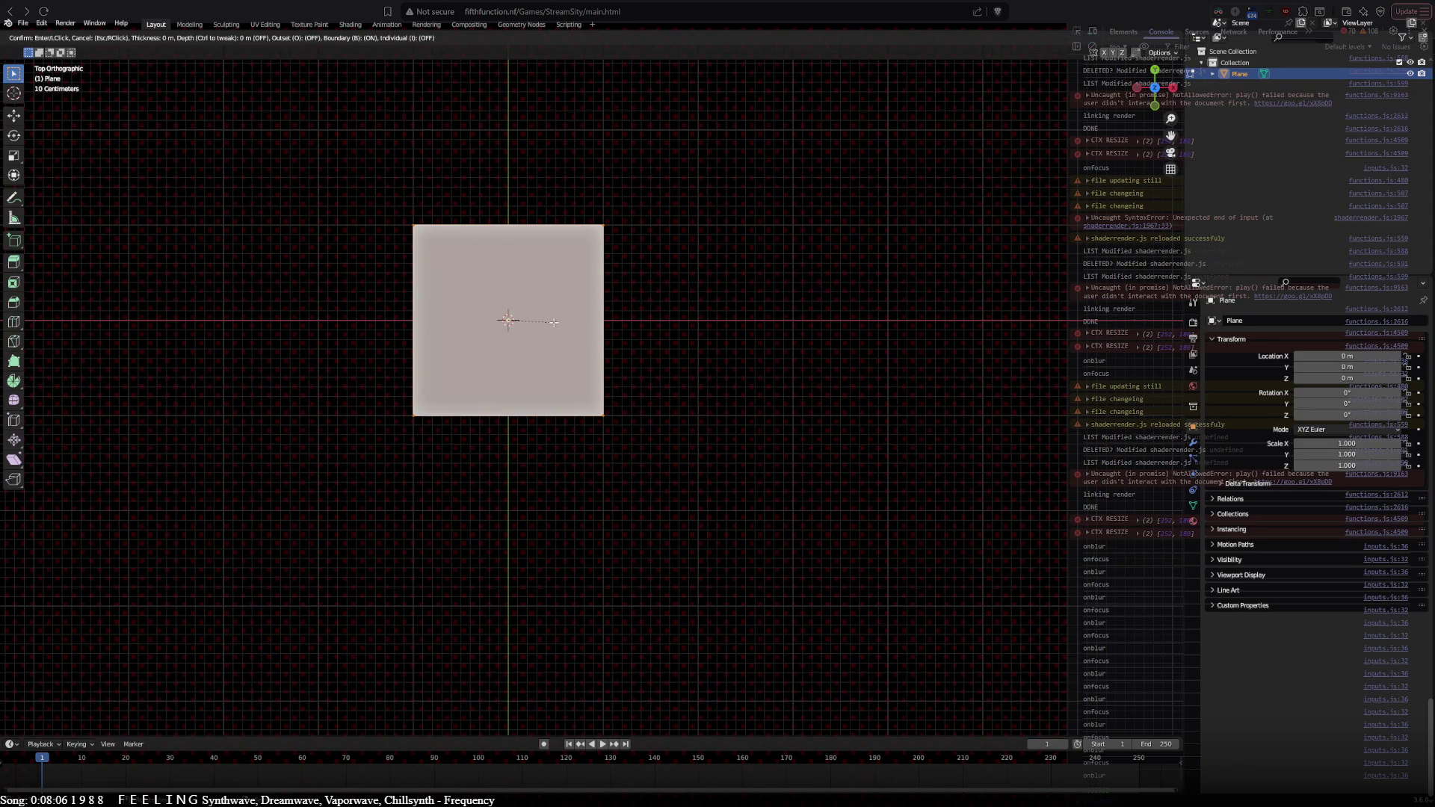
pyautogui.click(535, 321)
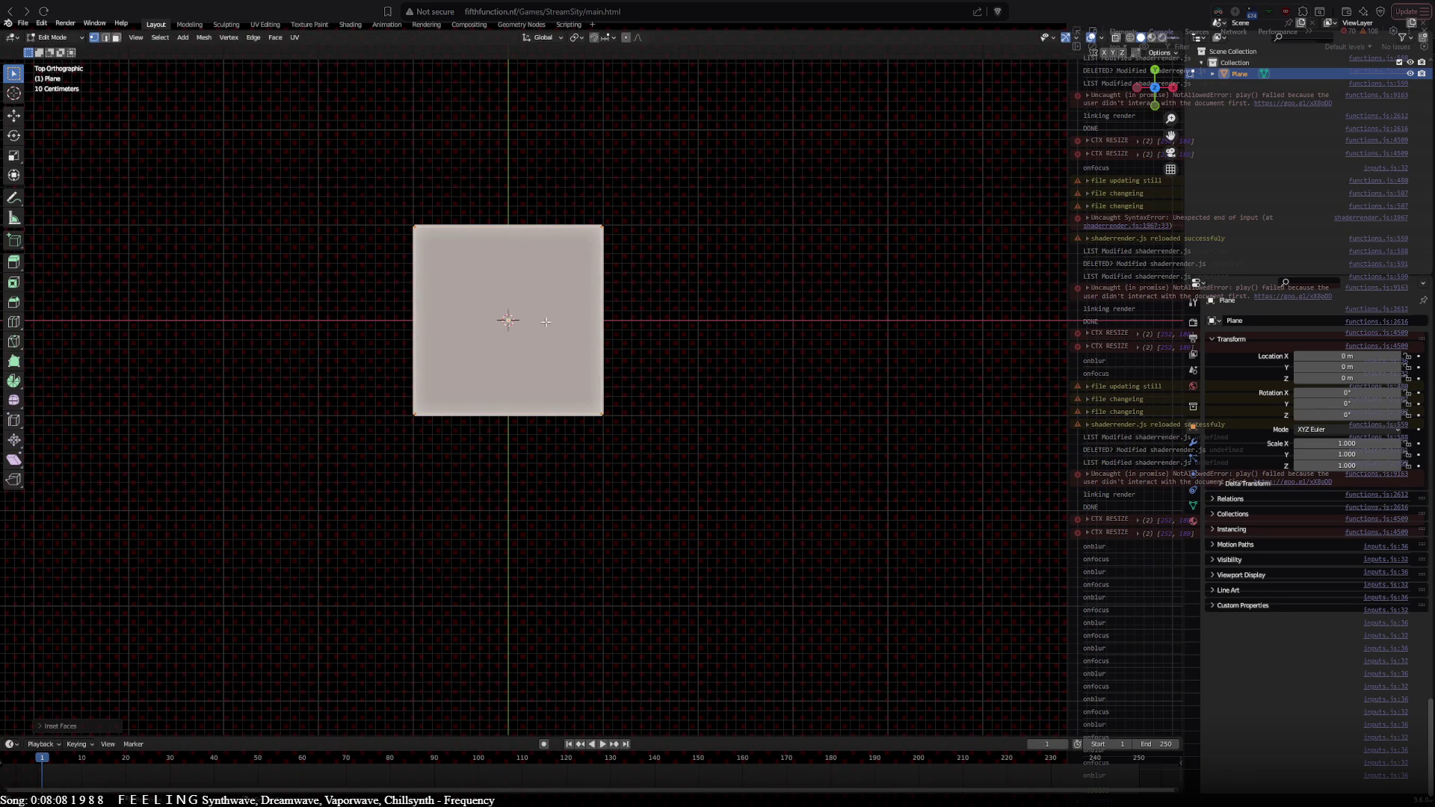
pyautogui.press('x')
pyautogui.click(542, 376)
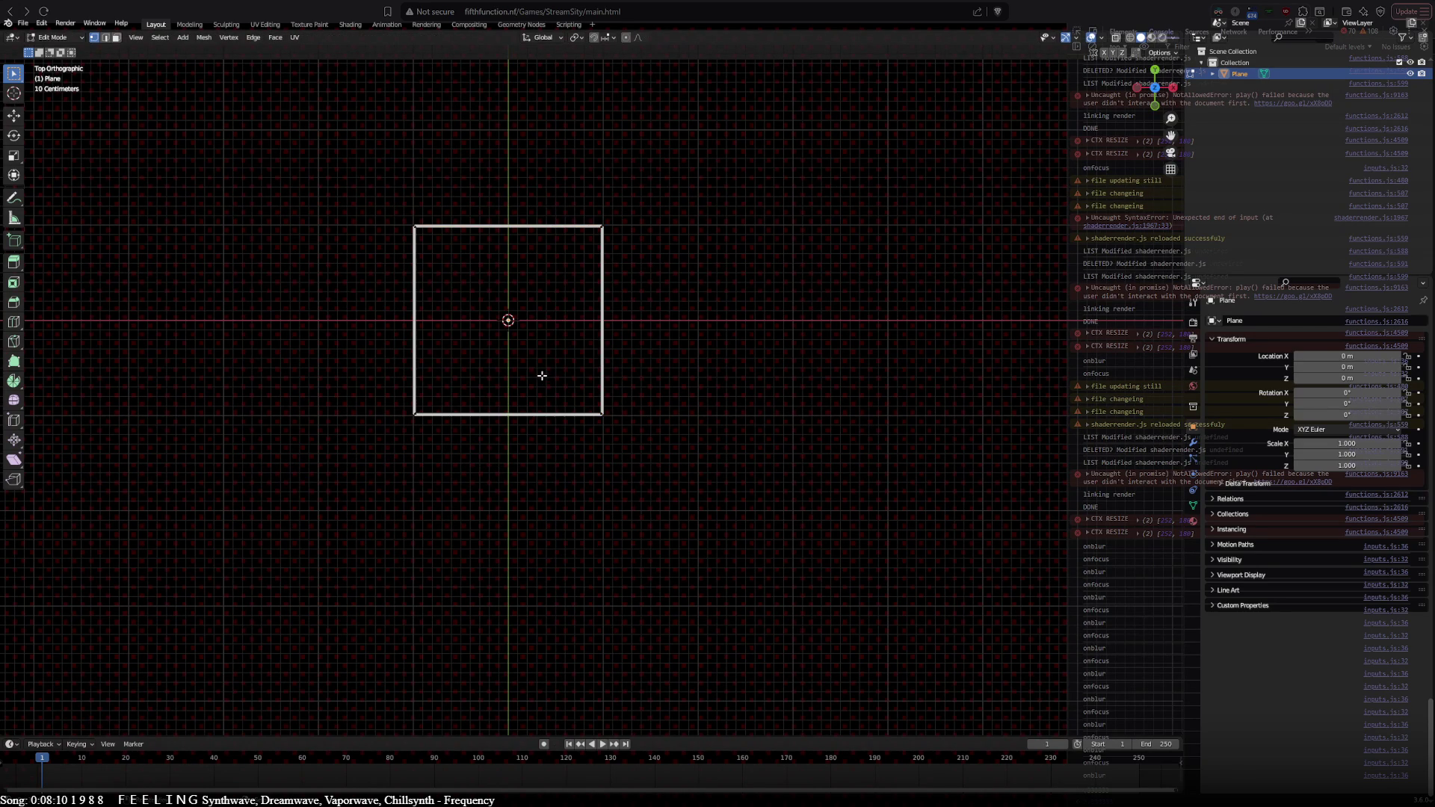
pyautogui.press('Tab')
pyautogui.hotkey('shift', 'd')
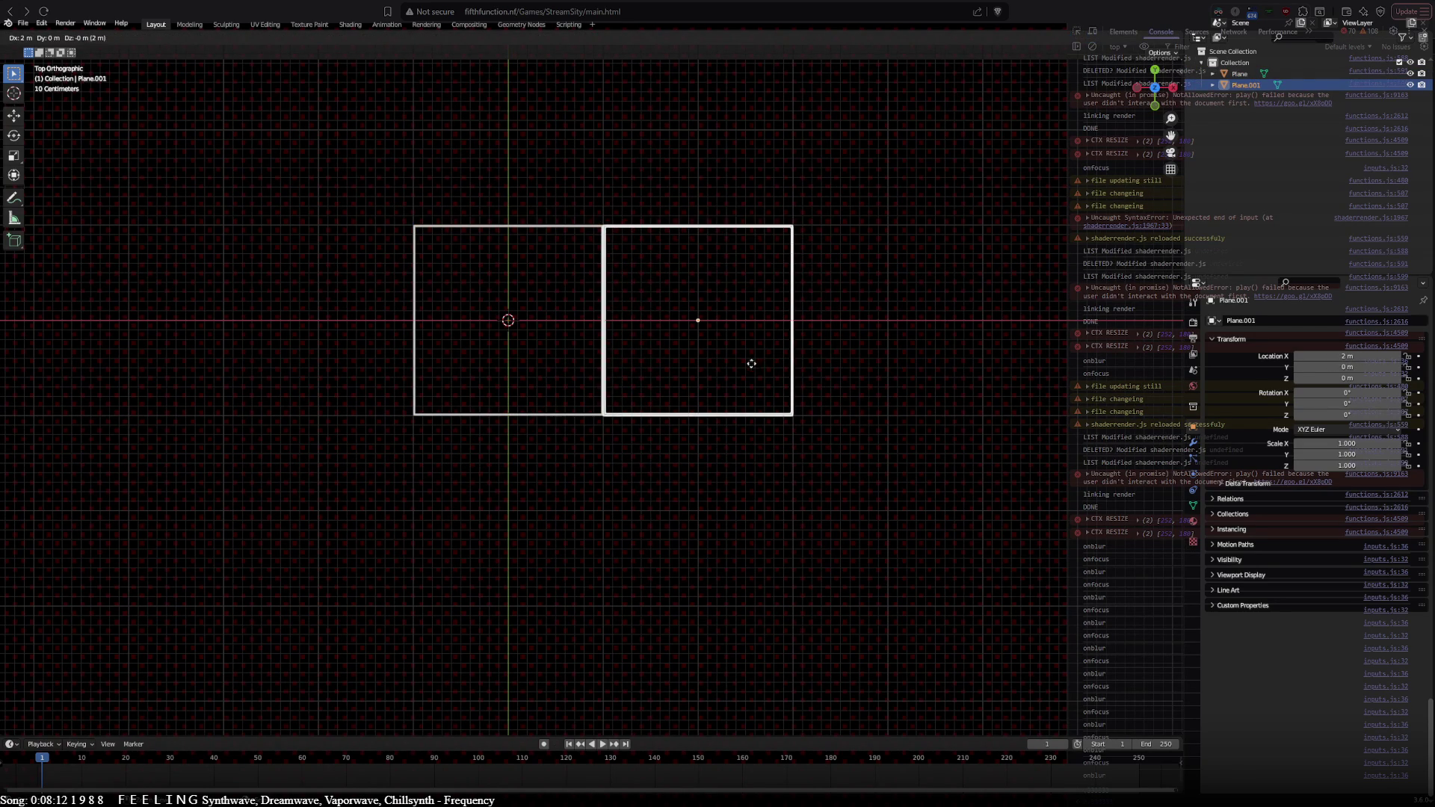
# Step: Place the frame copy 2 m right, then duplicate the pair into a row of four frames
pyautogui.click(740, 378)
pyautogui.press('a')
pyautogui.hotkey('shift', 'd')
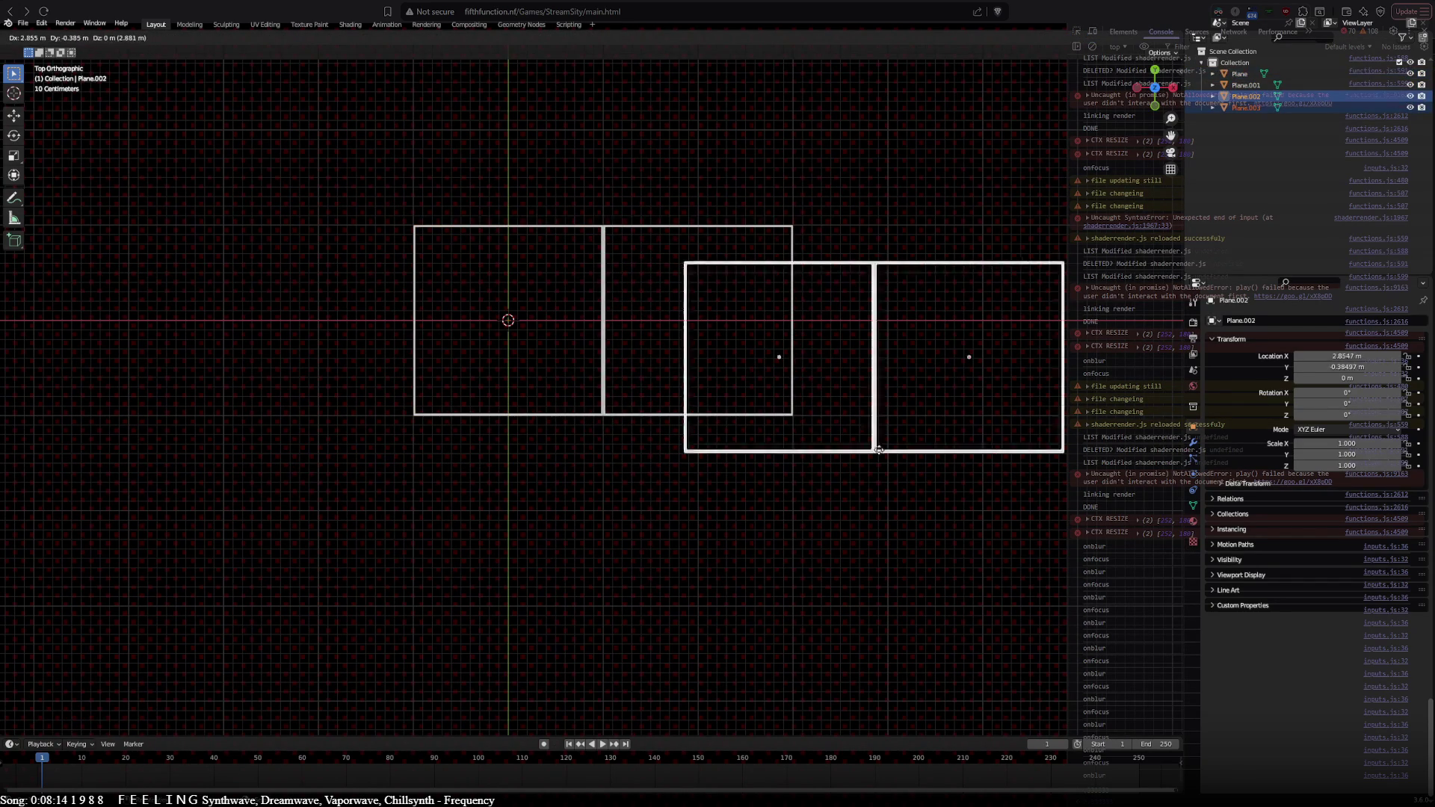
pyautogui.click(971, 418)
# Step: Duplicate the row of four frames downward three times to form a 4x4 grid
pyautogui.scroll(-3, 721, 407)
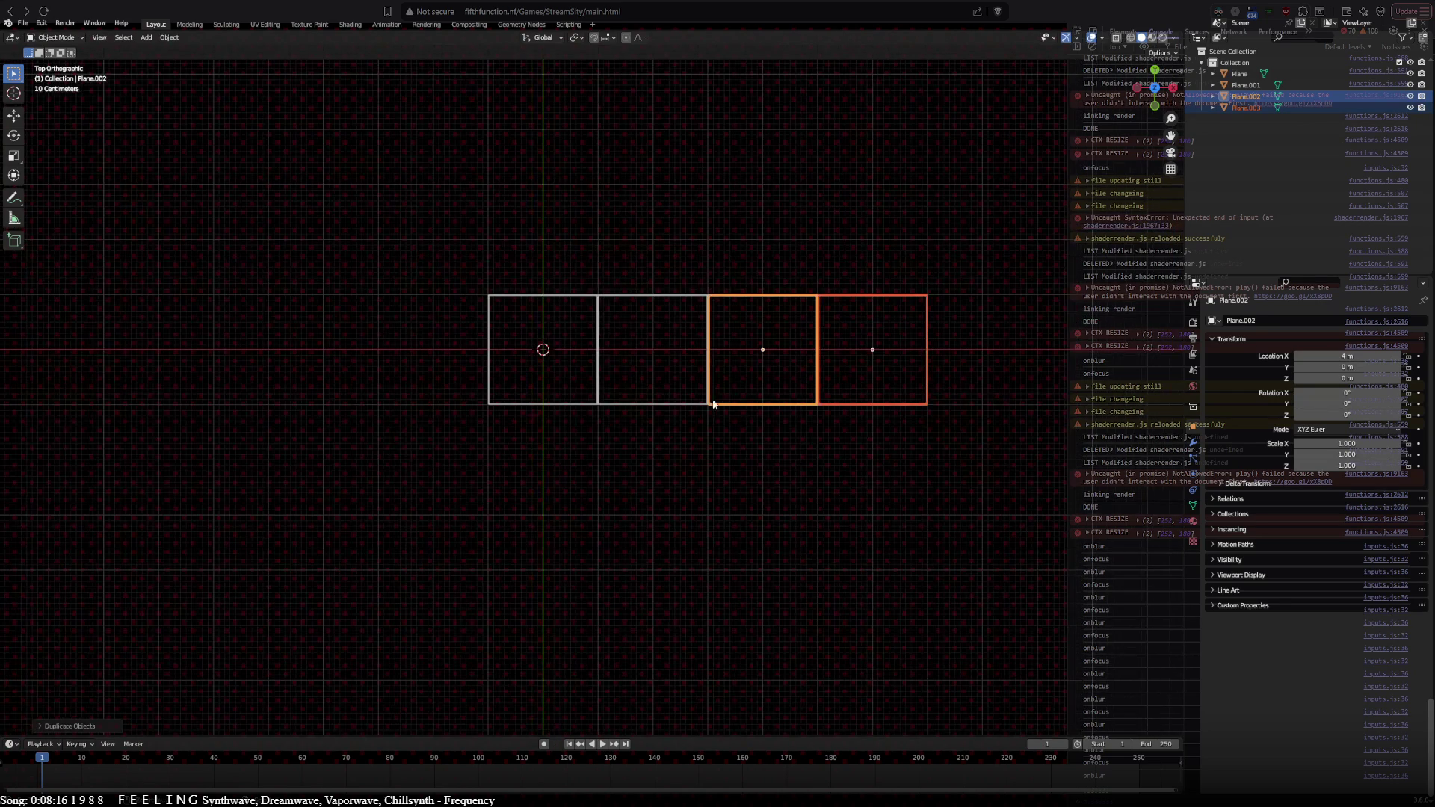
pyautogui.keyDown('shift'); pyautogui.click(703, 406); pyautogui.keyUp('shift')
pyautogui.keyDown('shift'); pyautogui.click(573, 406); pyautogui.keyUp('shift')
pyautogui.hotkey('shift', 'd')
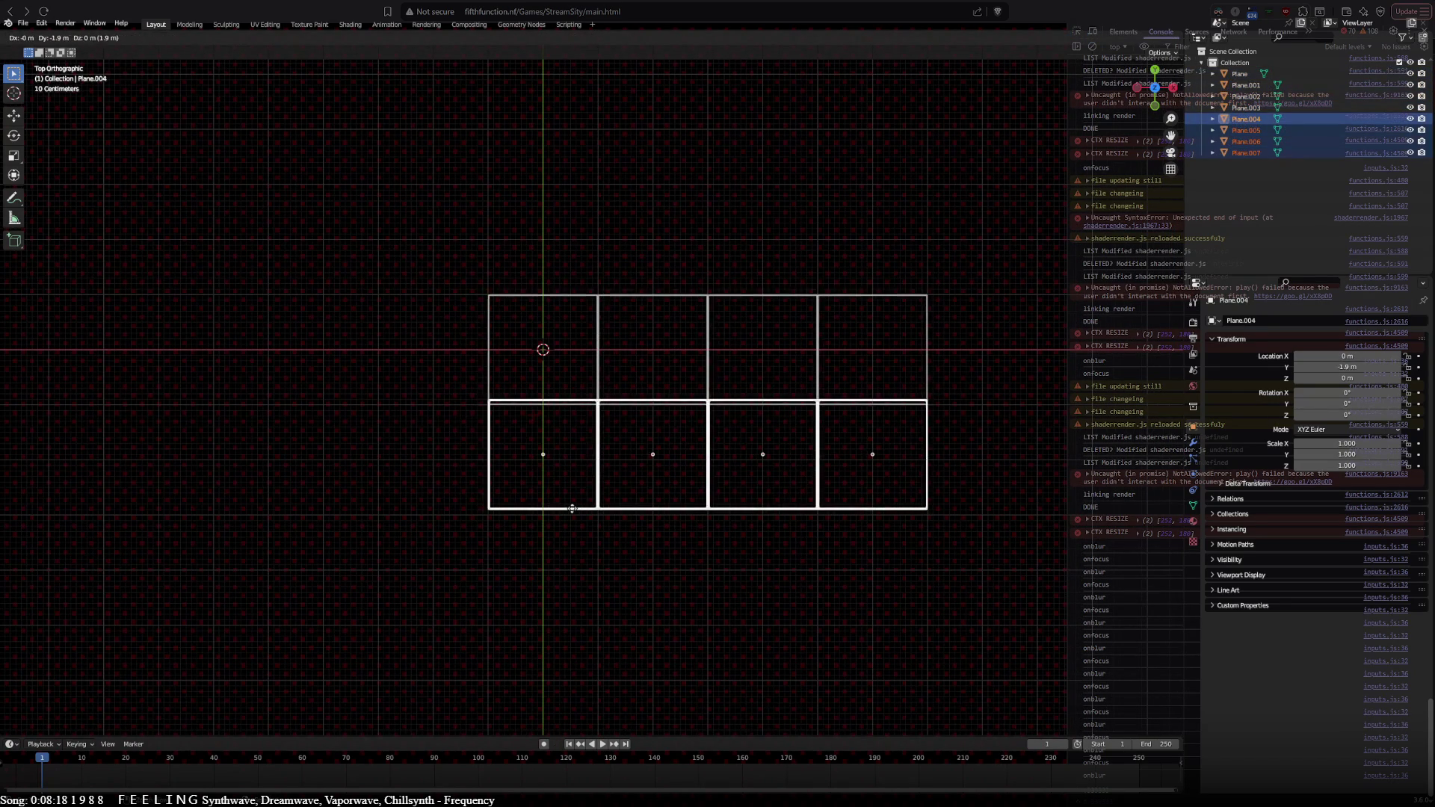
pyautogui.click(572, 513)
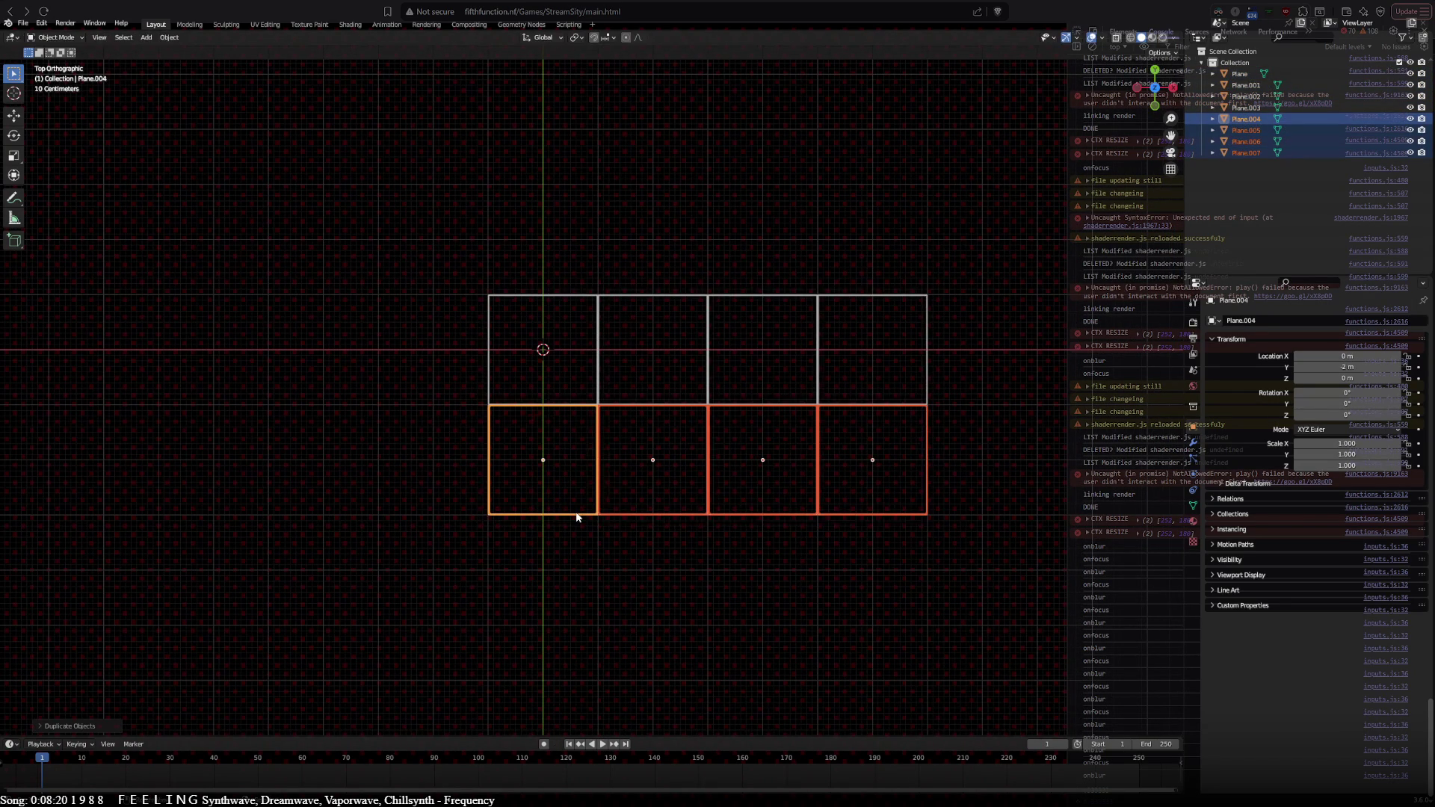
pyautogui.hotkey('shift', 'd')
pyautogui.click(571, 616)
pyautogui.hotkey('shift', 'd')
pyautogui.click(604, 509)
# Step: Add a solid plane (Plane.016) filling the grid's top-left cell
pyautogui.keyDown('shift'); pyautogui.moveTo(730, 484); pyautogui.dragTo(455, 351, button='middle'); pyautogui.keyUp('shift')
pyautogui.press('a')
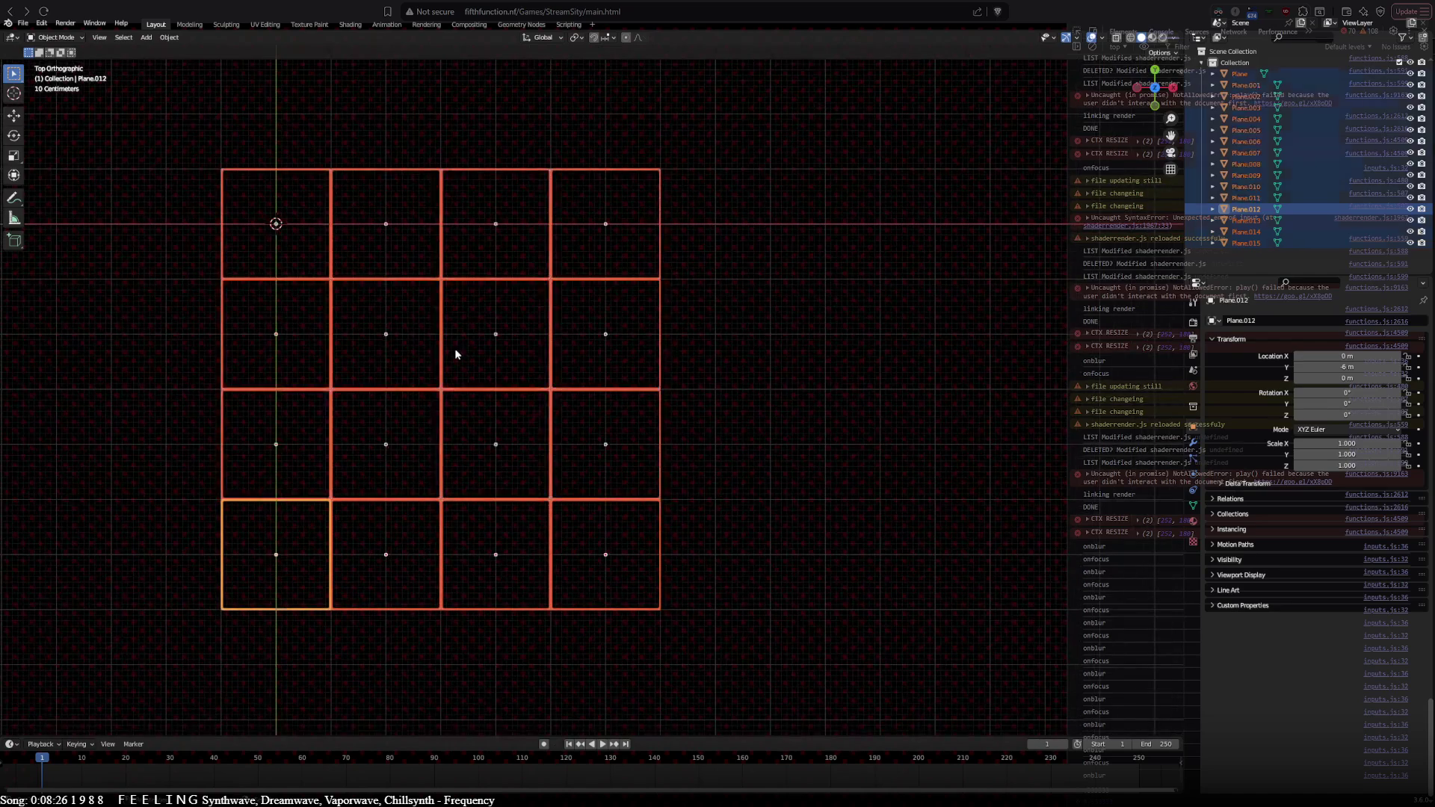
pyautogui.scroll(-2, 455, 351)
pyautogui.scroll(2, 454, 351)
pyautogui.hotkey('alt', 'a')
pyautogui.hotkey('shift', 'a')
pyautogui.moveTo(517, 275)
pyautogui.press('Escape')
pyautogui.hotkey('shift', 'a')
pyautogui.moveTo(561, 263)
pyautogui.click(606, 266)
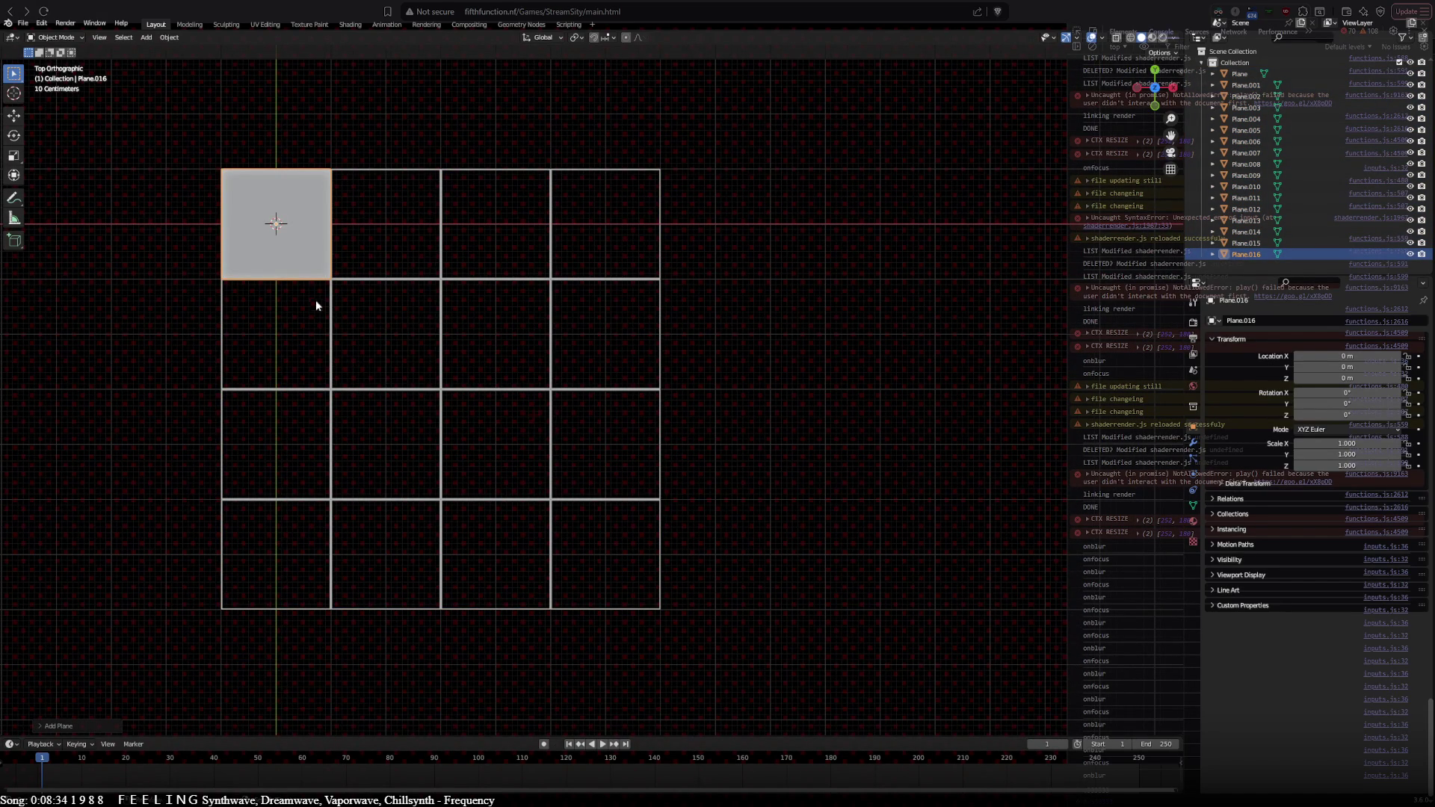
# Step: Copy the solid plane into the first grid's third-row, third-column cell
pyautogui.hotkey('shift', 'd')
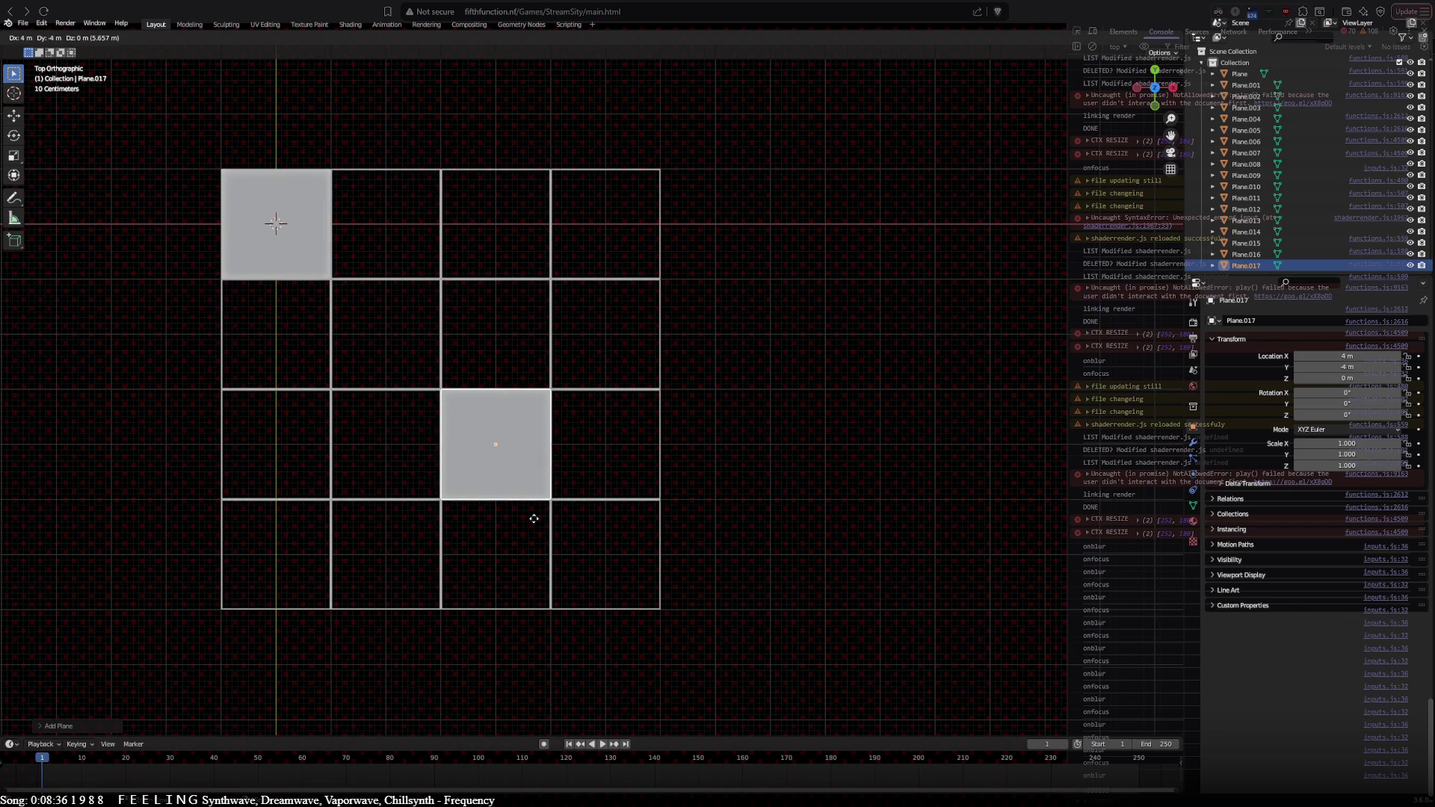
pyautogui.click(533, 518)
pyautogui.scroll(-2, 496, 471)
# Step: Duplicate the whole grid to the right and fill its third-row first and top-row third cells
pyautogui.press('a')
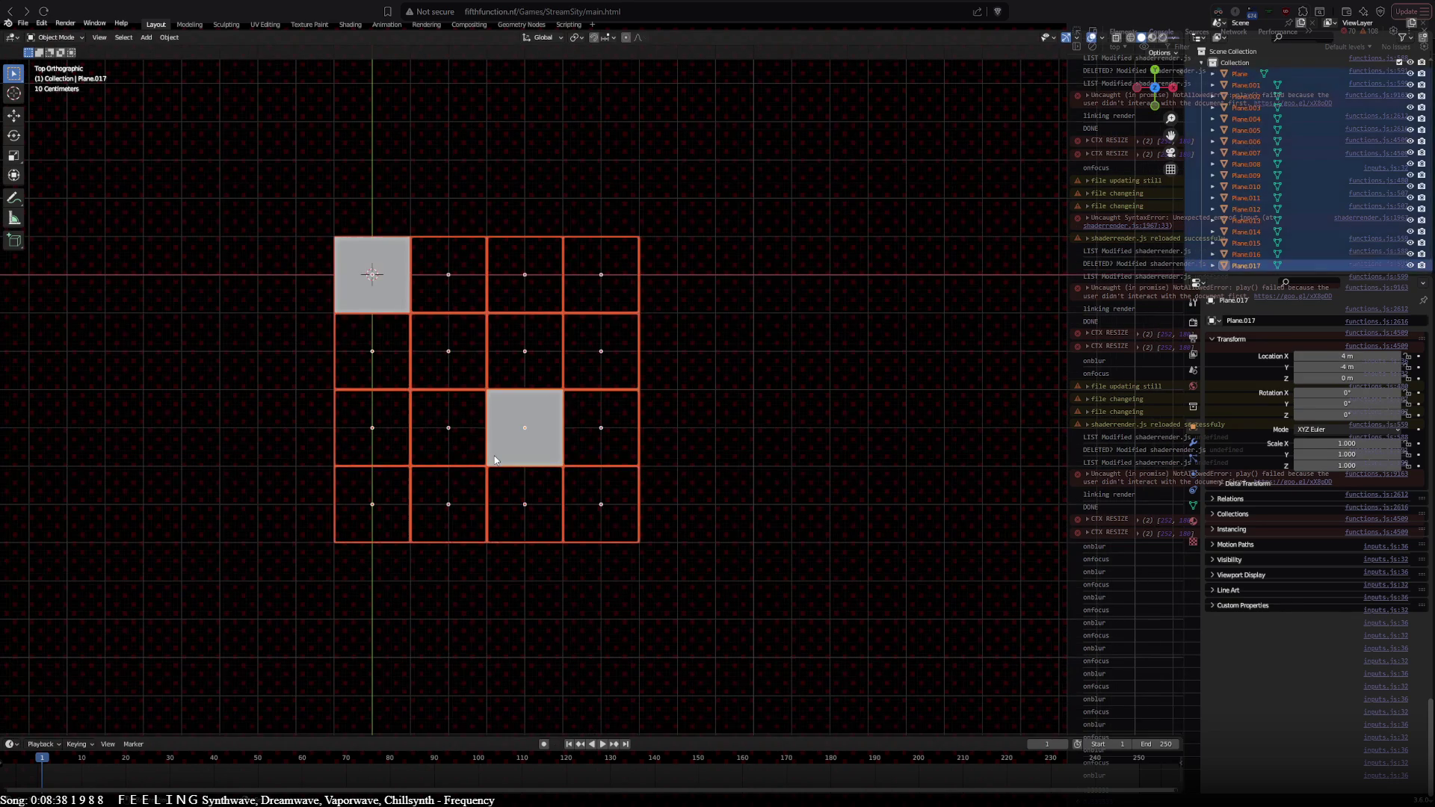
pyautogui.hotkey('shift', 'd')
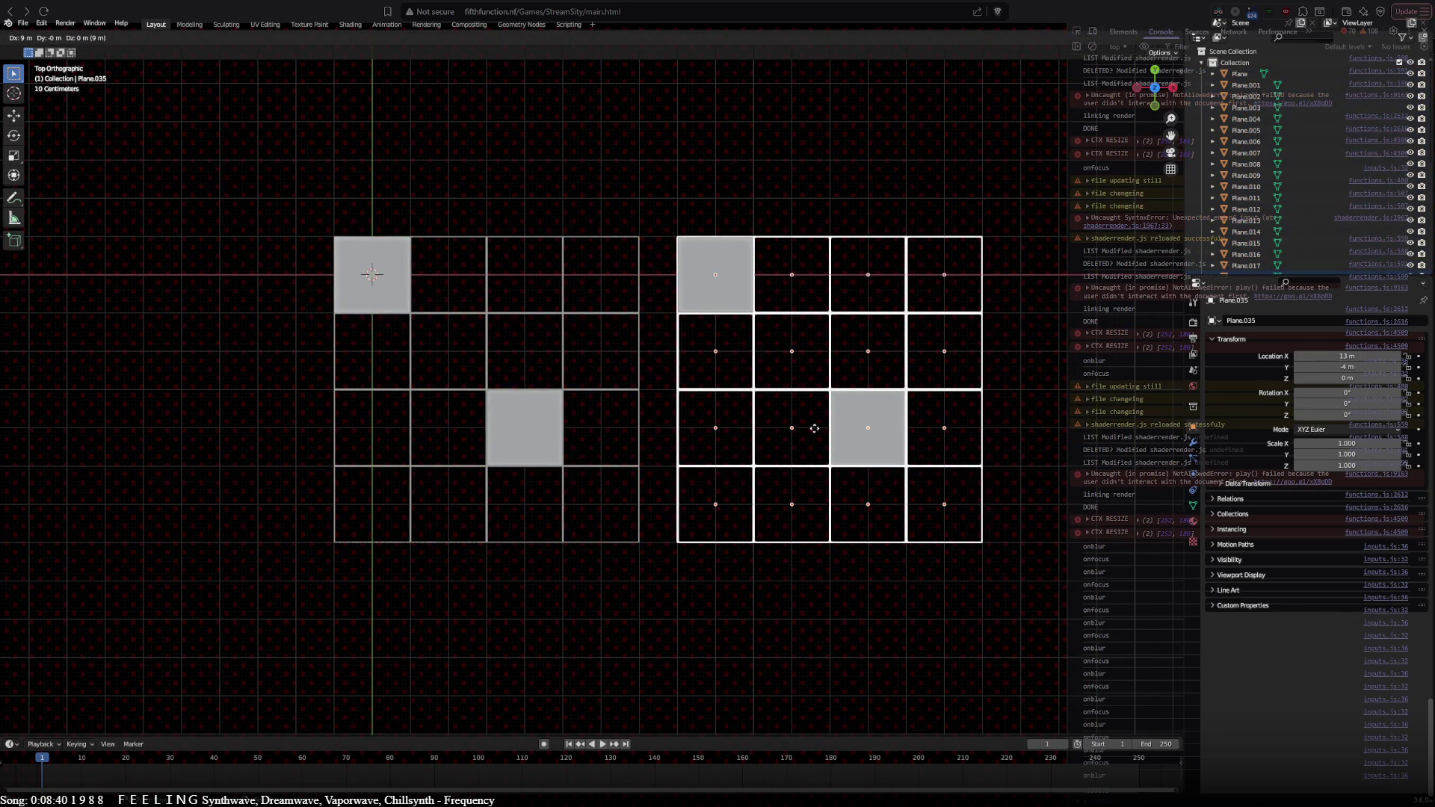
pyautogui.click(814, 428)
pyautogui.keyDown('shift'); pyautogui.moveTo(847, 419); pyautogui.dragTo(427, 408, button='middle'); pyautogui.keyUp('shift')
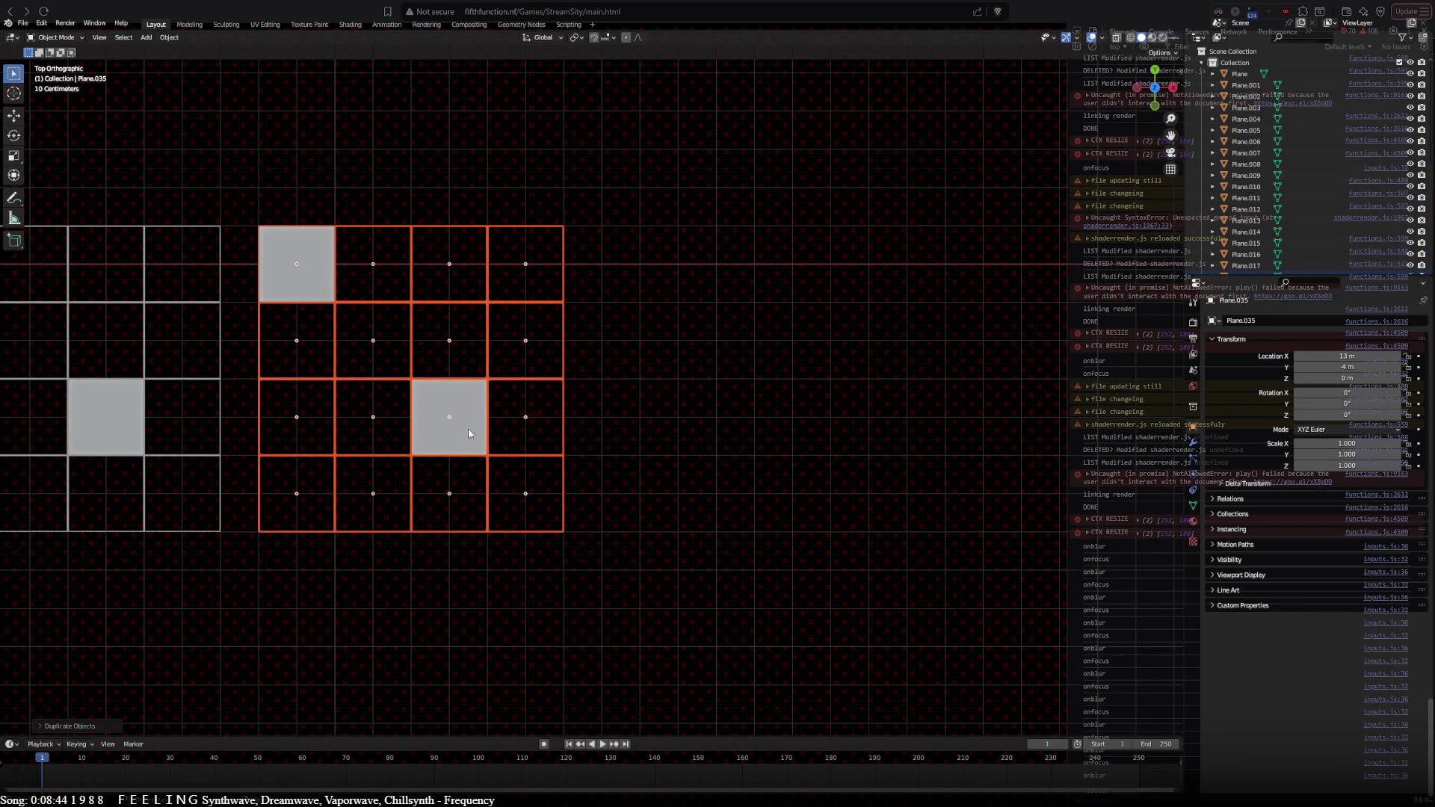
pyautogui.click(444, 424)
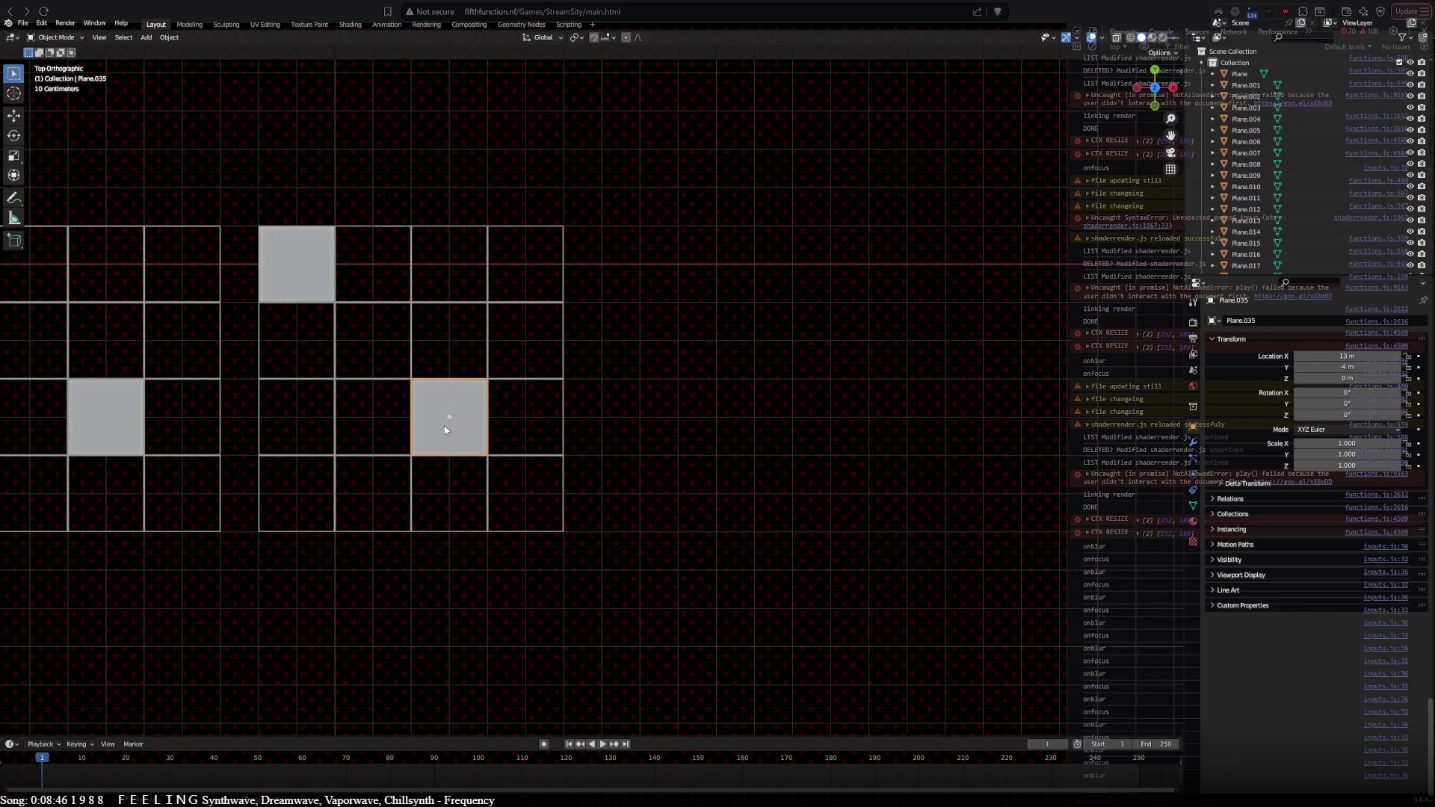
pyautogui.hotkey('shift', 'd')
pyautogui.click(289, 427)
pyautogui.hotkey('shift', 'd')
pyautogui.click(455, 267)
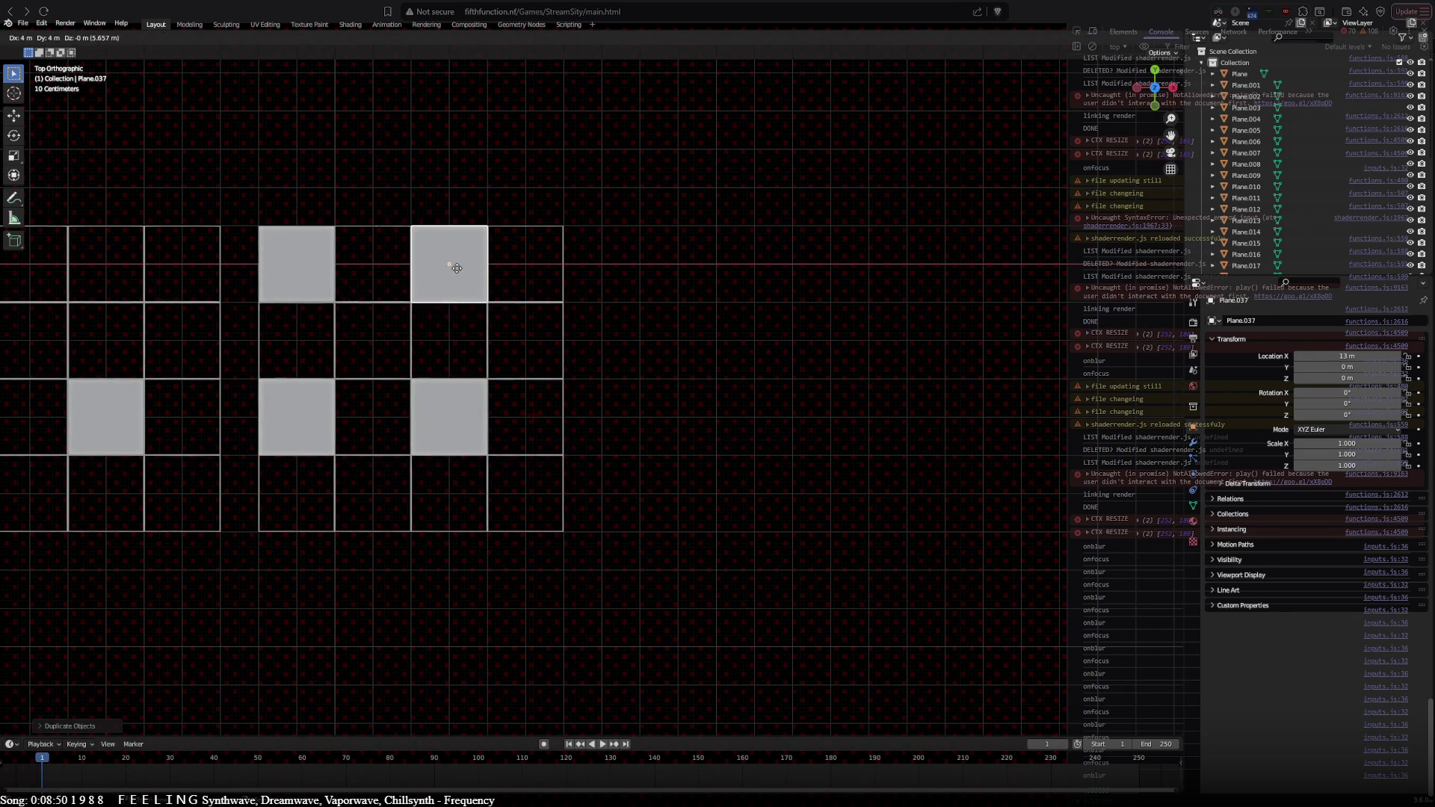
# Step: Box-select the second grid, copy it to 22 m, and select its top-left filled square
pyautogui.press('b')
pyautogui.moveTo(243, 211); pyautogui.dragTo(635, 545)
pyautogui.hotkey('shift', 'd')
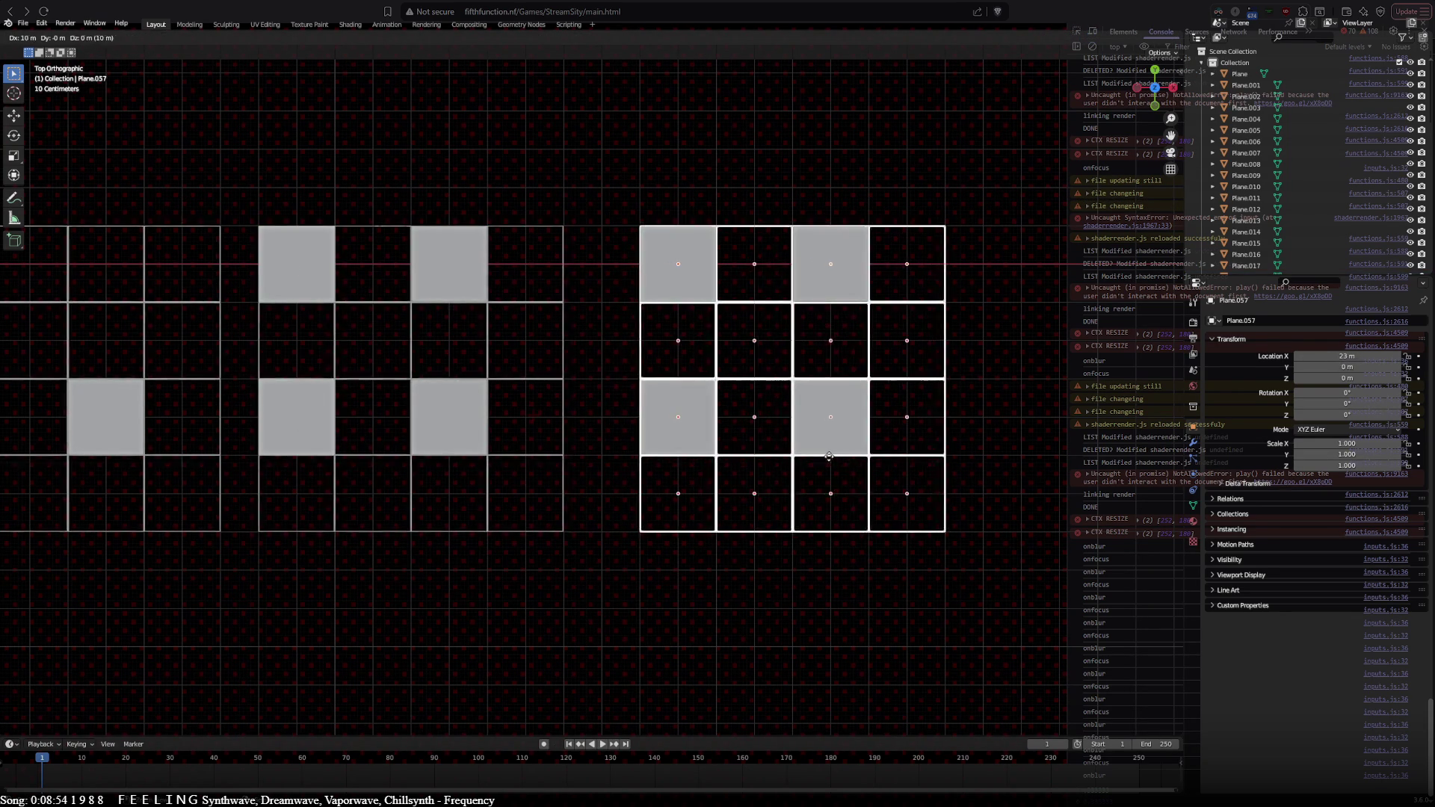
pyautogui.click(792, 459)
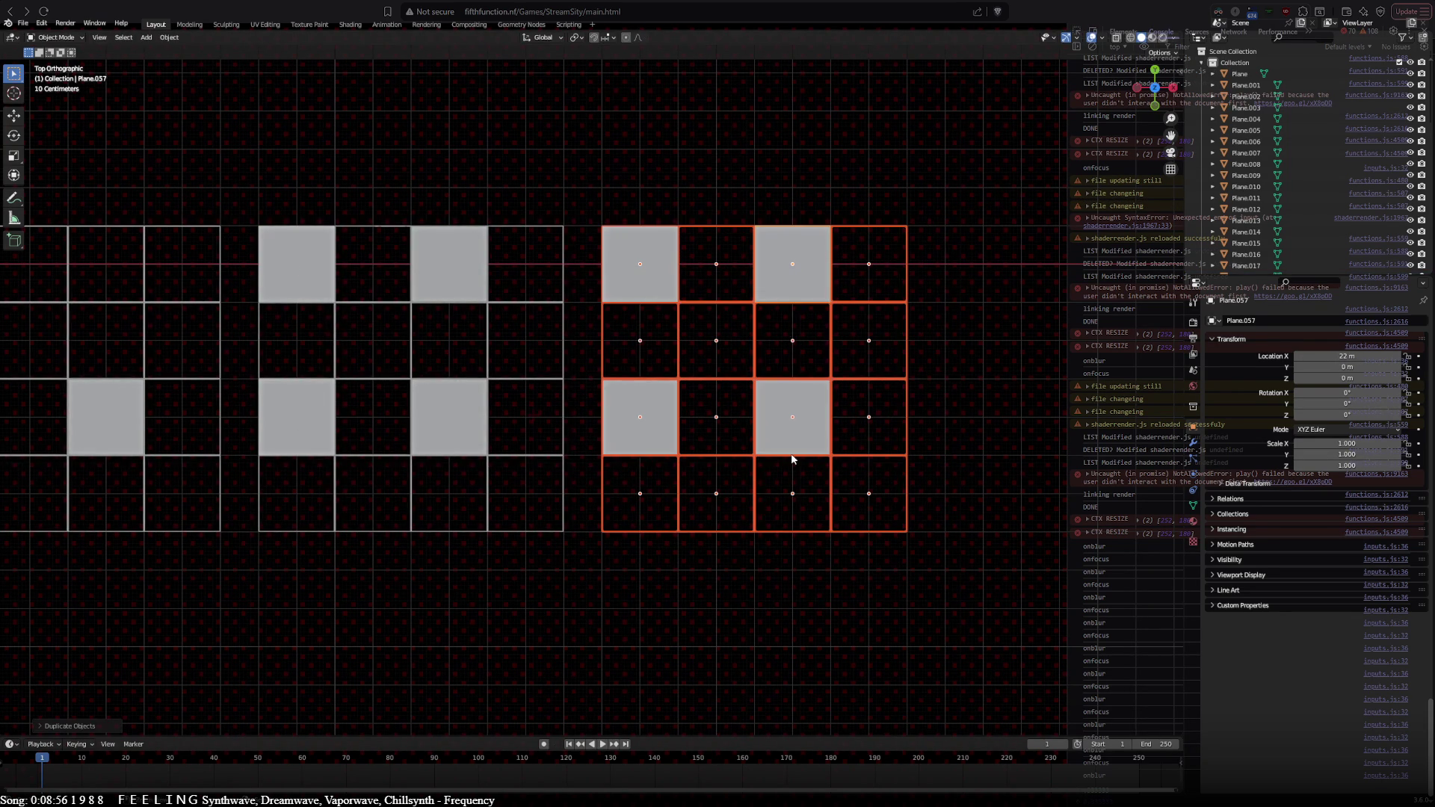
pyautogui.keyDown('shift'); pyautogui.moveTo(793, 459); pyautogui.dragTo(529, 465, button='middle'); pyautogui.keyUp('shift')
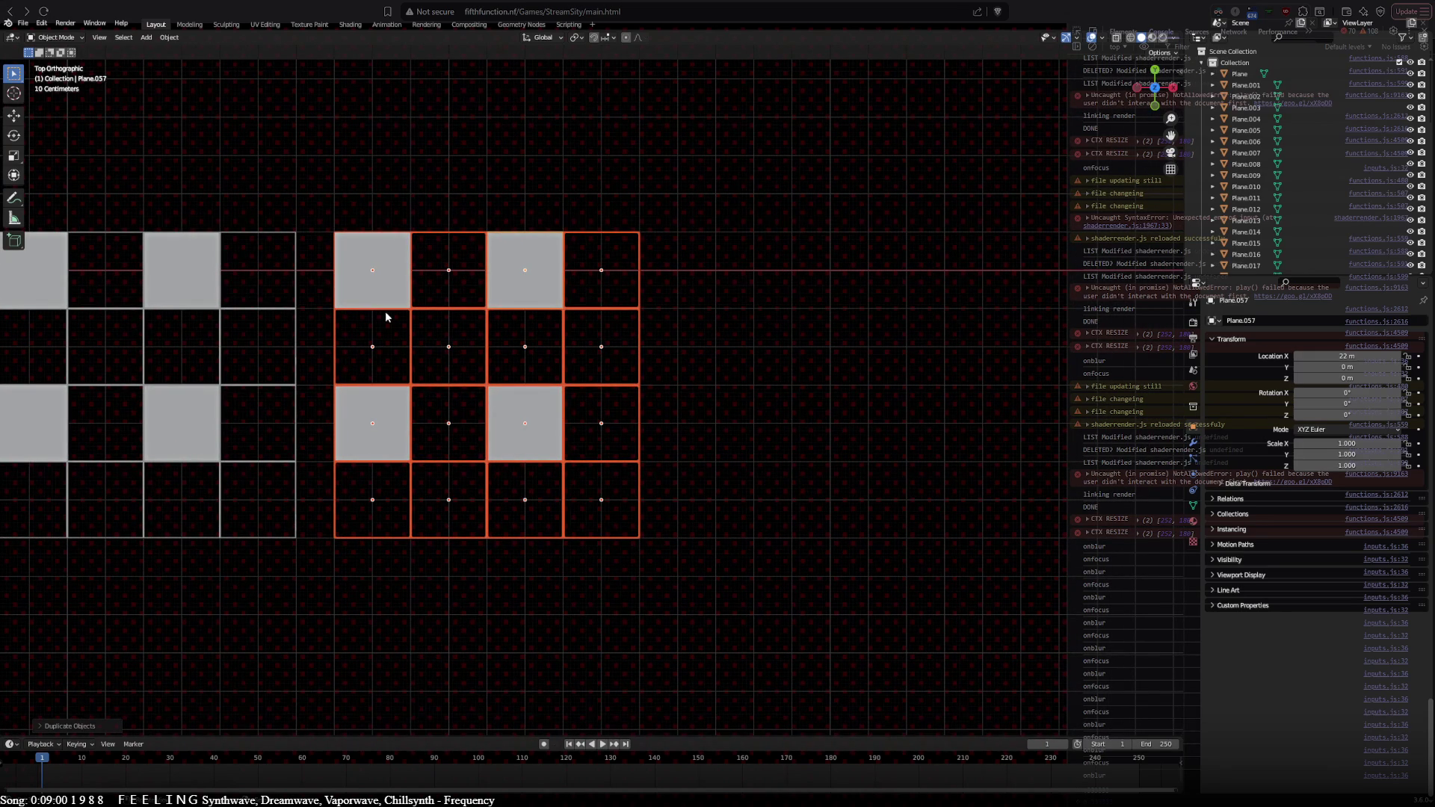
pyautogui.click(385, 284)
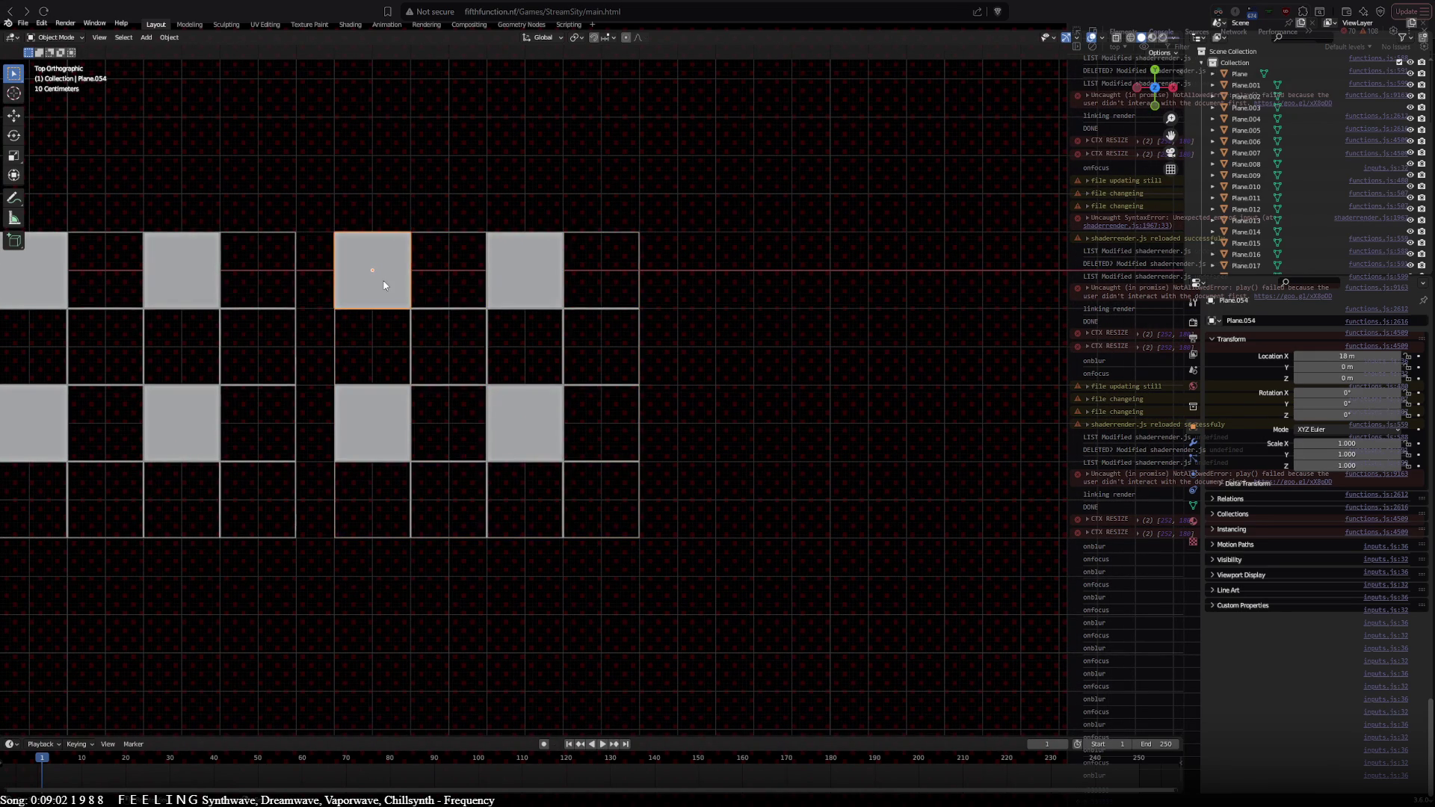
# Step: Copy the filled square into an empty cell and the bottom-right cell of the third grid
pyautogui.hotkey('shift', 'd')
pyautogui.click(461, 356)
pyautogui.hotkey('shift', 'd')
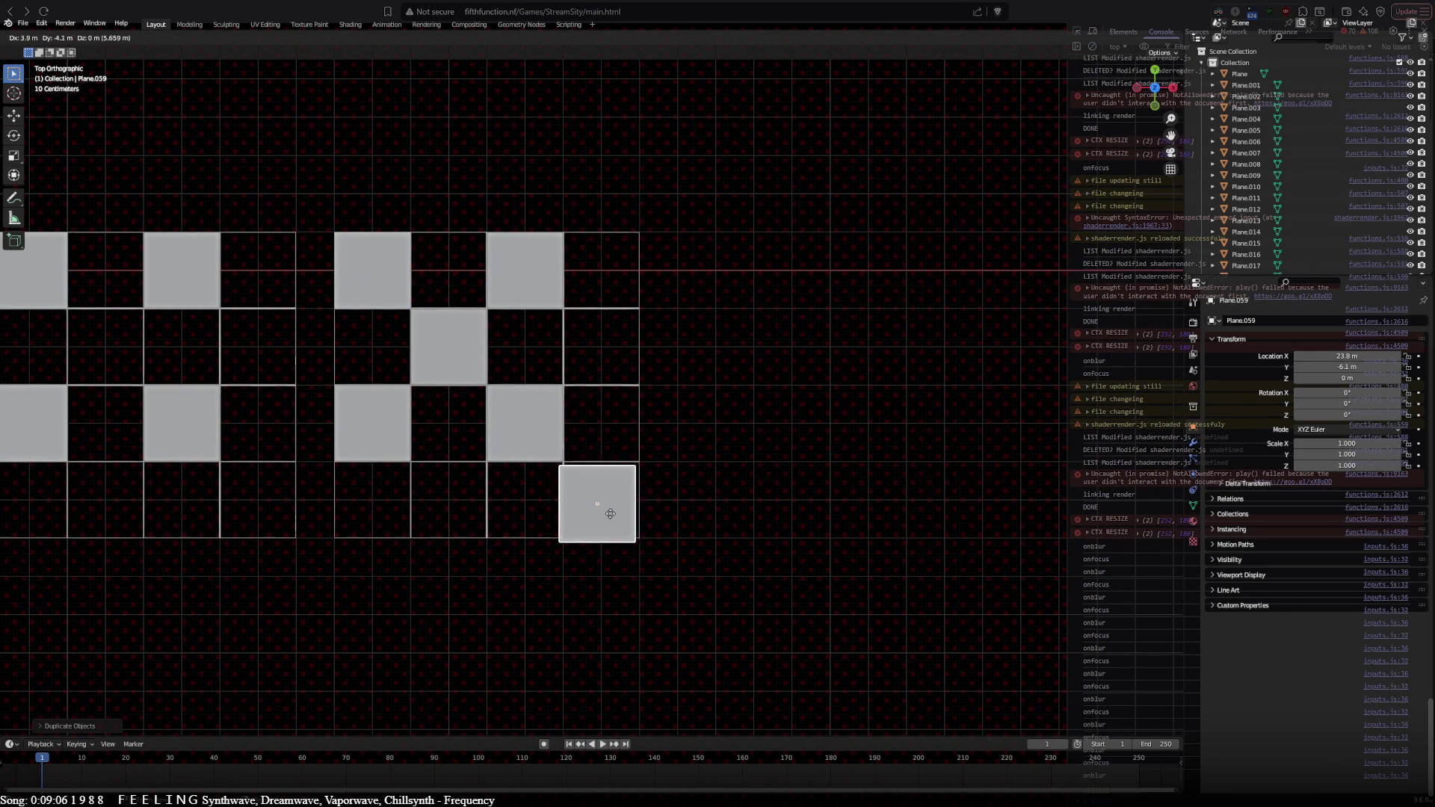
pyautogui.click(612, 510)
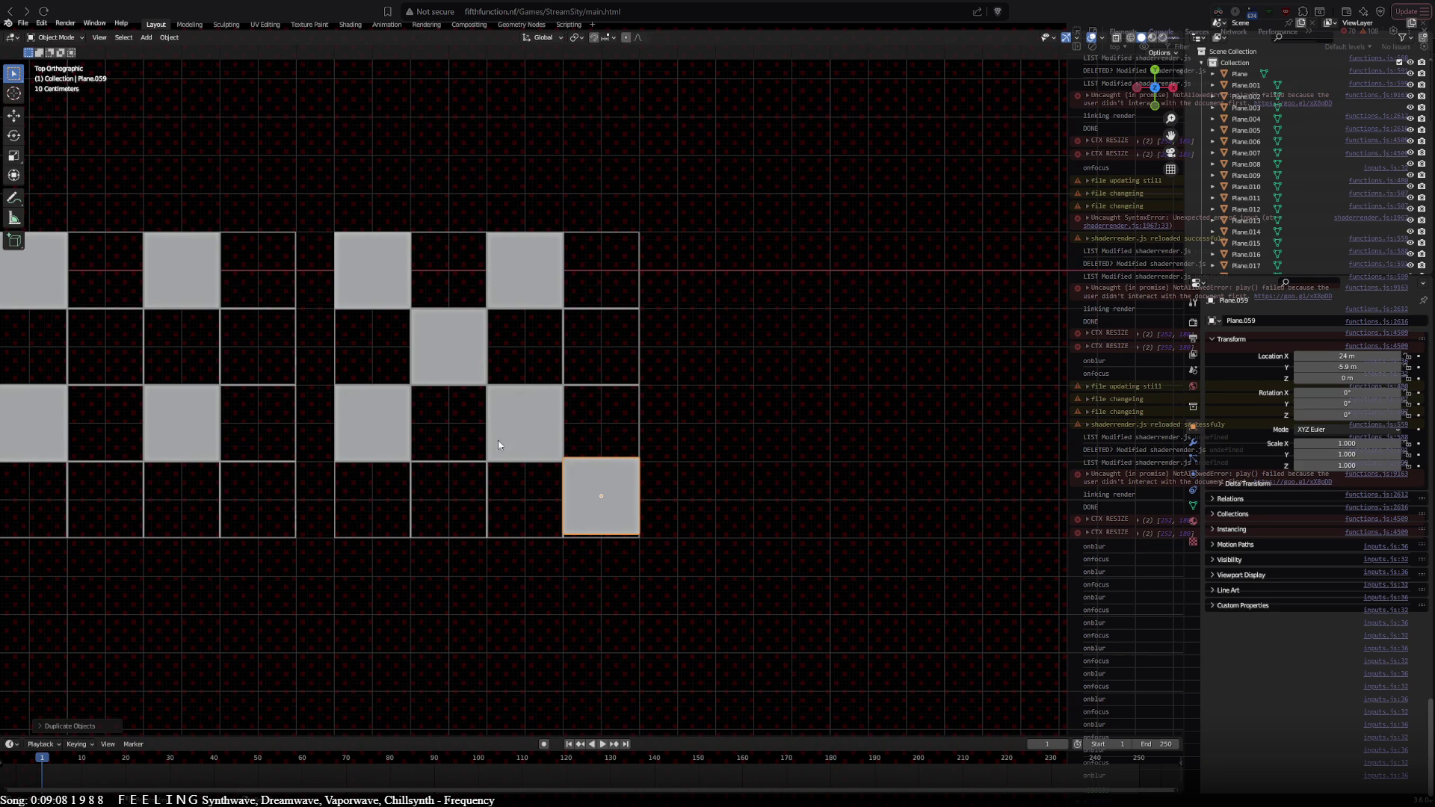
# Step: Duplicate the third grid to the right and fill two more of its empty cells with square copies
pyautogui.moveTo(304, 211); pyautogui.dragTo(701, 557)
pyautogui.hotkey('shift', 'd')
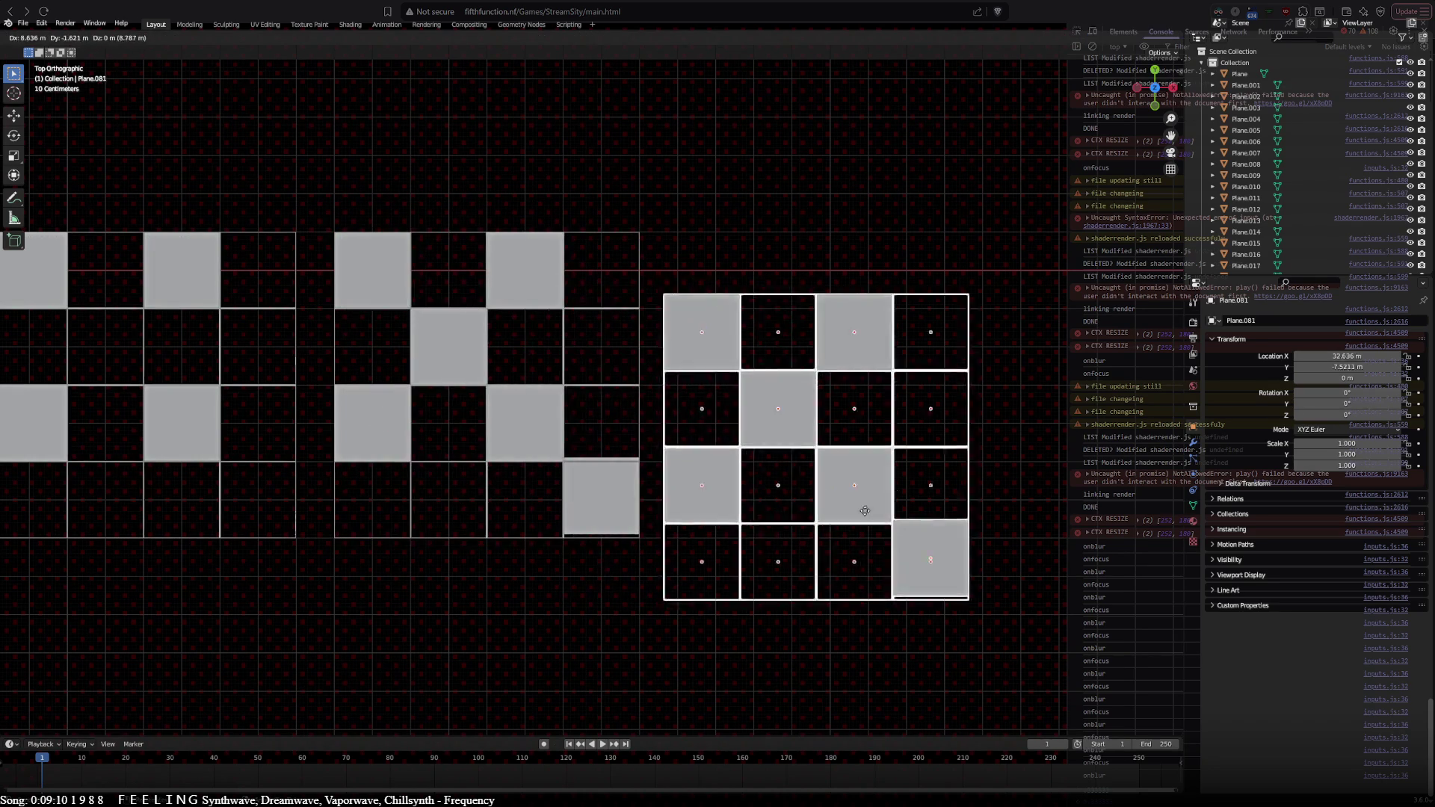
pyautogui.click(869, 461)
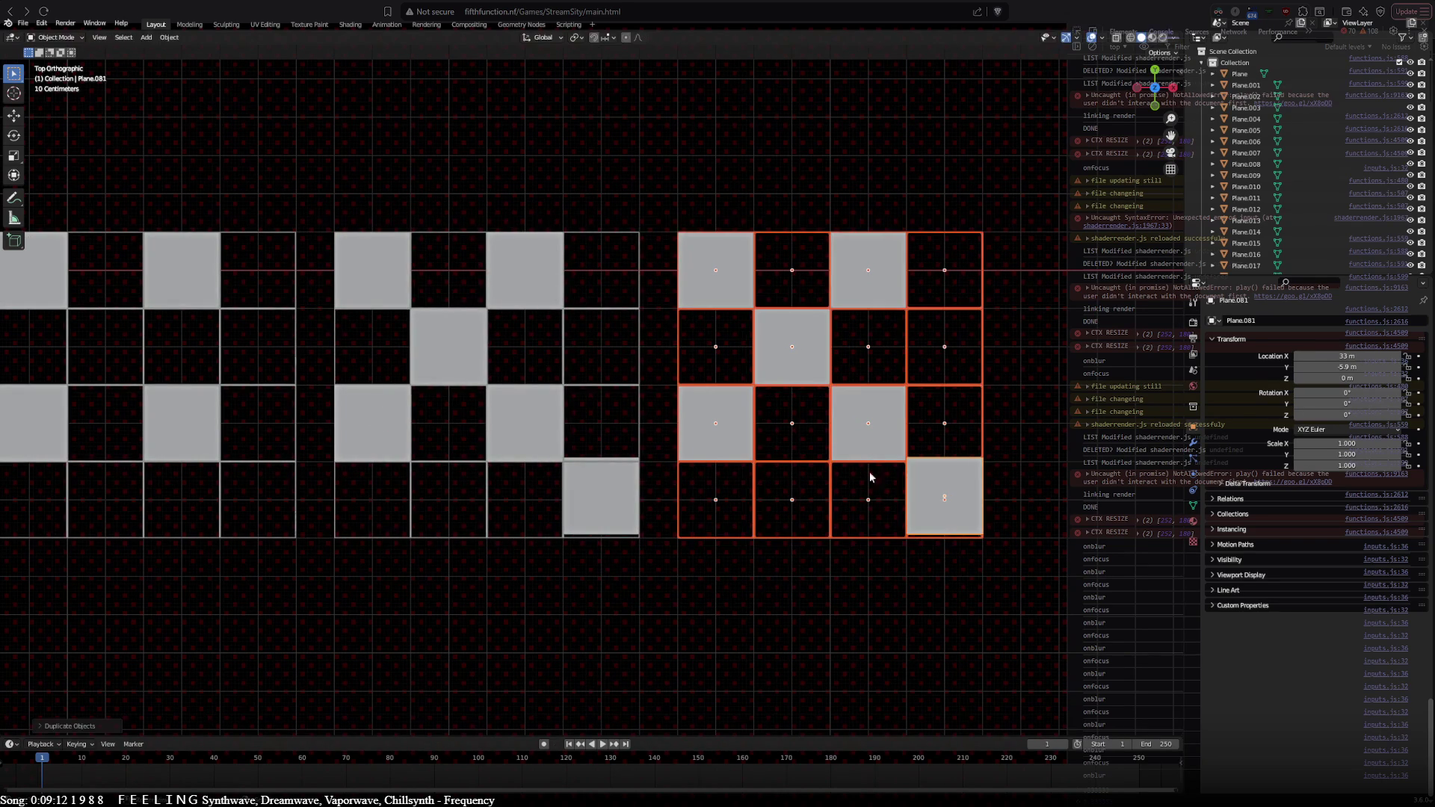
pyautogui.click(799, 366)
pyautogui.hotkey('shift', 'd')
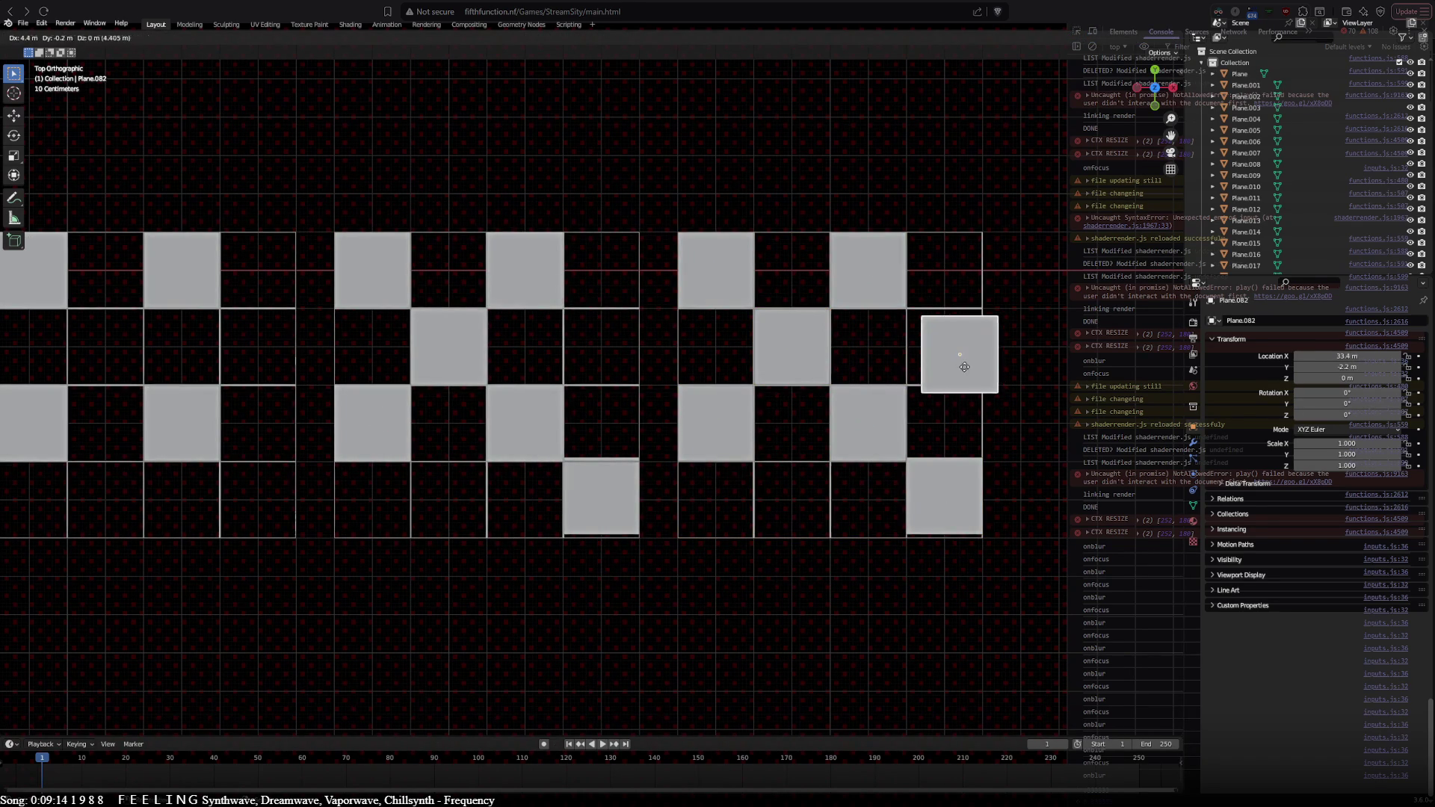
pyautogui.click(953, 366)
pyautogui.moveTo(953, 365); pyautogui.dragTo(949, 366)
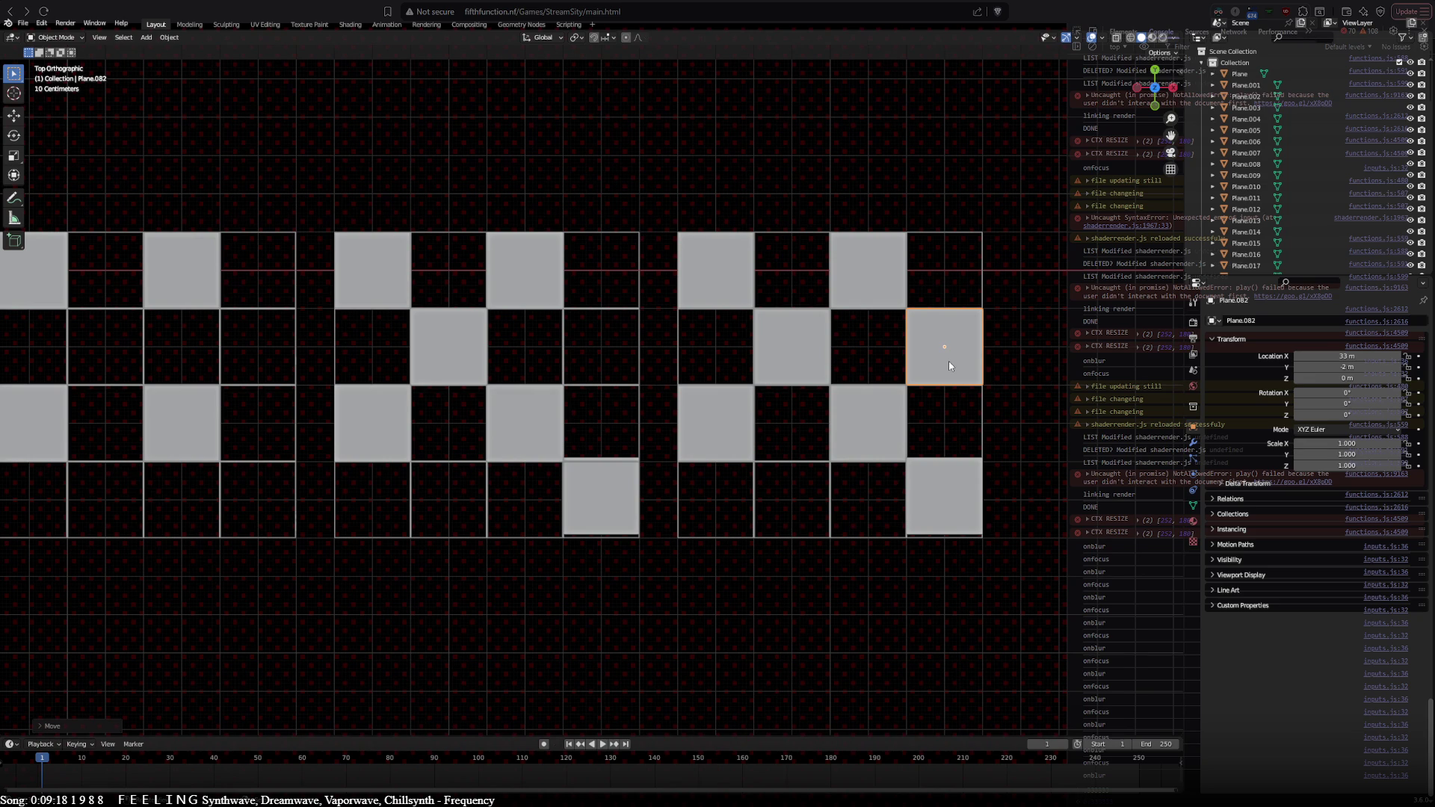
pyautogui.hotkey('shift', 'd')
pyautogui.click(795, 512)
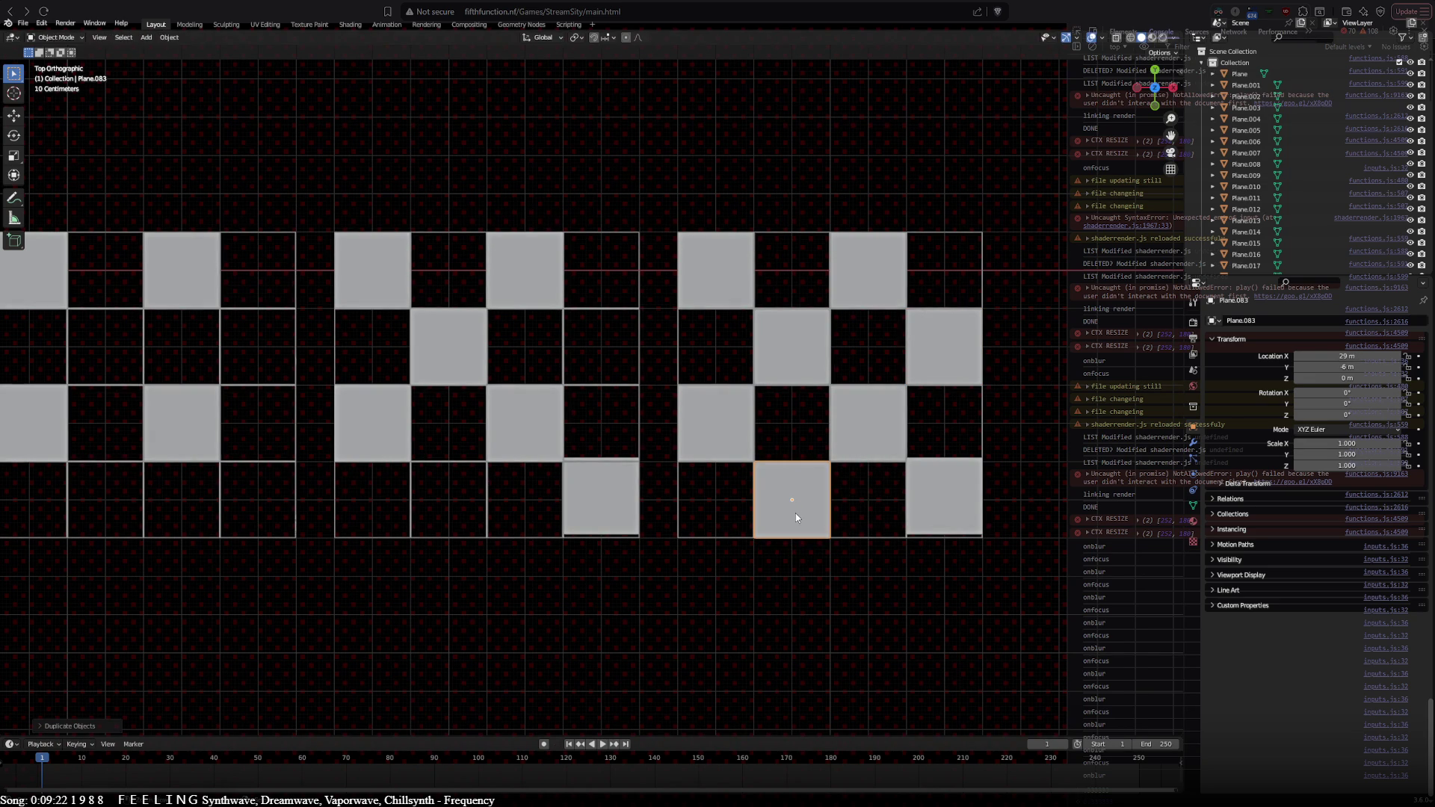
# Step: Select the newest grid and duplicate it further to the right
pyautogui.moveTo(639, 602)
pyautogui.keyDown('shift'); pyautogui.mouseDown(button='middle')
pyautogui.moveTo(1018, 612)
pyautogui.moveTo(311, 567)
pyautogui.mouseUp(button='middle'); pyautogui.keyUp('shift')
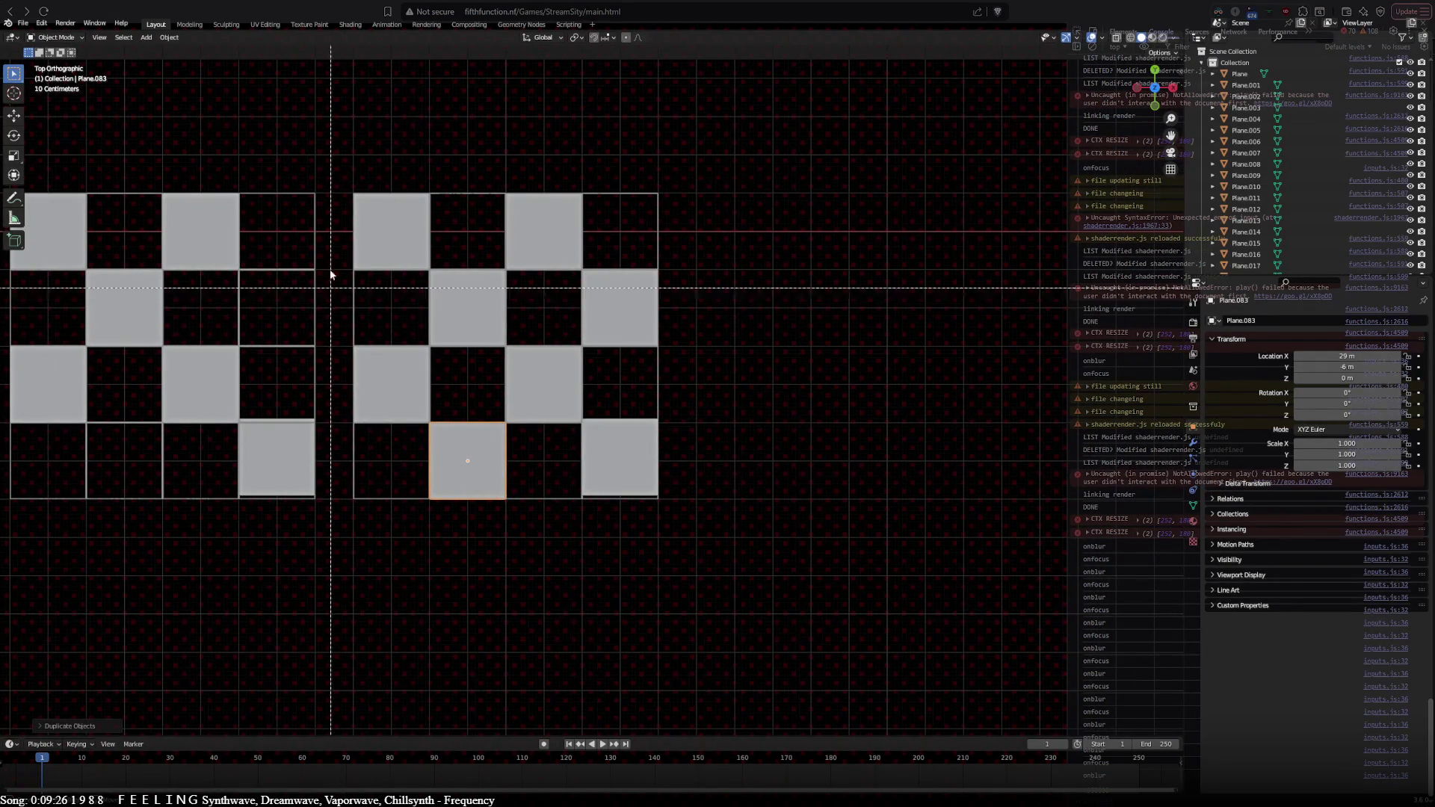
pyautogui.moveTo(672, 516); pyautogui.dragTo(343, 178)
pyautogui.hotkey('shift', 'd')
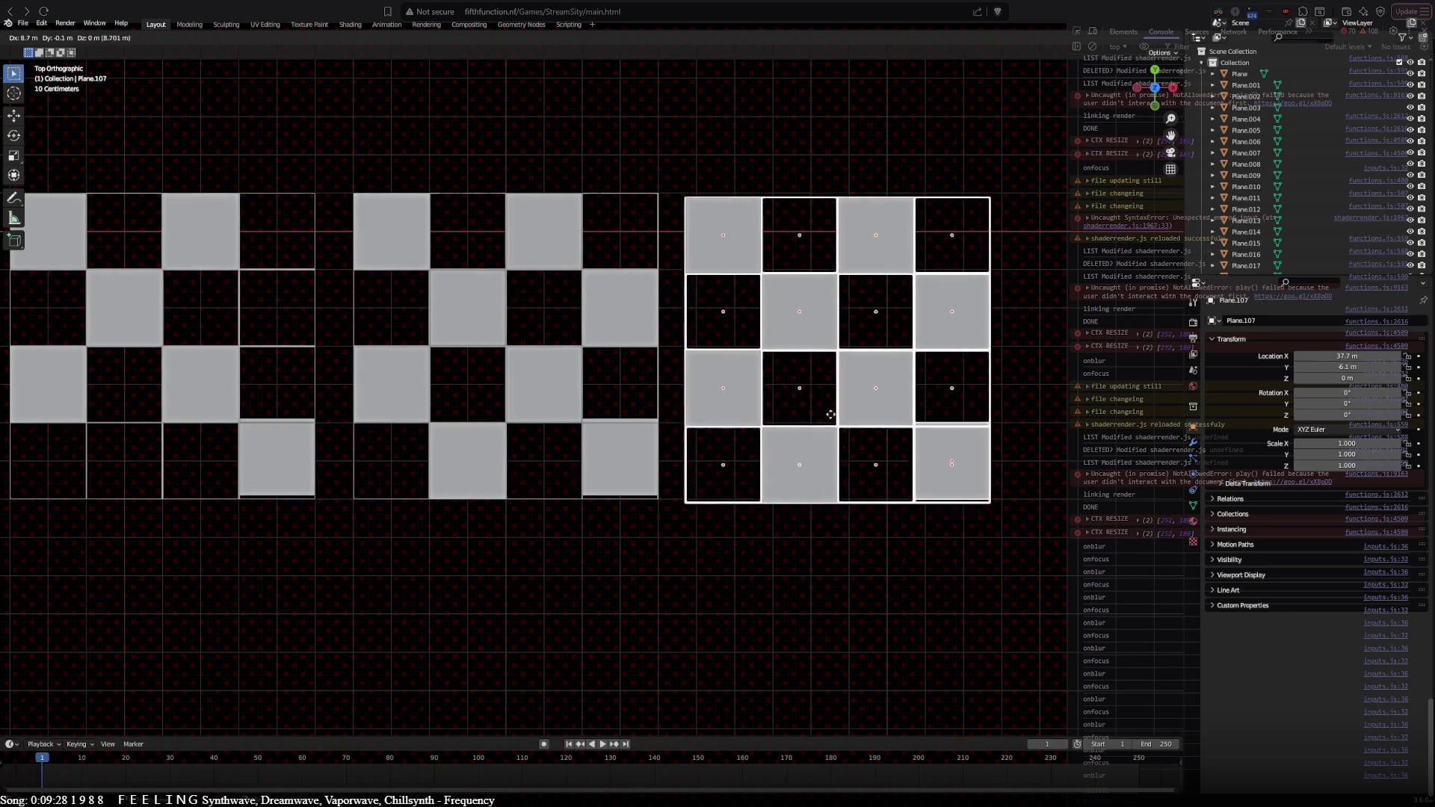
pyautogui.click(847, 409)
# Step: Move two misaligned bottom squares back into their grid cells
pyautogui.moveTo(202, 612)
pyautogui.keyDown('shift'); pyautogui.mouseDown(button='middle')
pyautogui.moveTo(755, 631)
pyautogui.moveTo(720, 598)
pyautogui.mouseUp(button='middle'); pyautogui.keyUp('shift')
pyautogui.click(457, 447)
pyautogui.press('g')
pyautogui.click(449, 448)
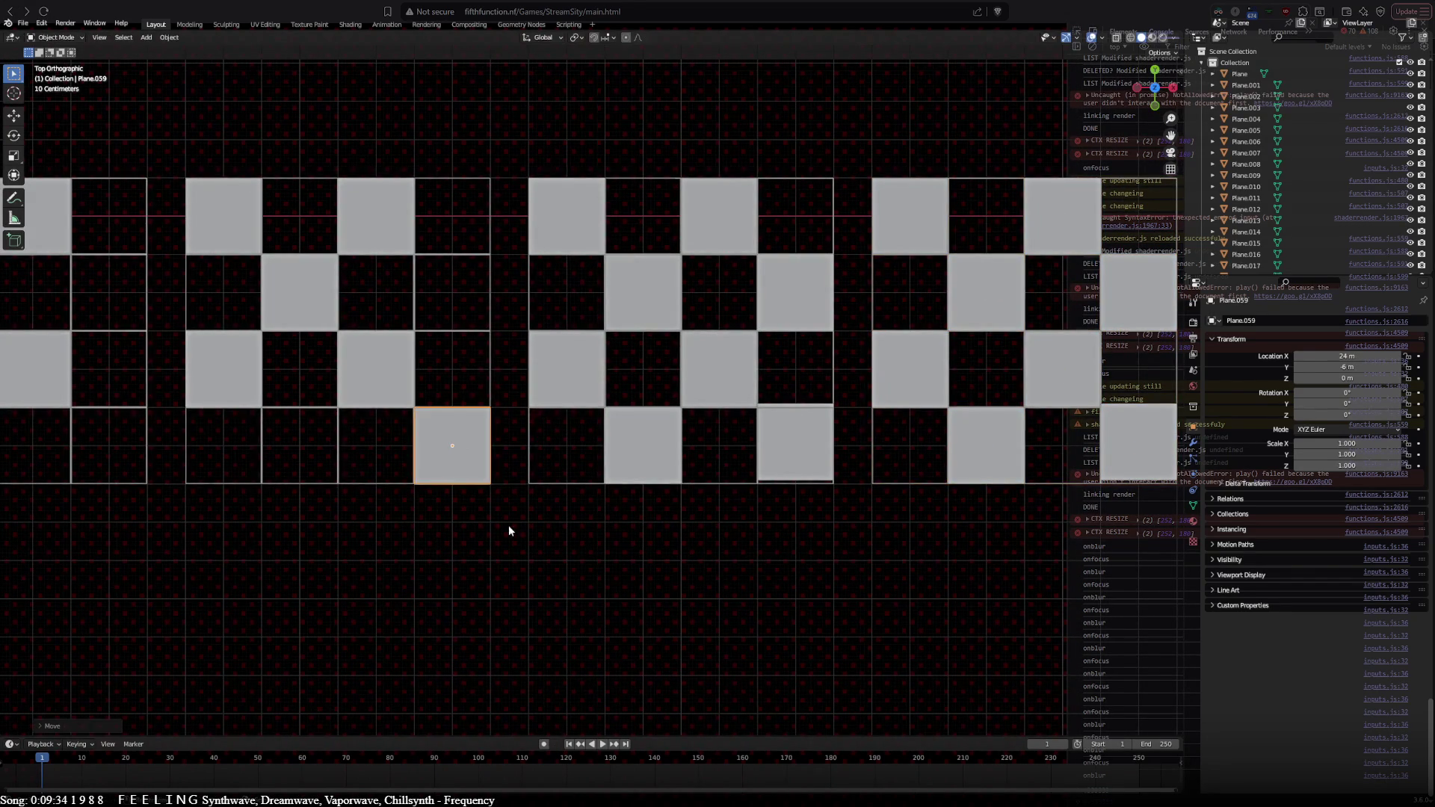
pyautogui.scroll(-1, 702, 461)
pyautogui.click(754, 436)
pyautogui.scroll(1, 754, 436)
pyautogui.press('g')
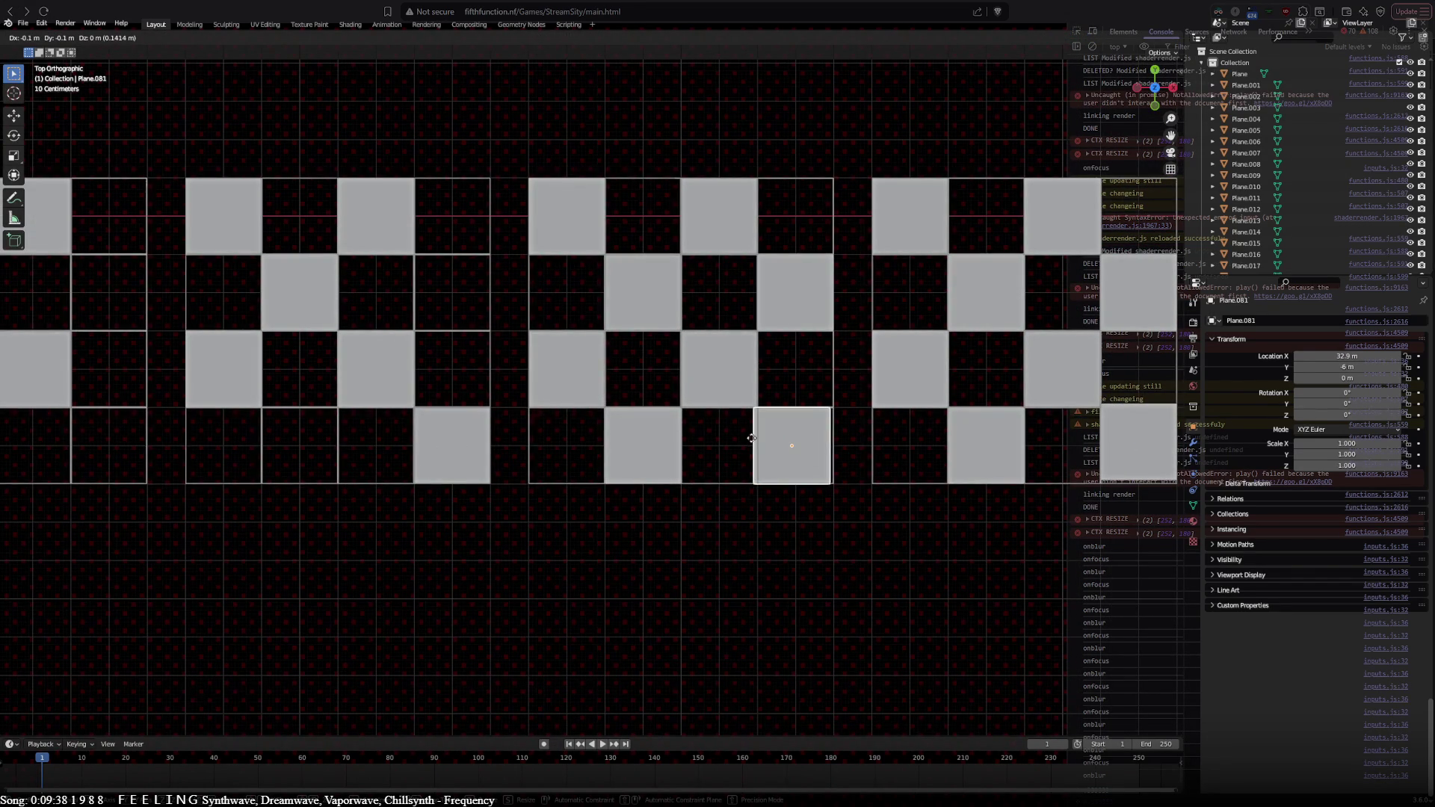
pyautogui.click(753, 439)
pyautogui.scroll(-1, 701, 518)
# Step: Fill an empty cell and the bottom-left cell of the newest grid with square copies
pyautogui.keyDown('shift'); pyautogui.moveTo(702, 519); pyautogui.dragTo(514, 532, button='middle'); pyautogui.keyUp('shift')
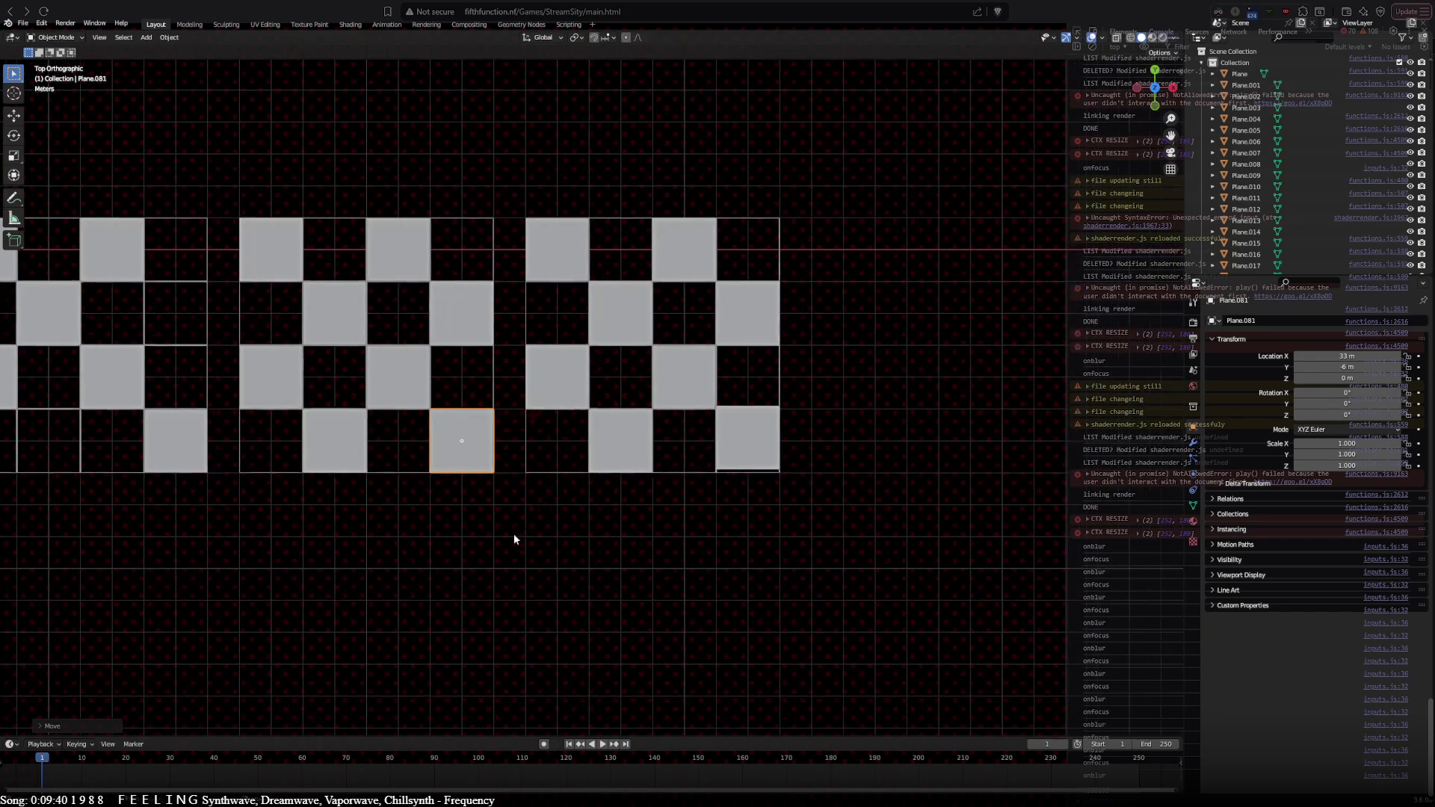
pyautogui.click(639, 441)
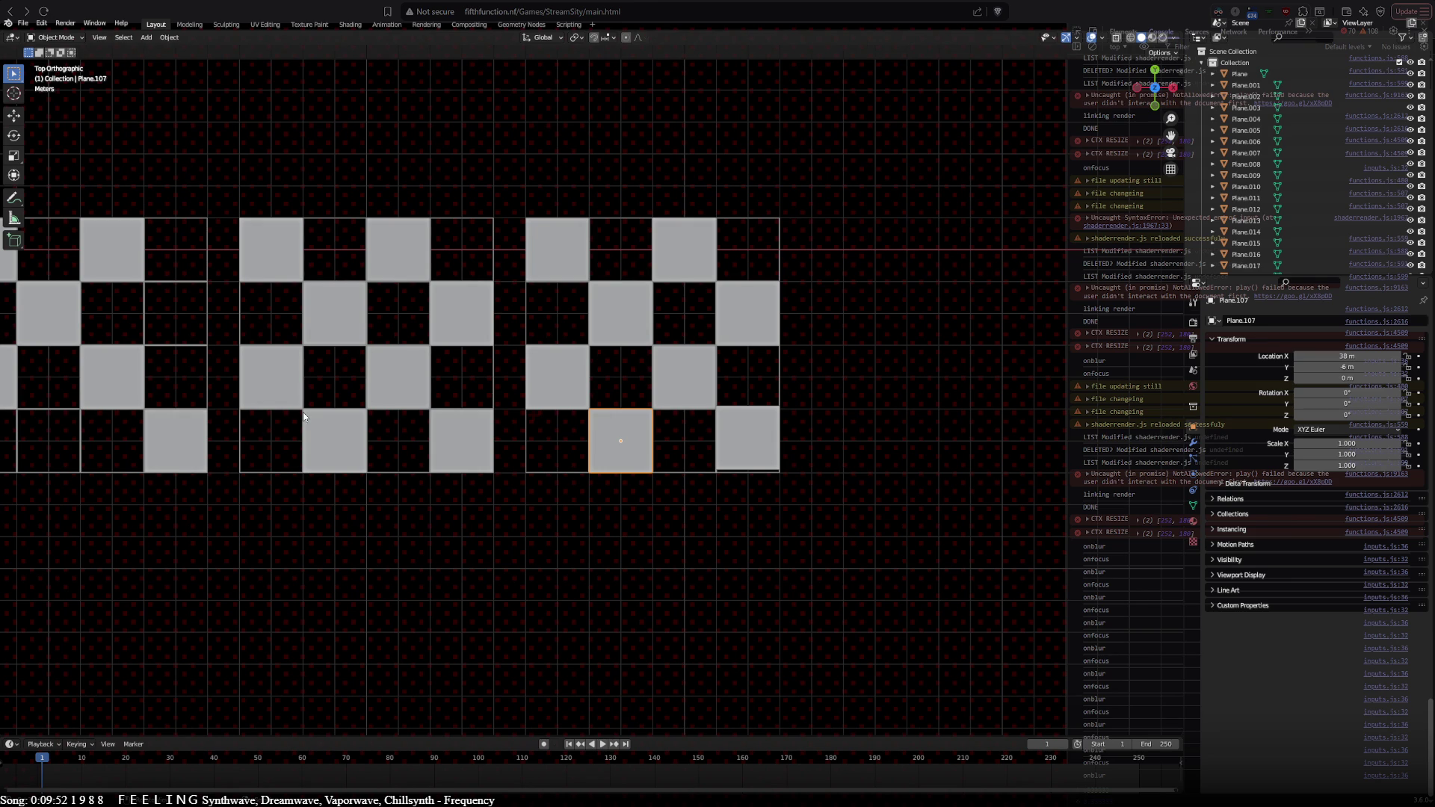
pyautogui.hotkey('shift', 'd')
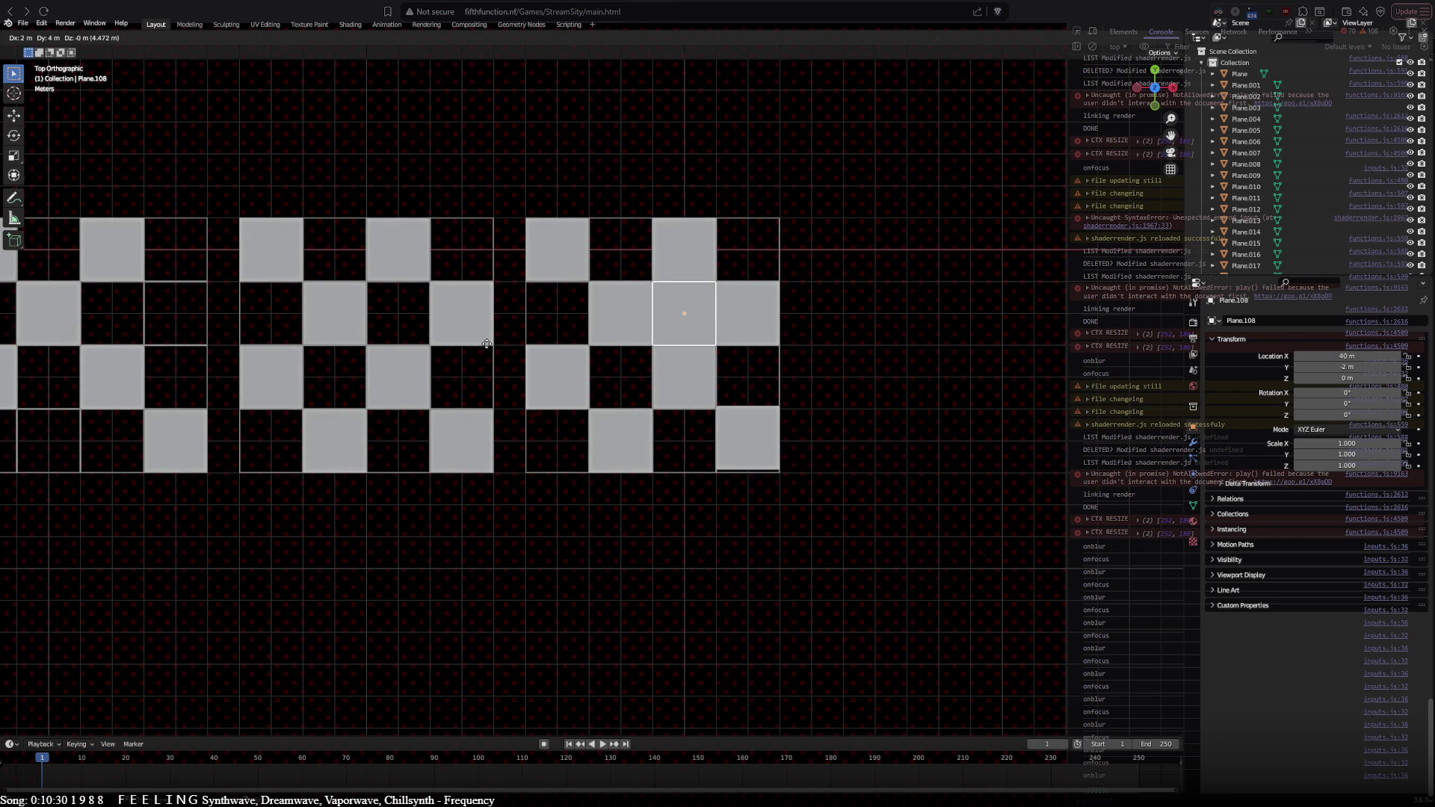
pyautogui.click(486, 345)
pyautogui.hotkey('shift', 'd')
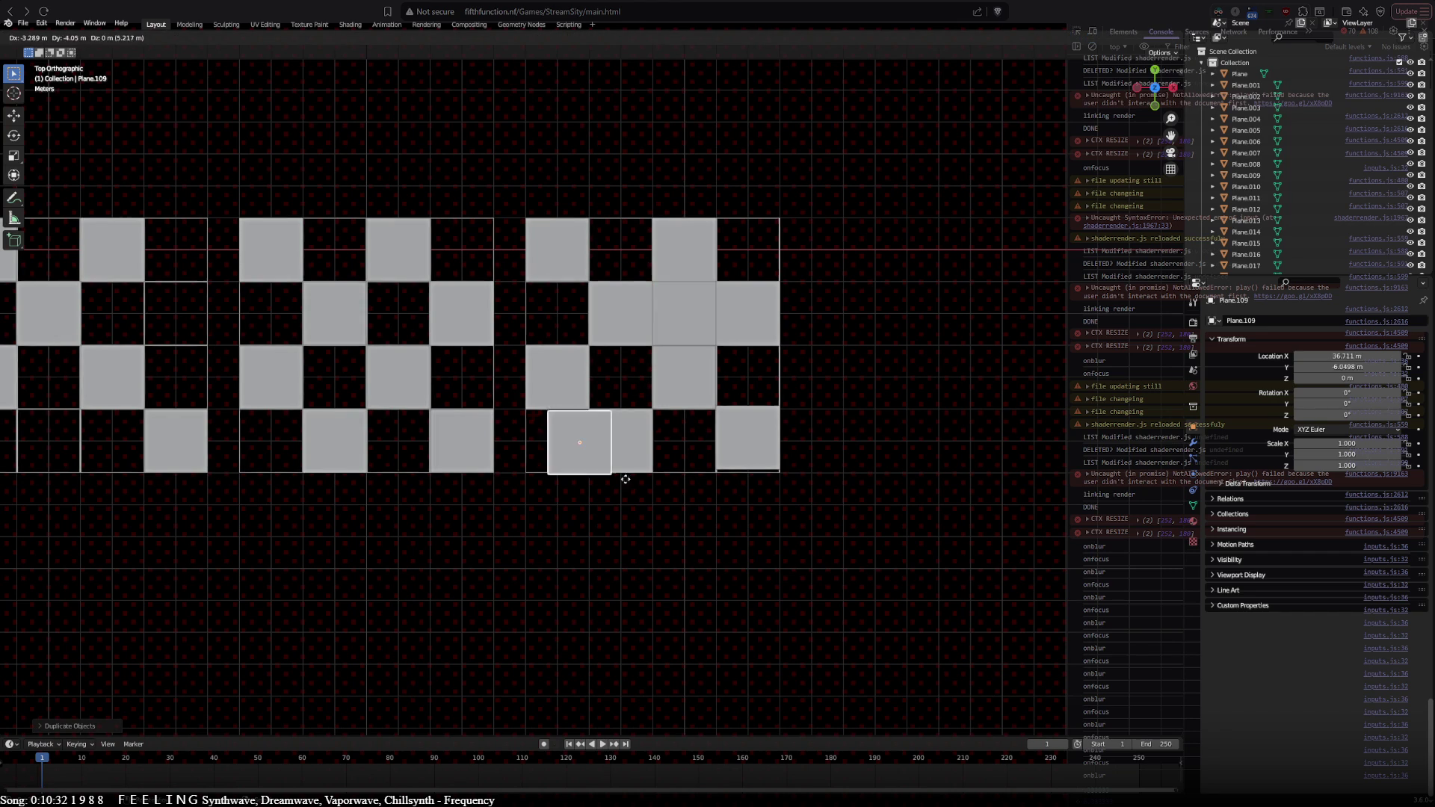
pyautogui.click(608, 475)
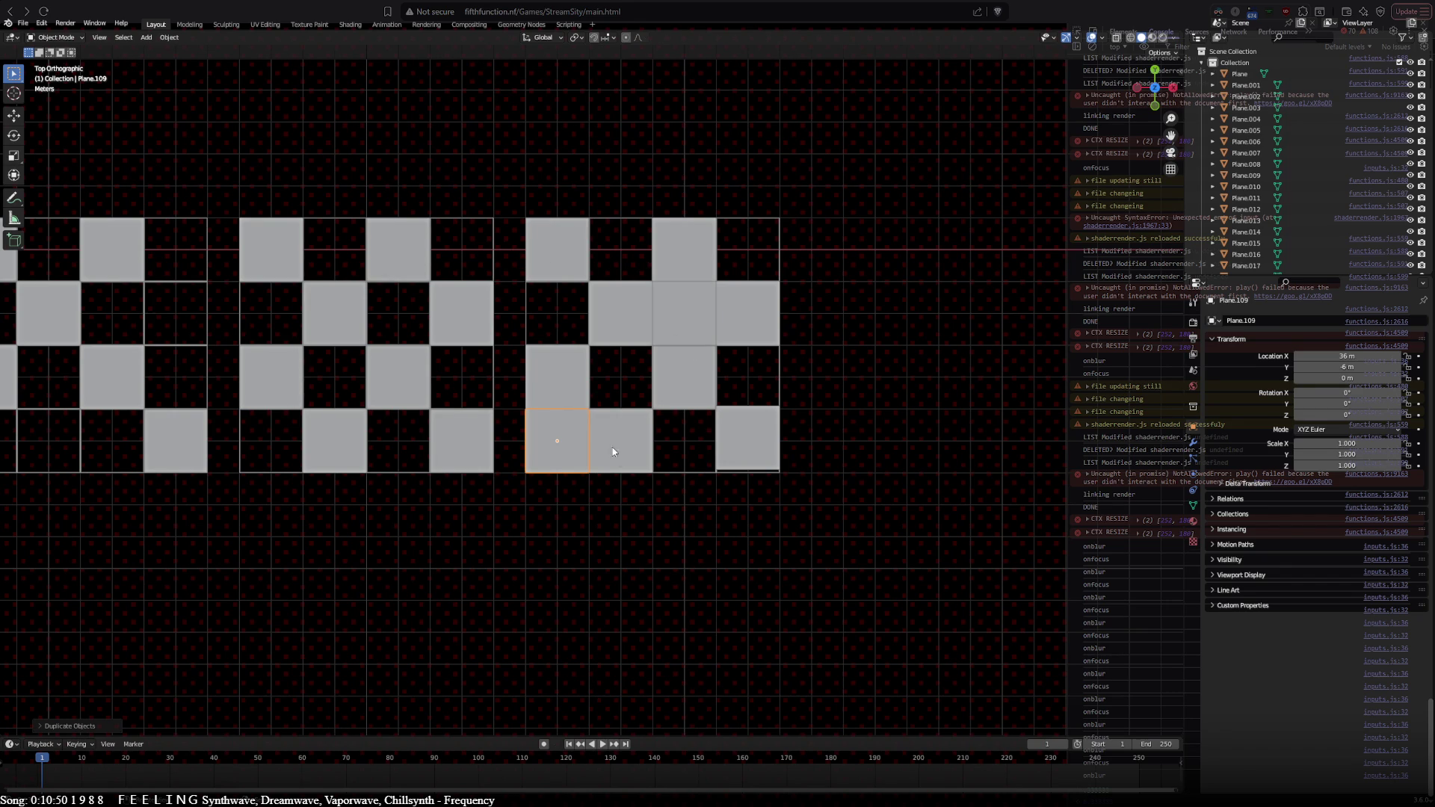
# Step: Box-select the newest 4x4 grid and duplicate it to the right
pyautogui.press('b')
pyautogui.moveTo(522, 201); pyautogui.dragTo(897, 580)
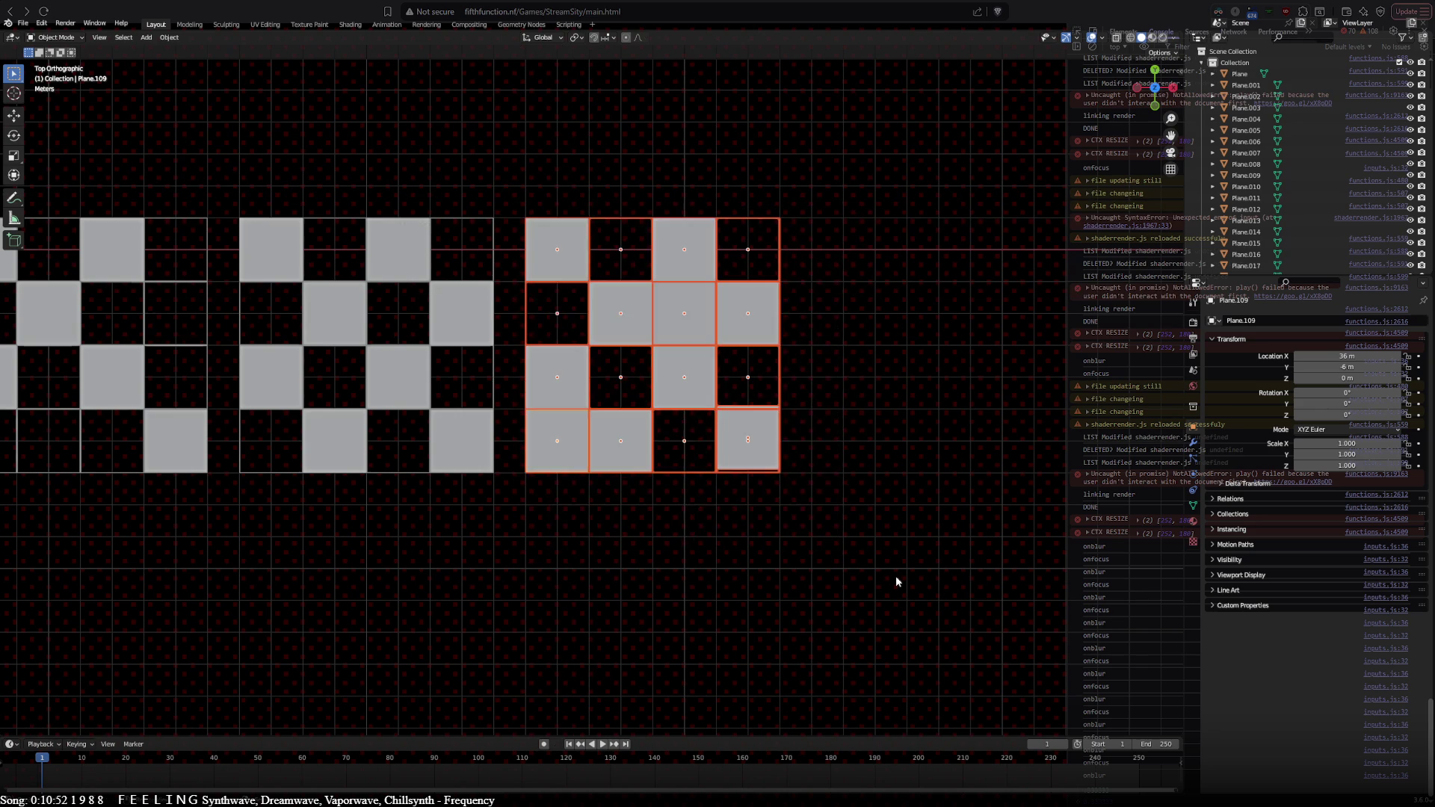
pyautogui.hotkey('shift', 'd')
pyautogui.click(979, 537)
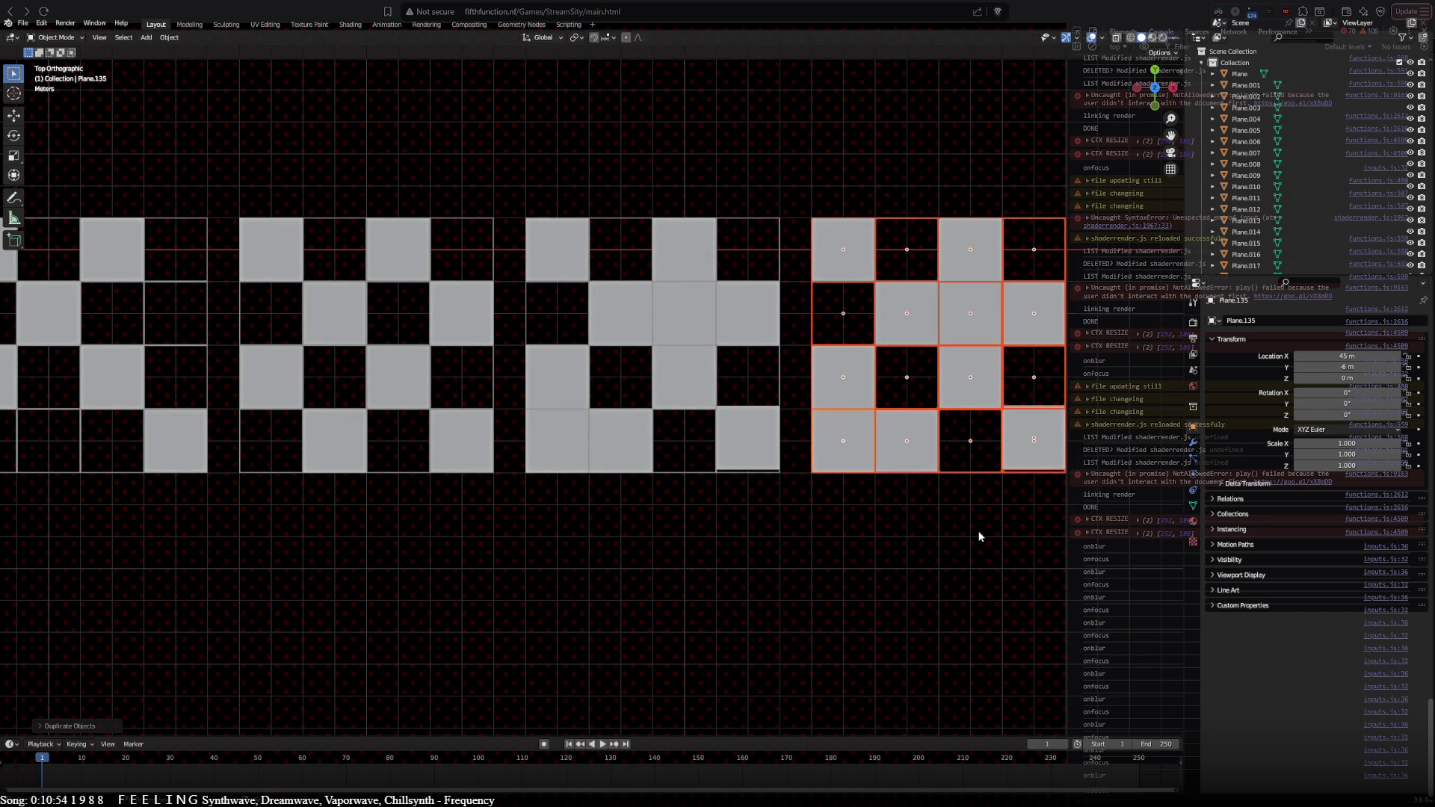
pyautogui.keyDown('shift'); pyautogui.moveTo(976, 528); pyautogui.dragTo(647, 537, button='middle'); pyautogui.keyUp('shift')
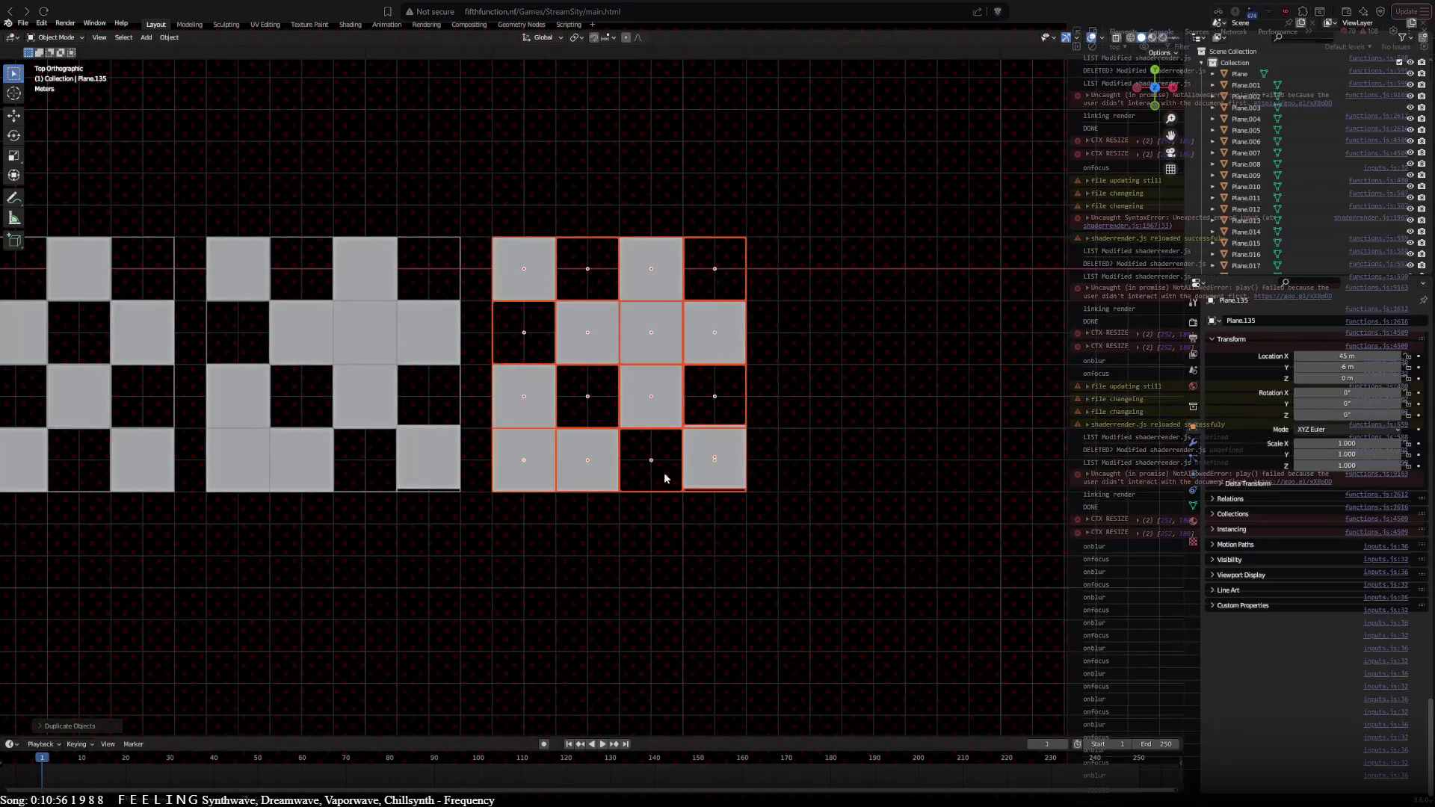
# Step: Fill the new grid's empty left and lower-right cells with copies of its middle square
pyautogui.click(648, 334)
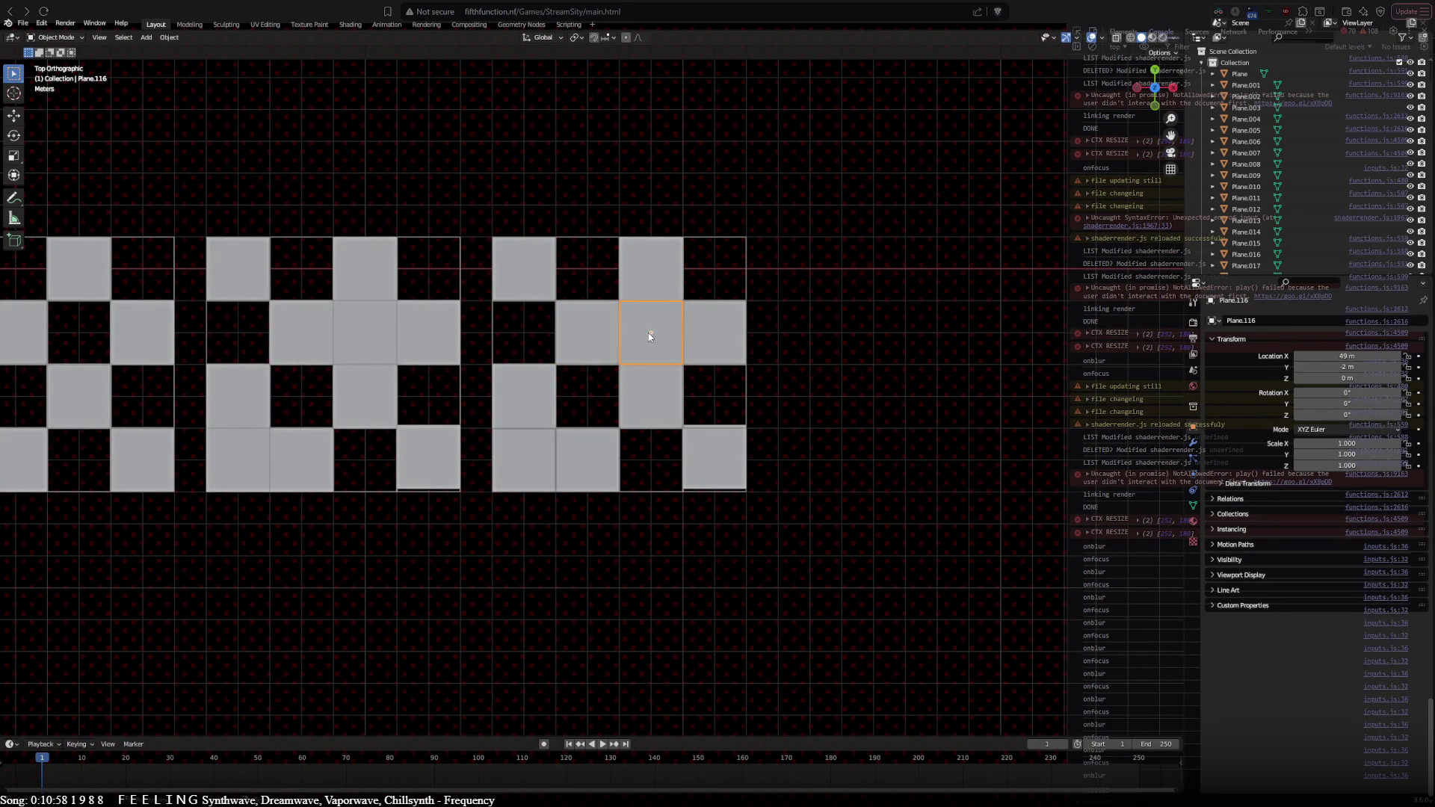
pyautogui.hotkey('shift', 'd')
pyautogui.click(516, 340)
pyautogui.hotkey('shift', 'd')
pyautogui.click(645, 473)
pyautogui.press('x')
pyautogui.click(598, 499)
pyautogui.hotkey('ctrl', 'z')
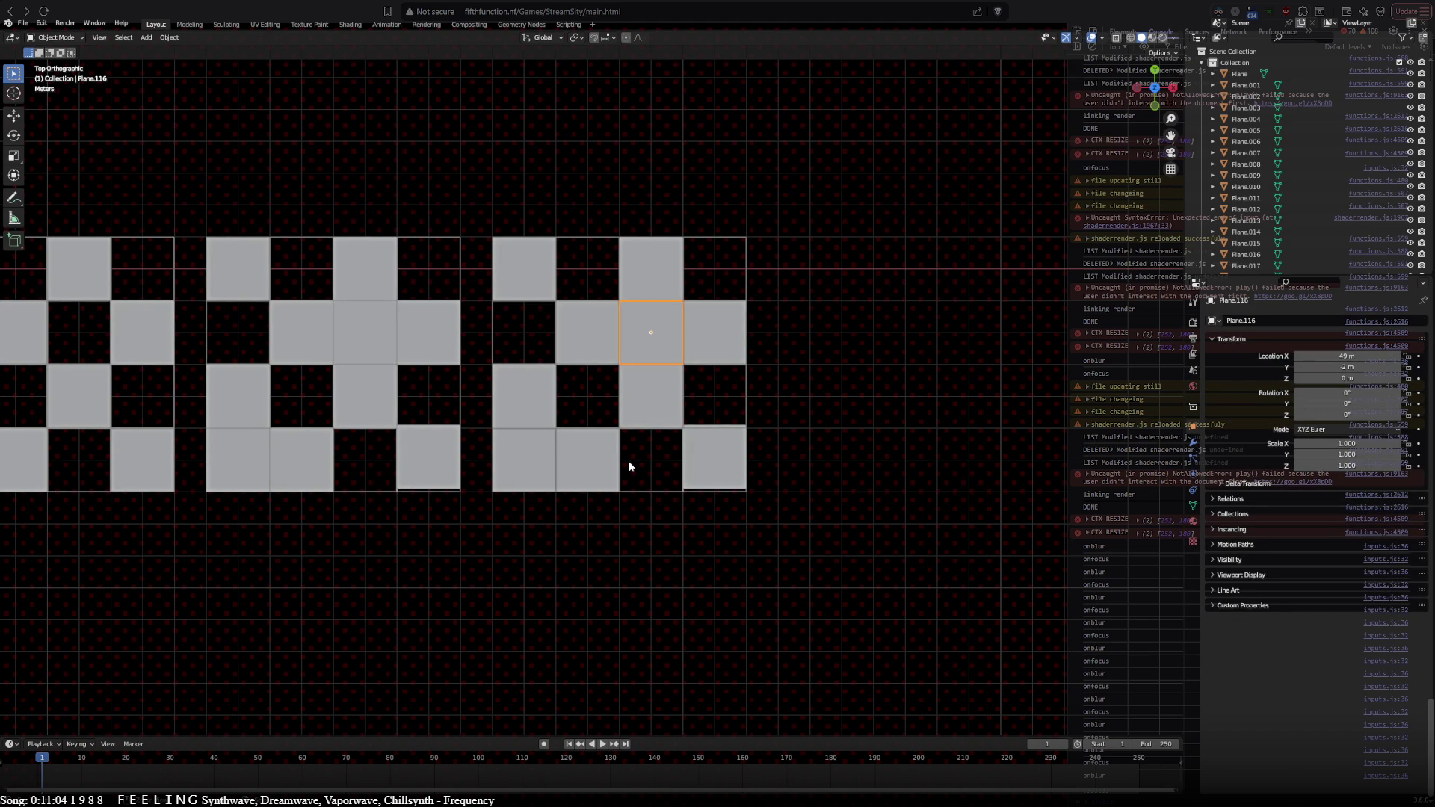
pyautogui.hotkey('shift', 'd')
pyautogui.click(519, 350)
pyautogui.hotkey('shift', 'd')
pyautogui.click(646, 488)
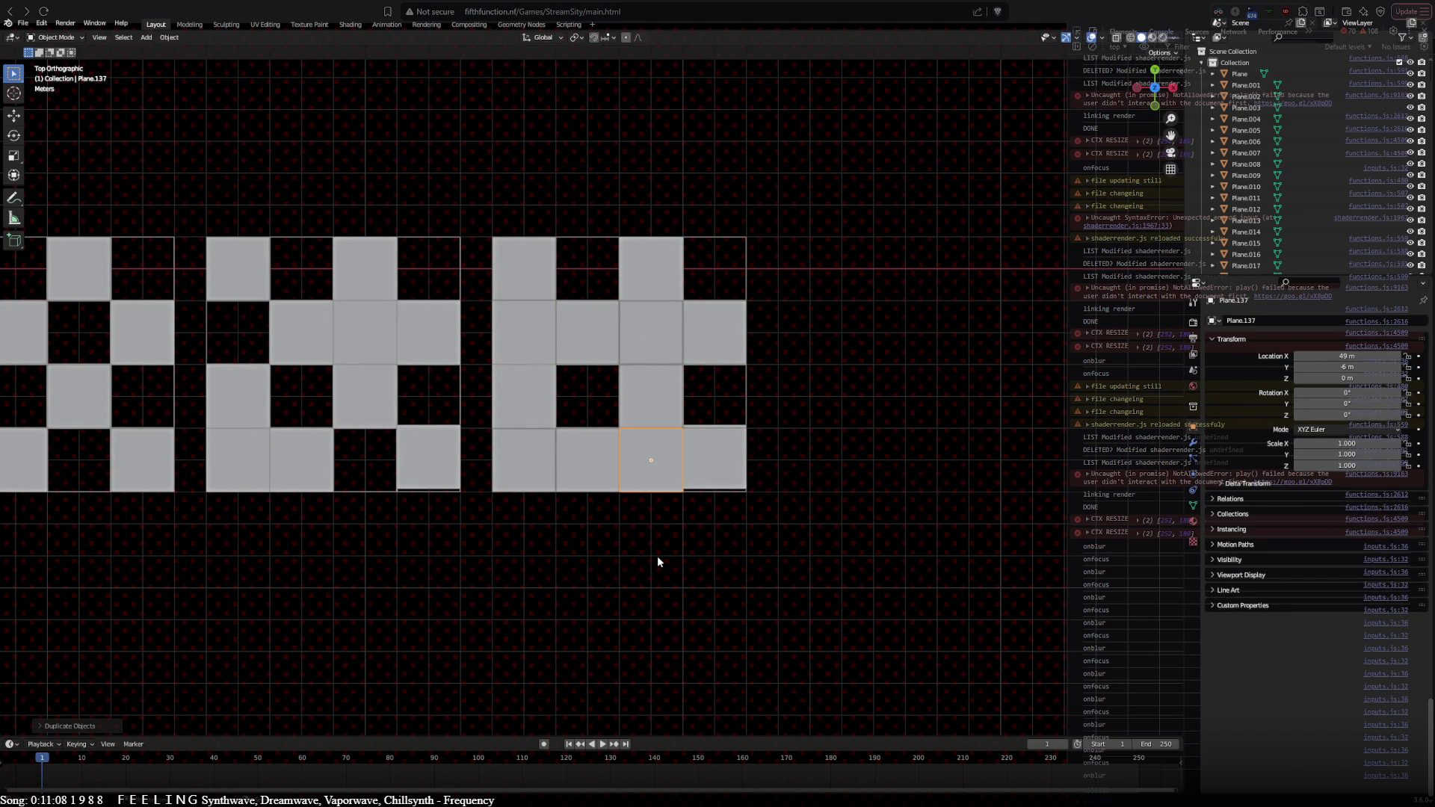
# Step: Realign the two bottom squares of the previous and newest grids into their cells
pyautogui.click(447, 482)
pyautogui.keyDown('shift'); pyautogui.click(688, 482); pyautogui.keyUp('shift')
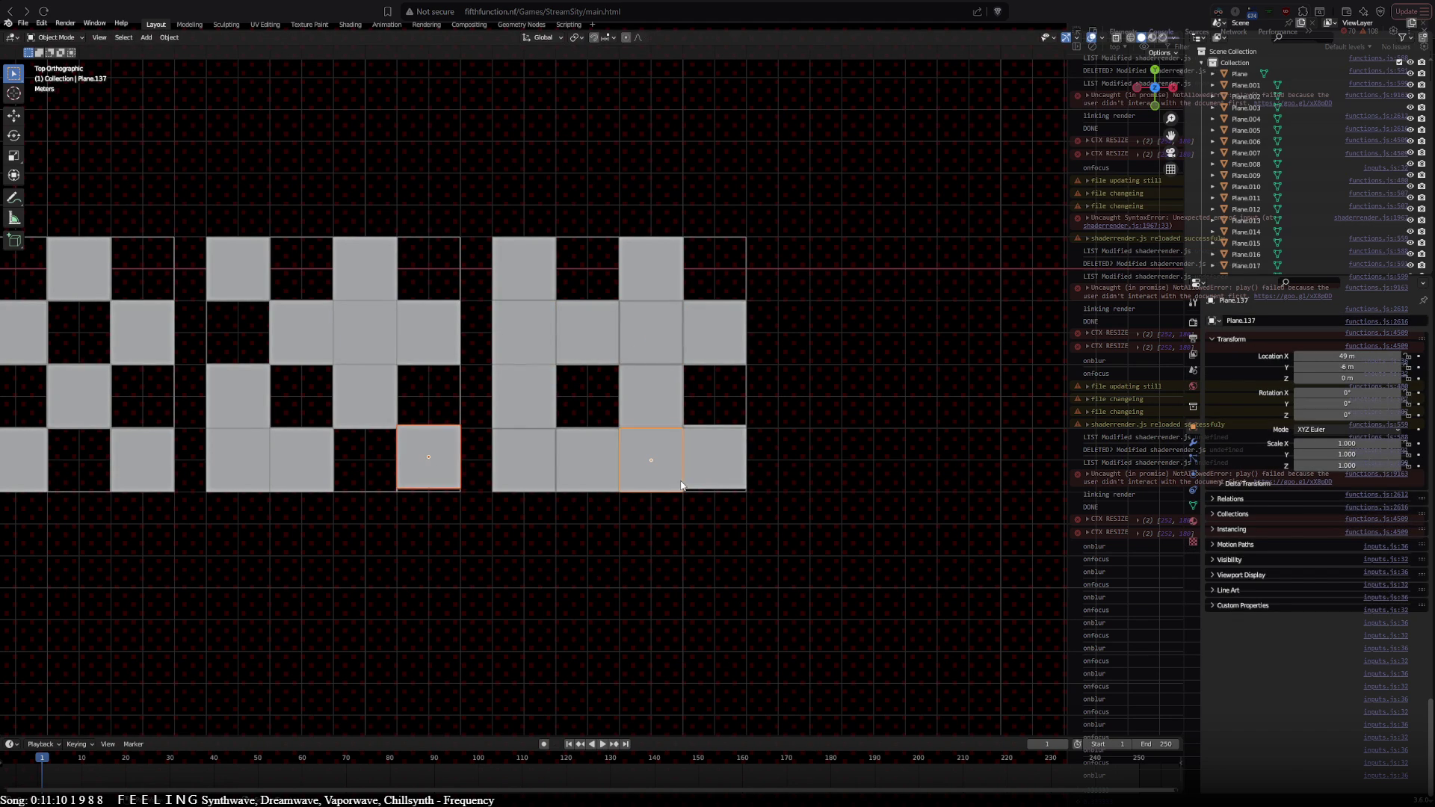
pyautogui.scroll(1, 725, 549)
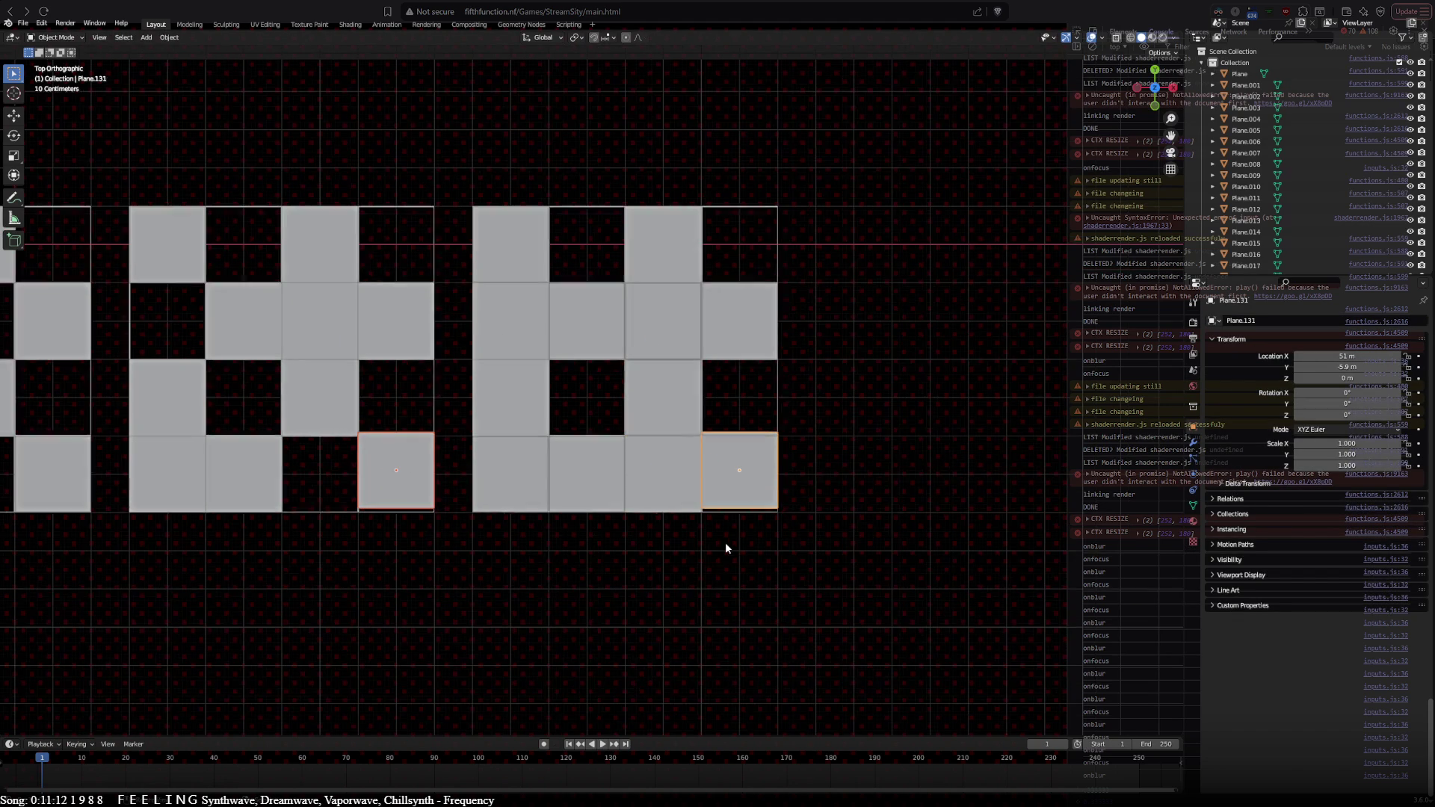
pyautogui.press('g')
pyautogui.click(725, 549)
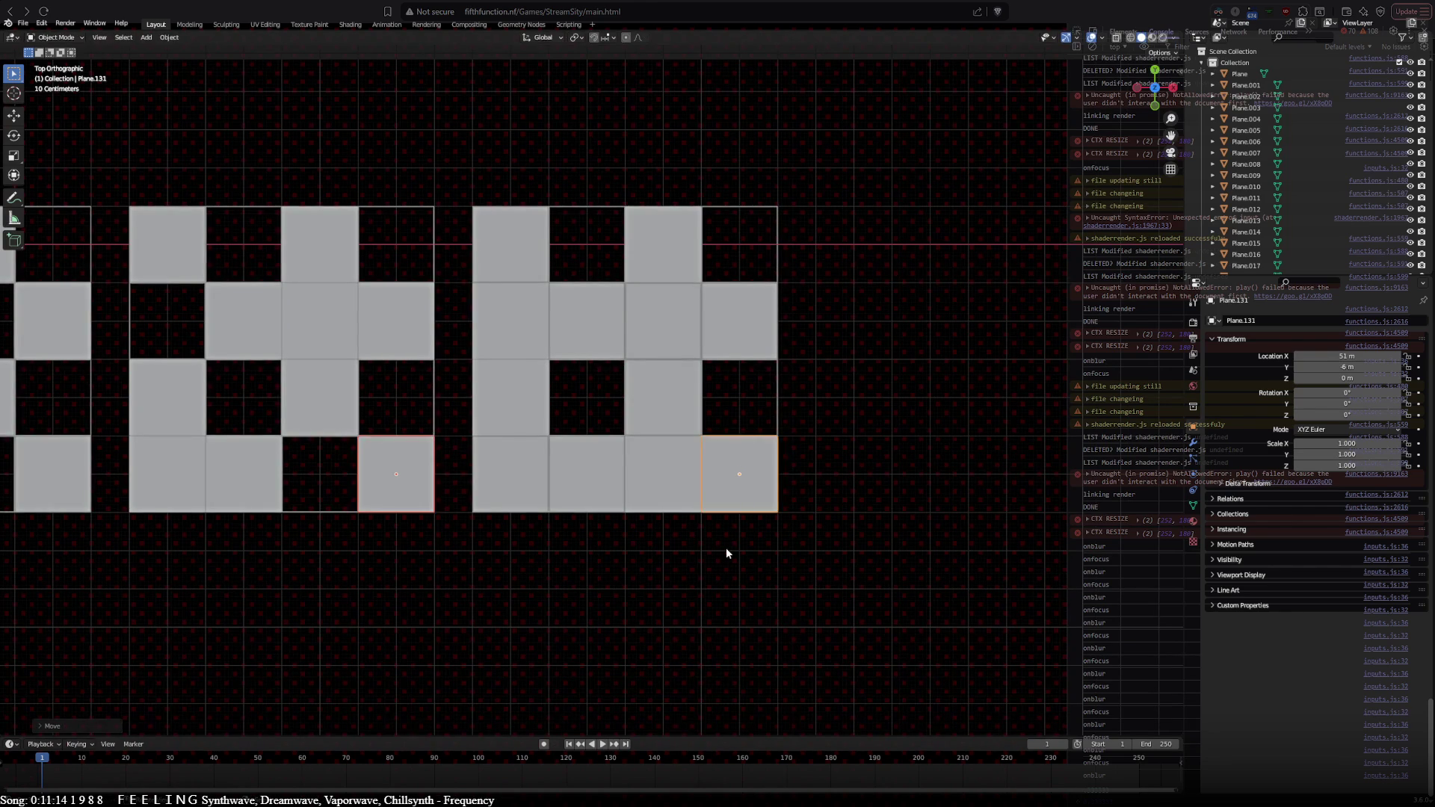
pyautogui.scroll(-1, 725, 549)
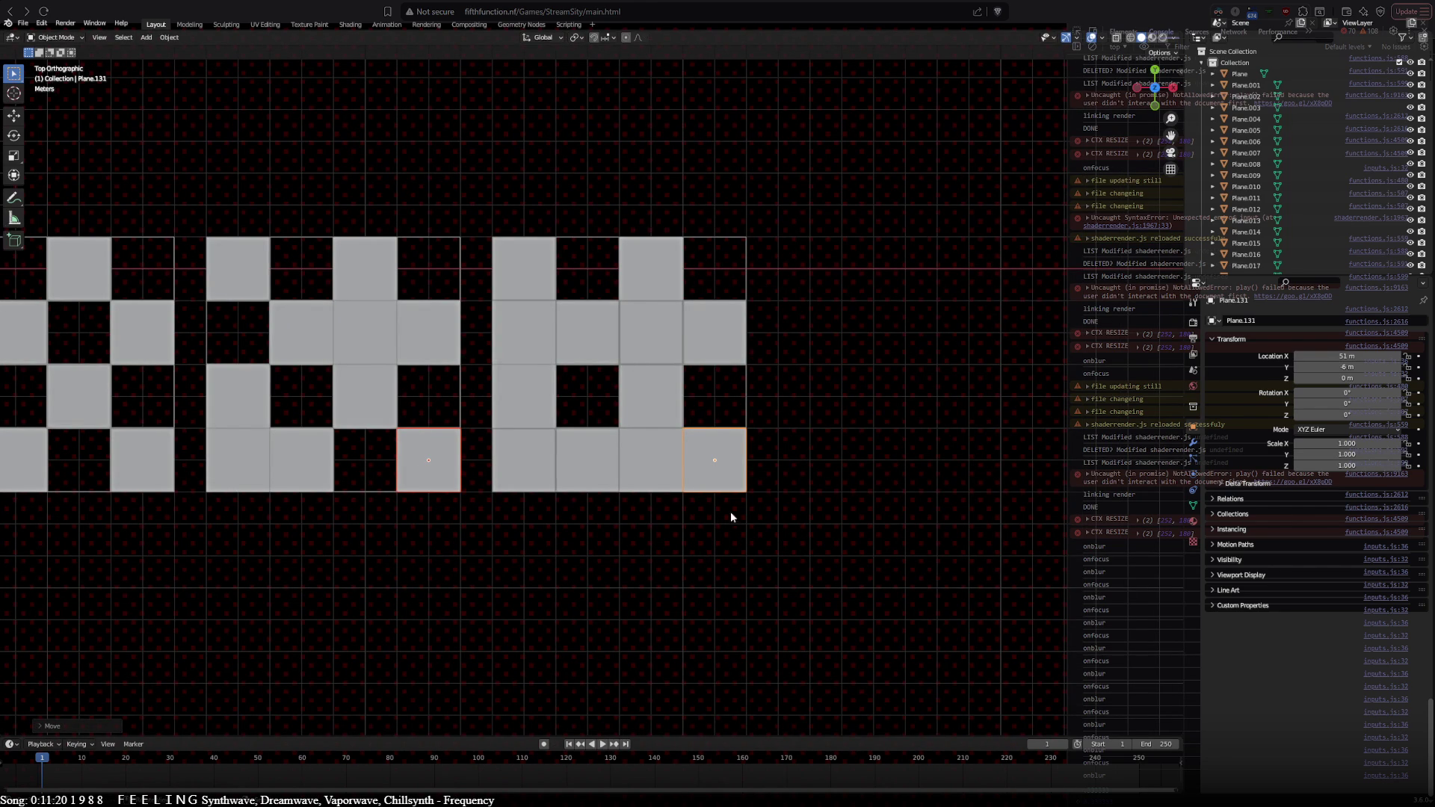
# Step: Box-select the rightmost grid and duplicate it to the right again
pyautogui.press('a')
pyautogui.hotkey('alt', 'a')
pyautogui.press('b')
pyautogui.moveTo(488, 224); pyautogui.dragTo(637, 502)
pyautogui.hotkey('shift', 'd')
pyautogui.click(929, 501)
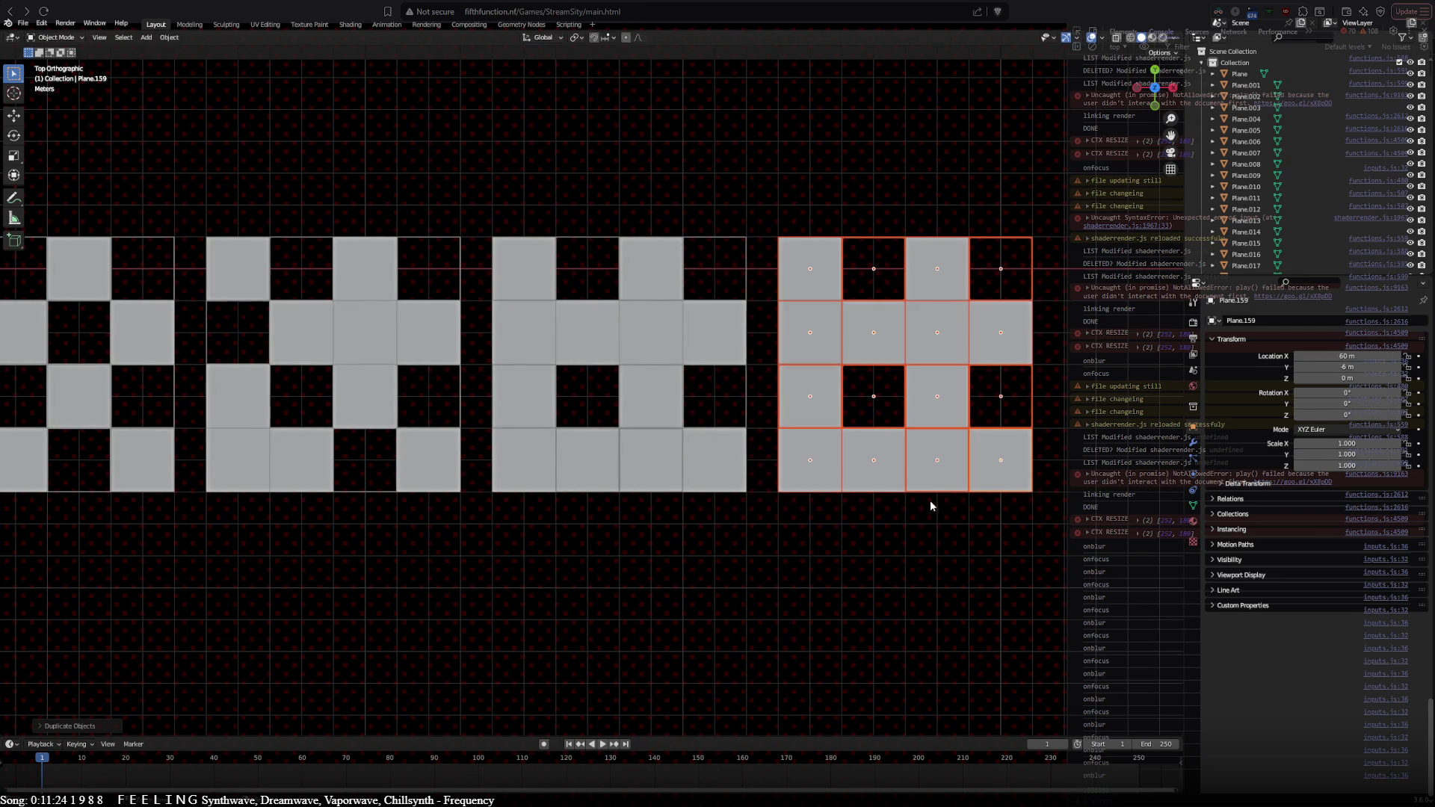
# Step: Copy a grey square into the newest grid's empty top-right cell and last empty cell
pyautogui.click(940, 336)
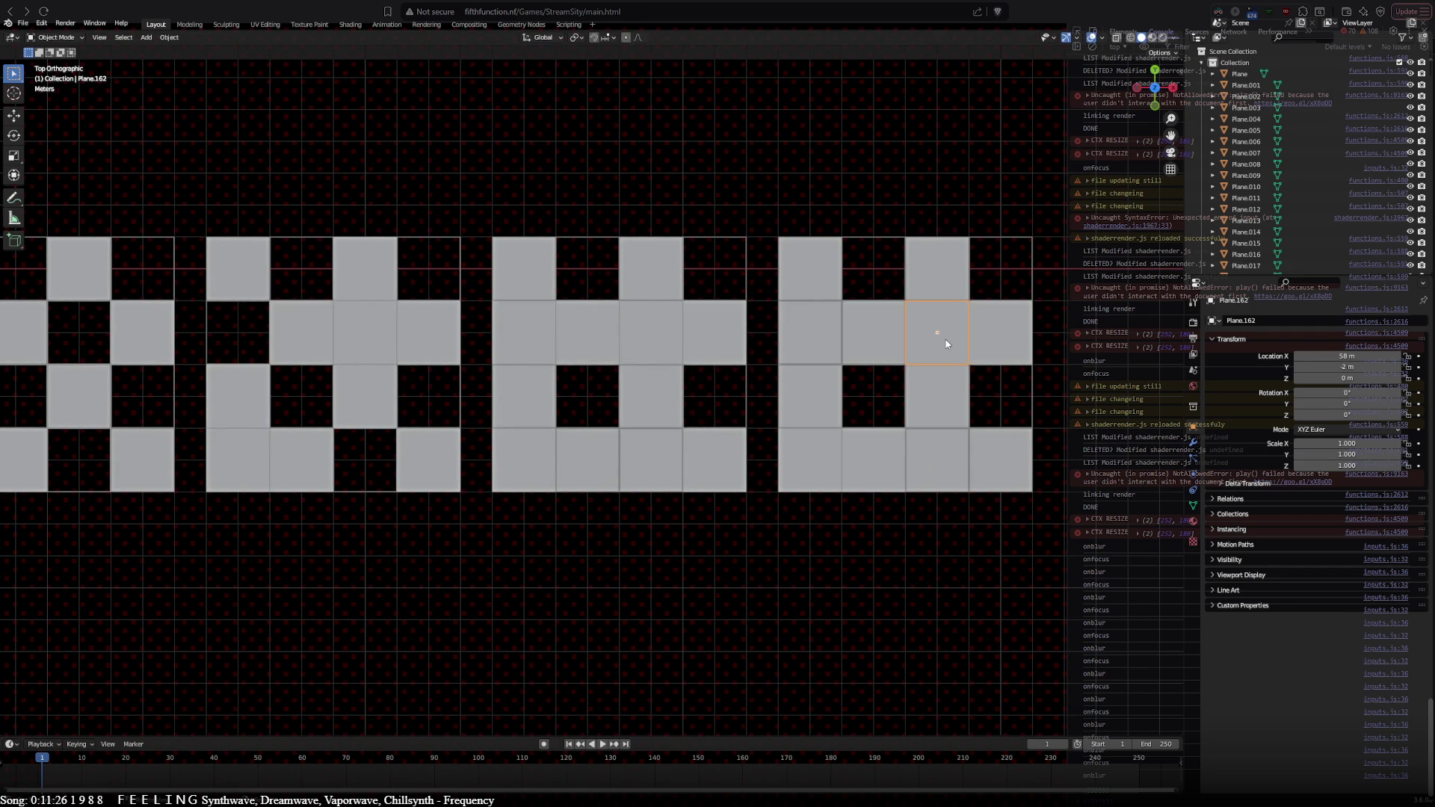
pyautogui.hotkey('shift', 'd')
pyautogui.click(1015, 272)
pyautogui.hotkey('shift', 'd')
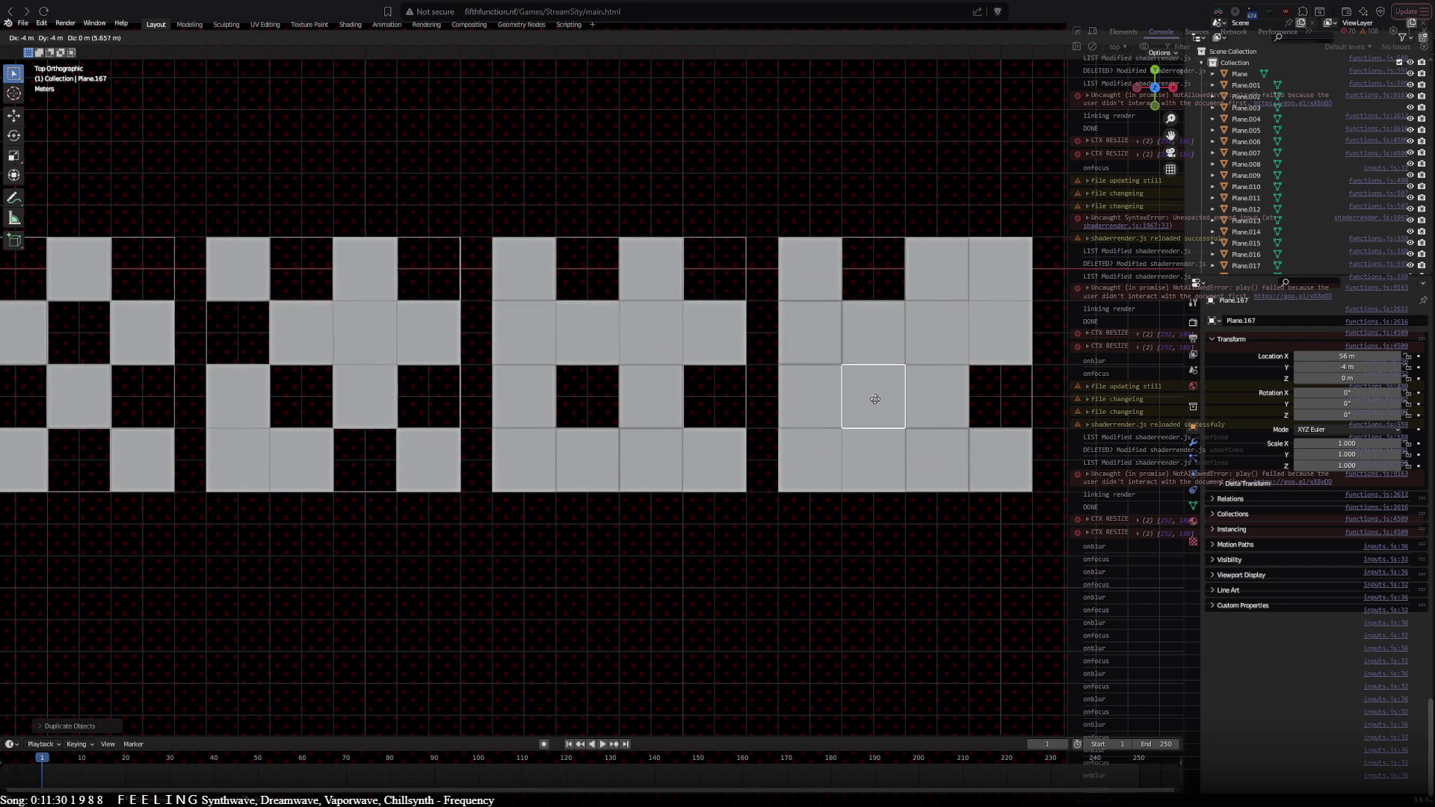
pyautogui.click(878, 403)
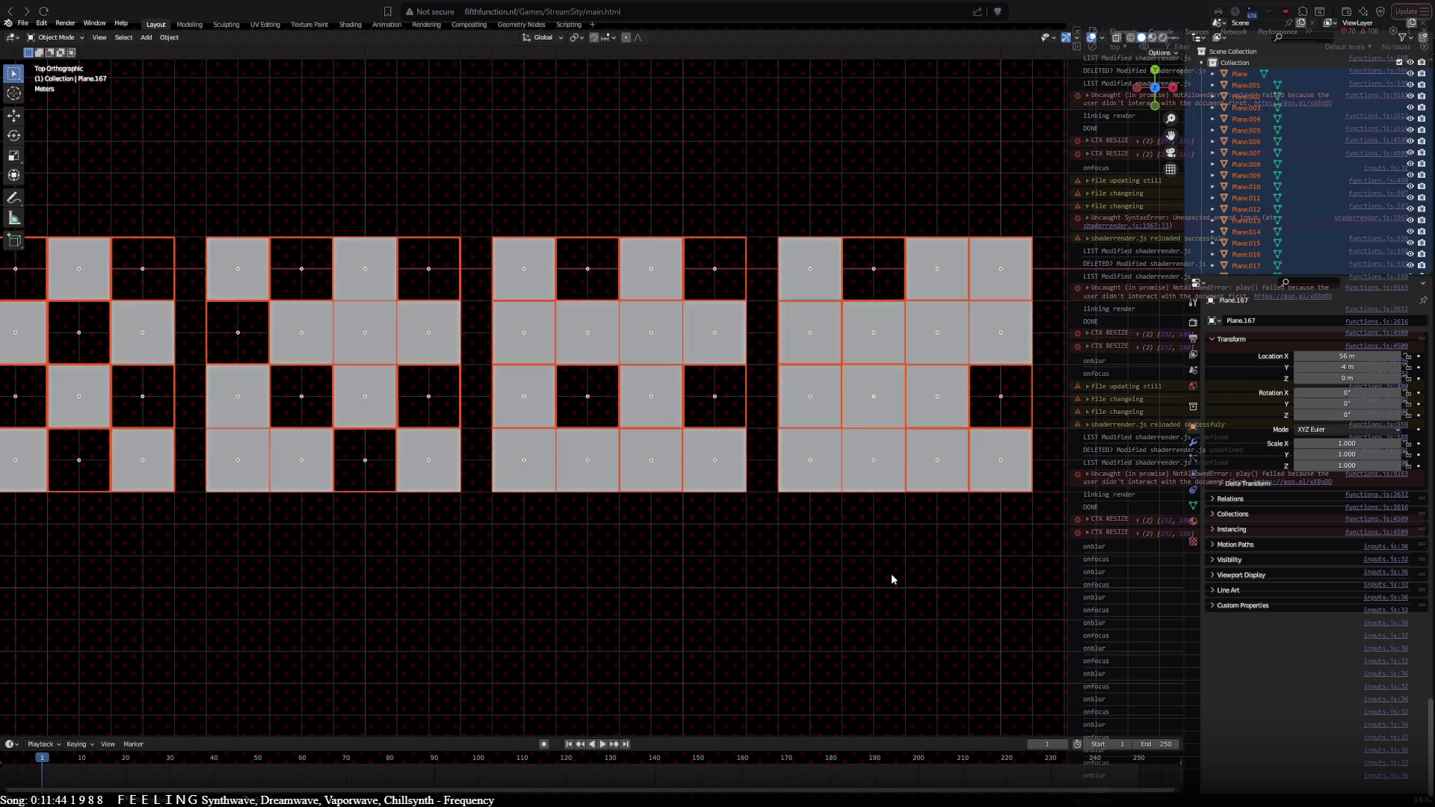
# Step: Zoom over the grid strip and select Plane.016, the first grid's top-left square
pyautogui.scroll(-8, 891, 572)
pyautogui.scroll(3, 628, 531)
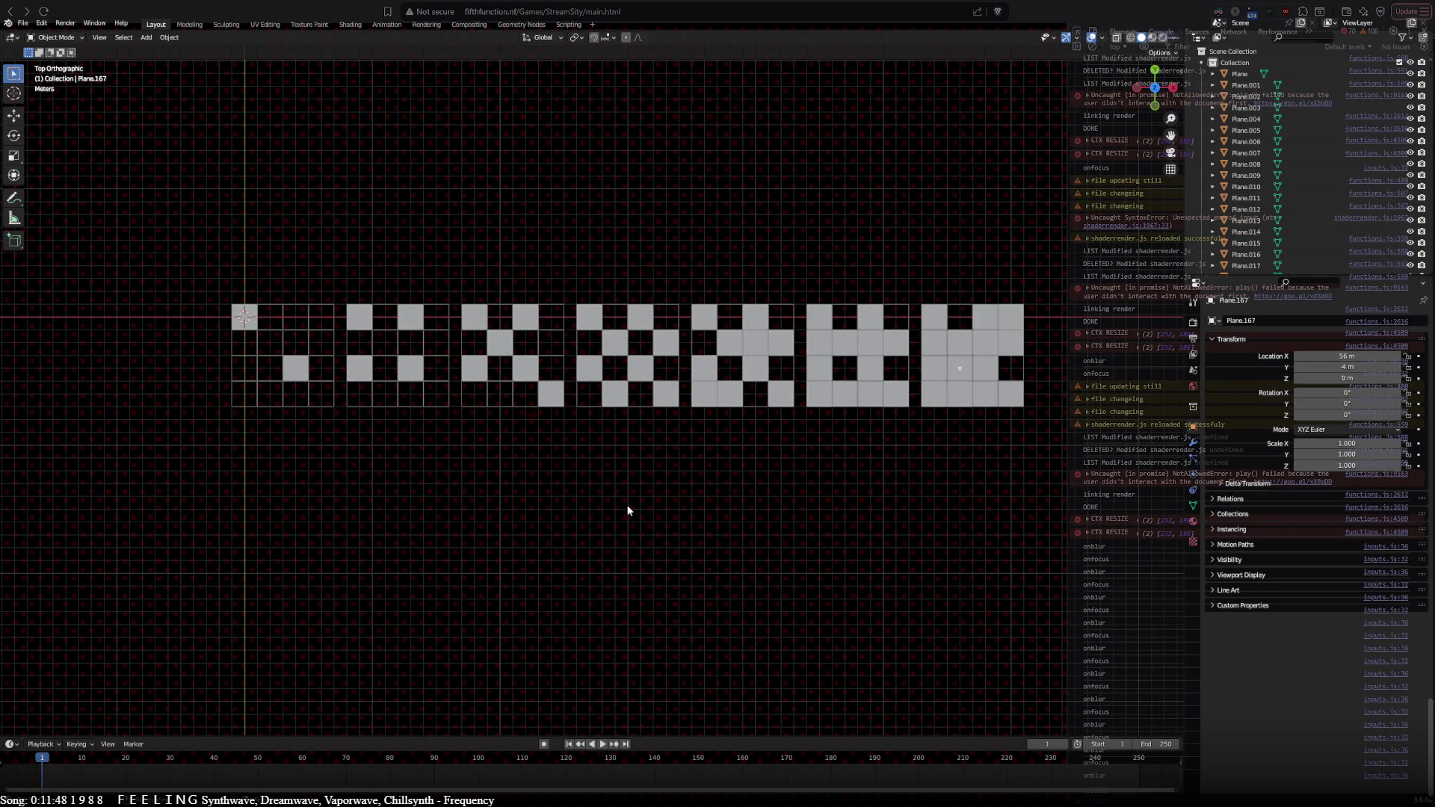
pyautogui.scroll(3, 628, 506)
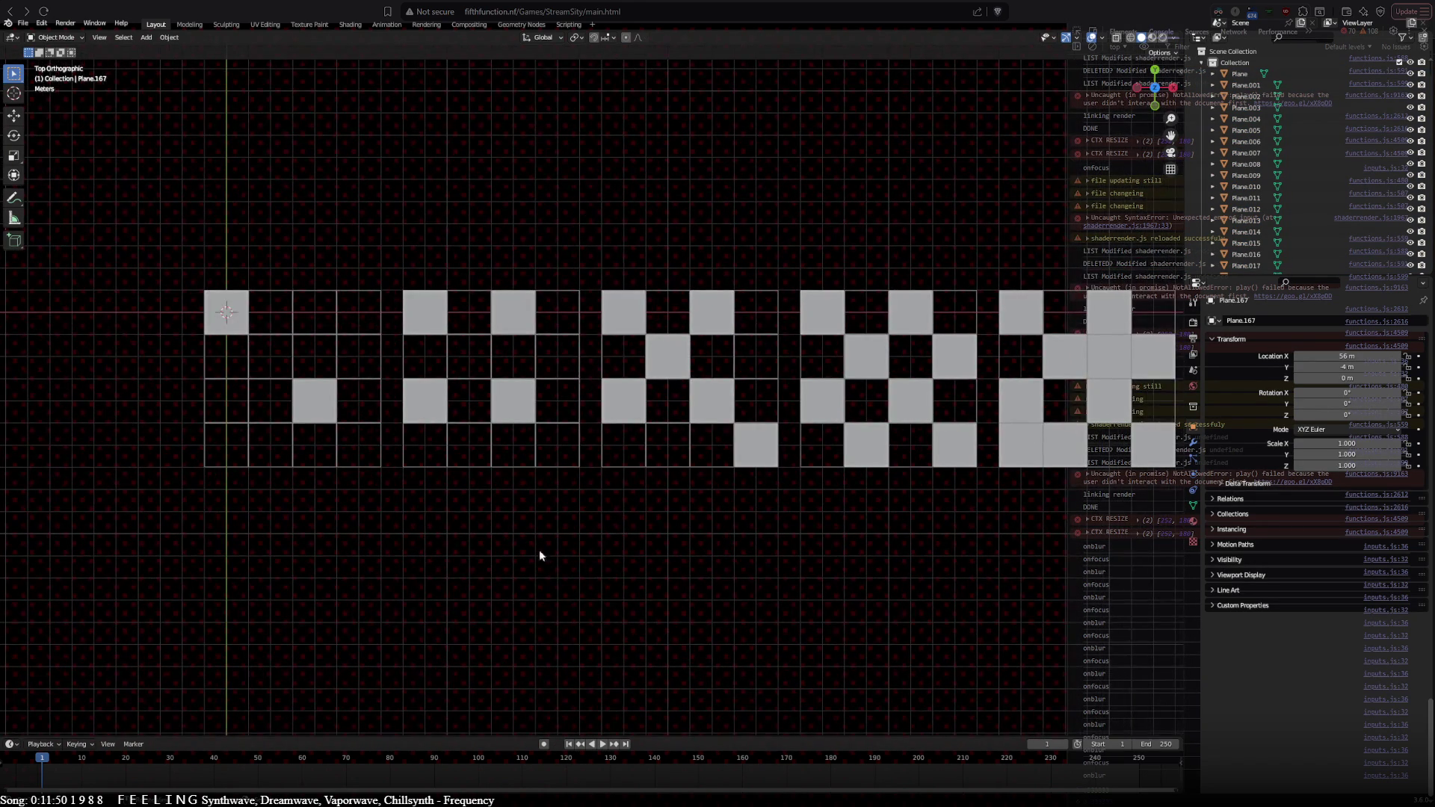
pyautogui.click(226, 311)
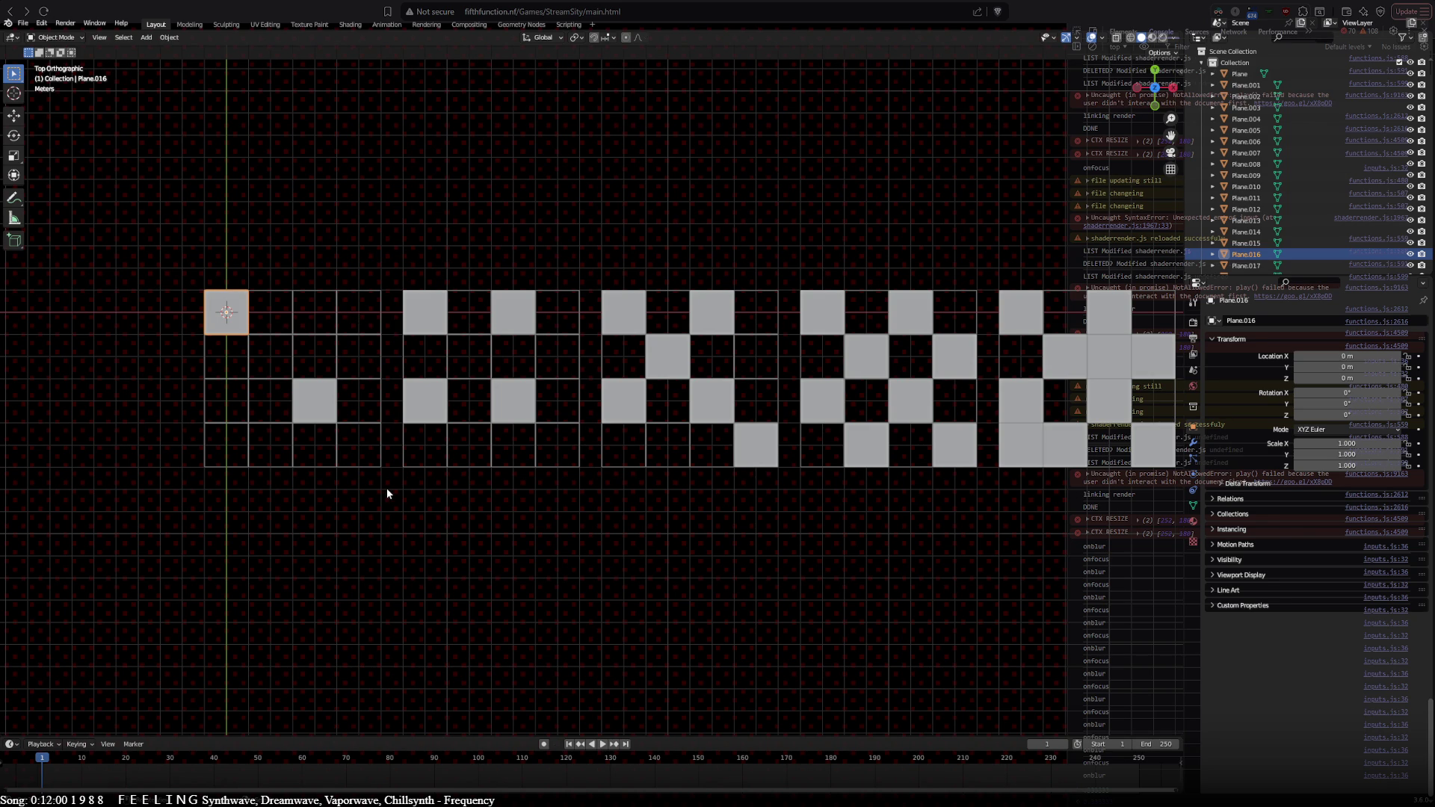
pyautogui.scroll(1, 388, 487)
pyautogui.keyDown('shift'); pyautogui.moveTo(410, 538); pyautogui.dragTo(405, 538, button='middle'); pyautogui.keyUp('shift')
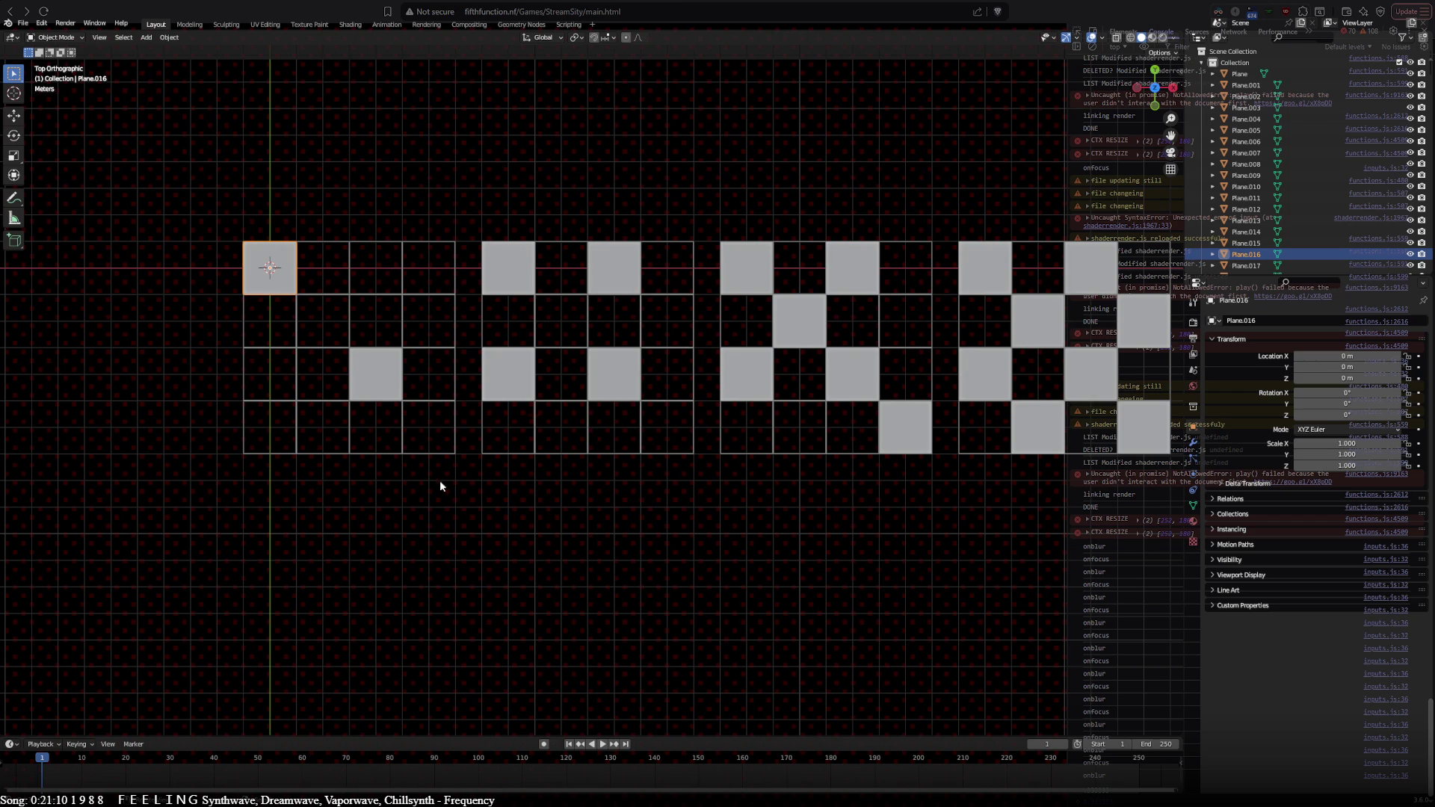
pyautogui.moveTo(698, 576)
pyautogui.keyDown('shift'); pyautogui.mouseDown(button='middle')
pyautogui.moveTo(185, 559)
pyautogui.moveTo(724, 621)
pyautogui.mouseUp(button='middle'); pyautogui.keyUp('shift')
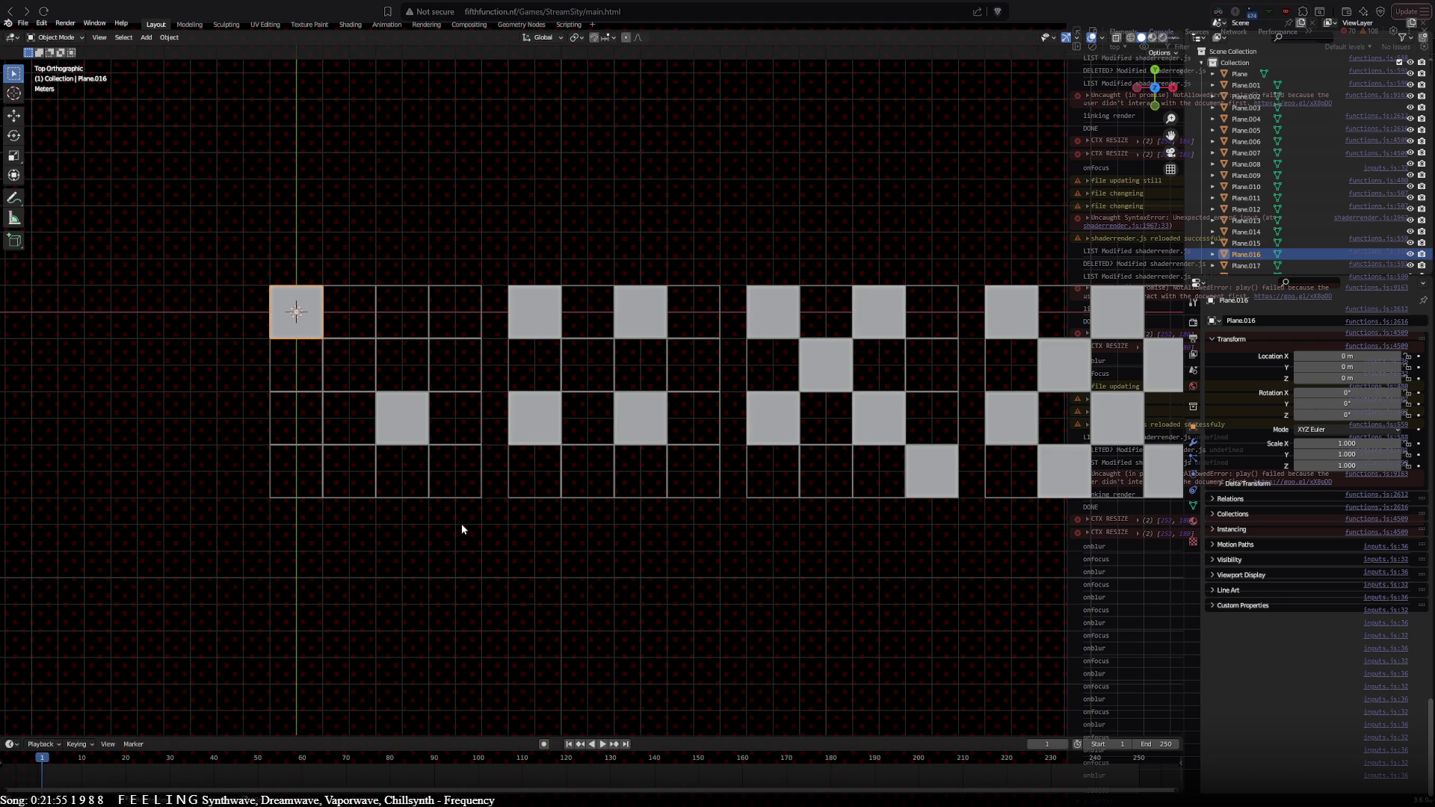
pyautogui.keyDown('shift'); pyautogui.moveTo(616, 604); pyautogui.dragTo(486, 592, button='middle'); pyautogui.keyUp('shift')
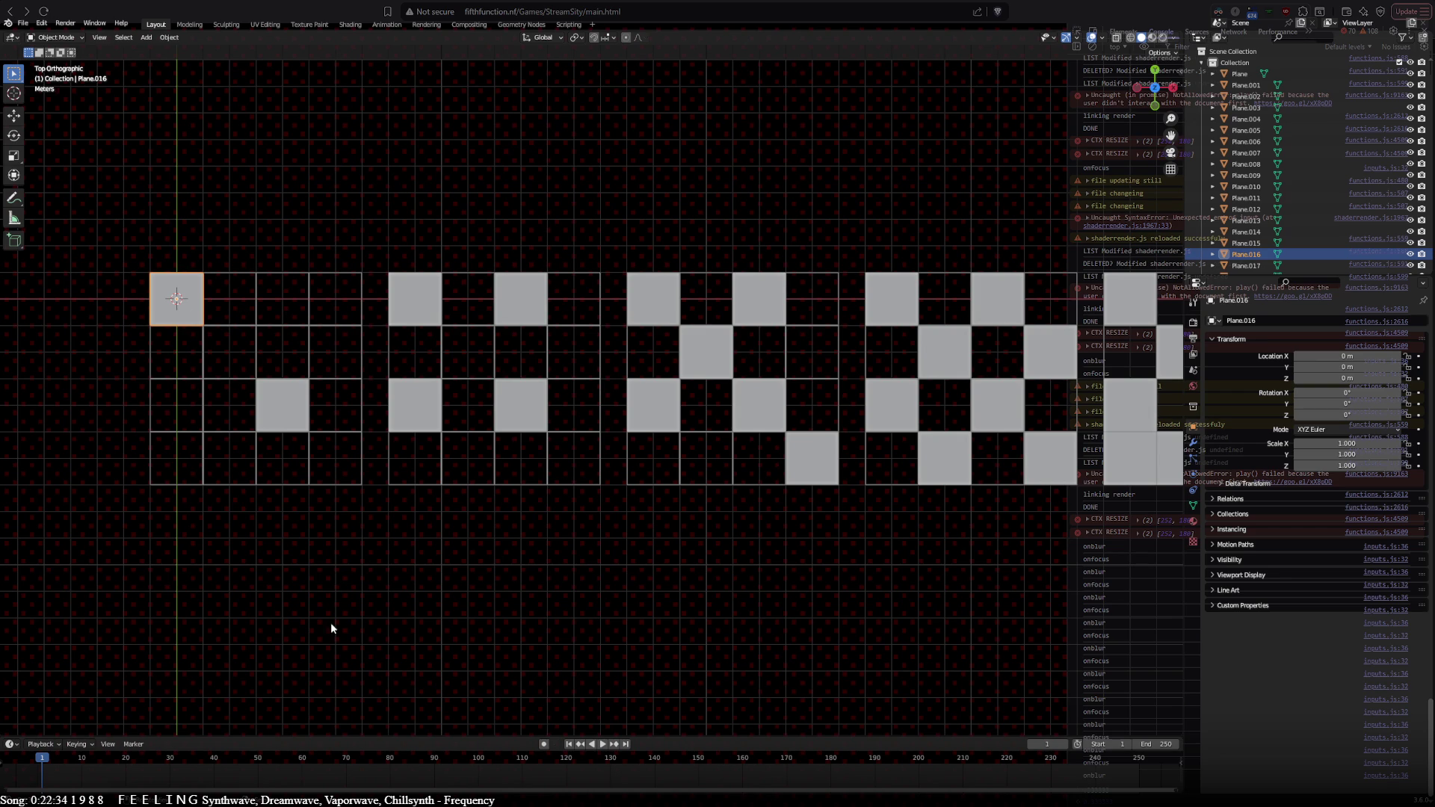
pyautogui.keyDown('shift'); pyautogui.moveTo(336, 589); pyautogui.dragTo(382, 407, button='middle'); pyautogui.keyUp('shift')
pyautogui.click(290, 162)
# Step: Duplicate a grid square below the grids and double it to a row of four frames
pyautogui.rightClick(288, 137)
pyautogui.hotkey('shift', 'd')
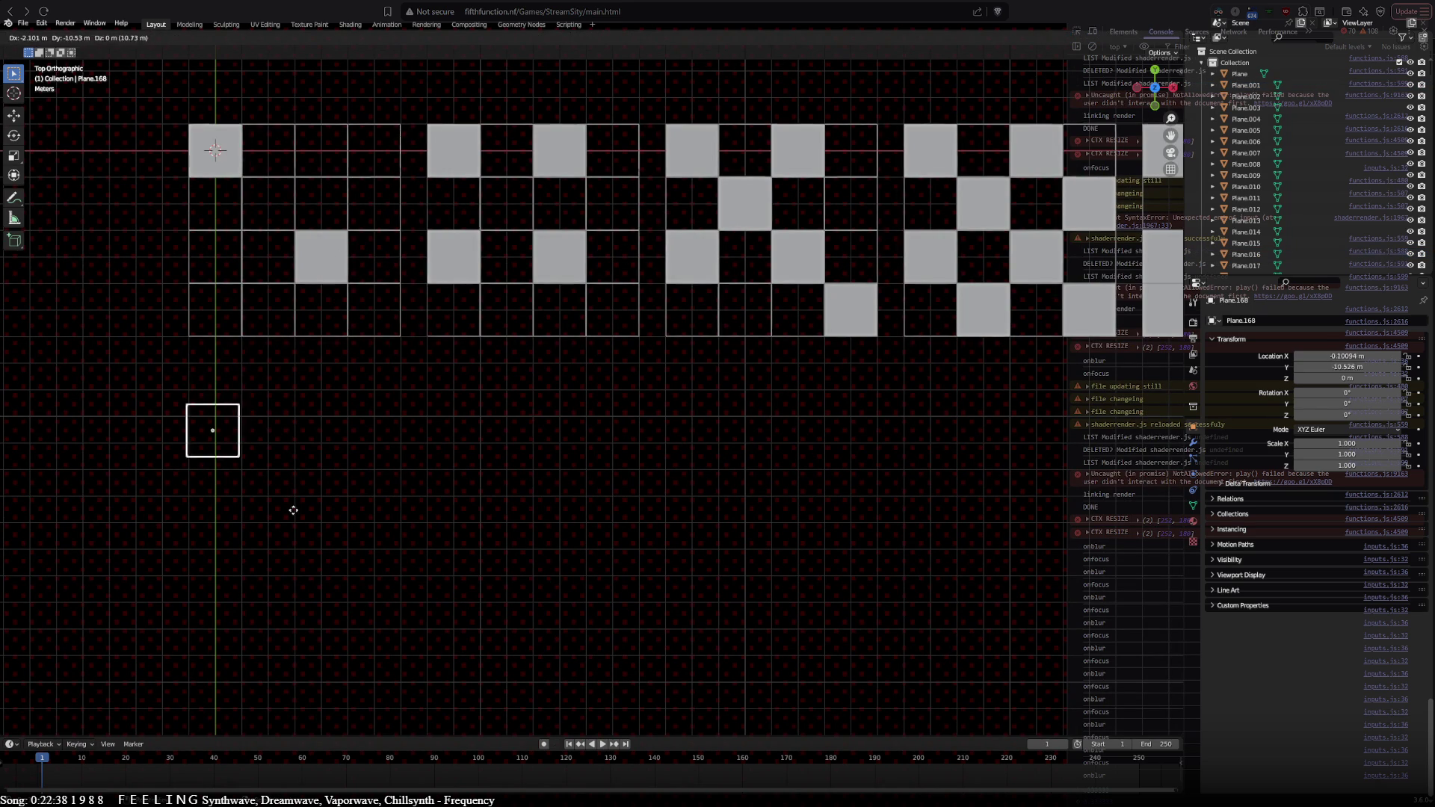
pyautogui.click(294, 500)
pyautogui.hotkey('shift', 'd')
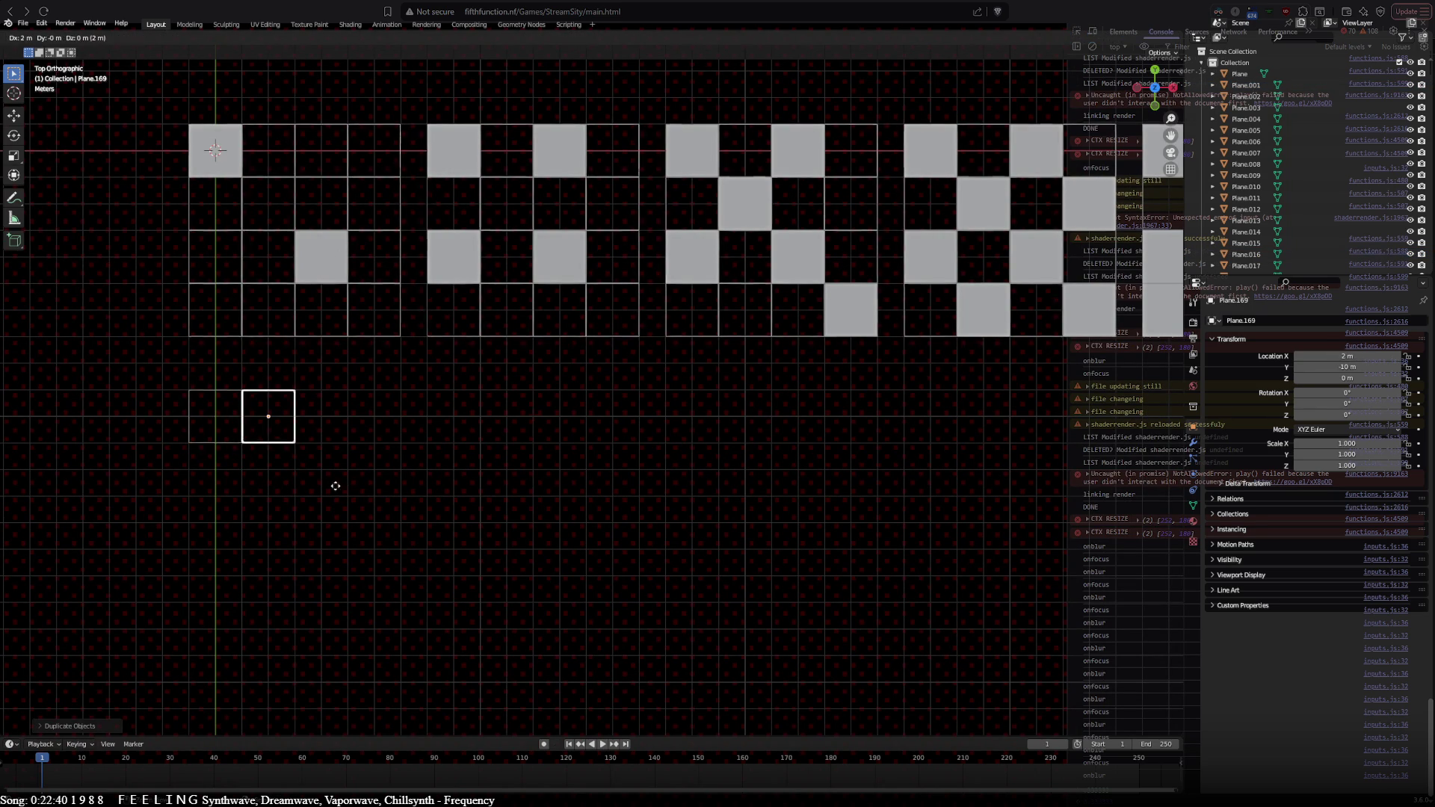
pyautogui.click(332, 488)
pyautogui.keyDown('shift'); pyautogui.click(235, 441); pyautogui.keyUp('shift')
pyautogui.hotkey('shift', 'd')
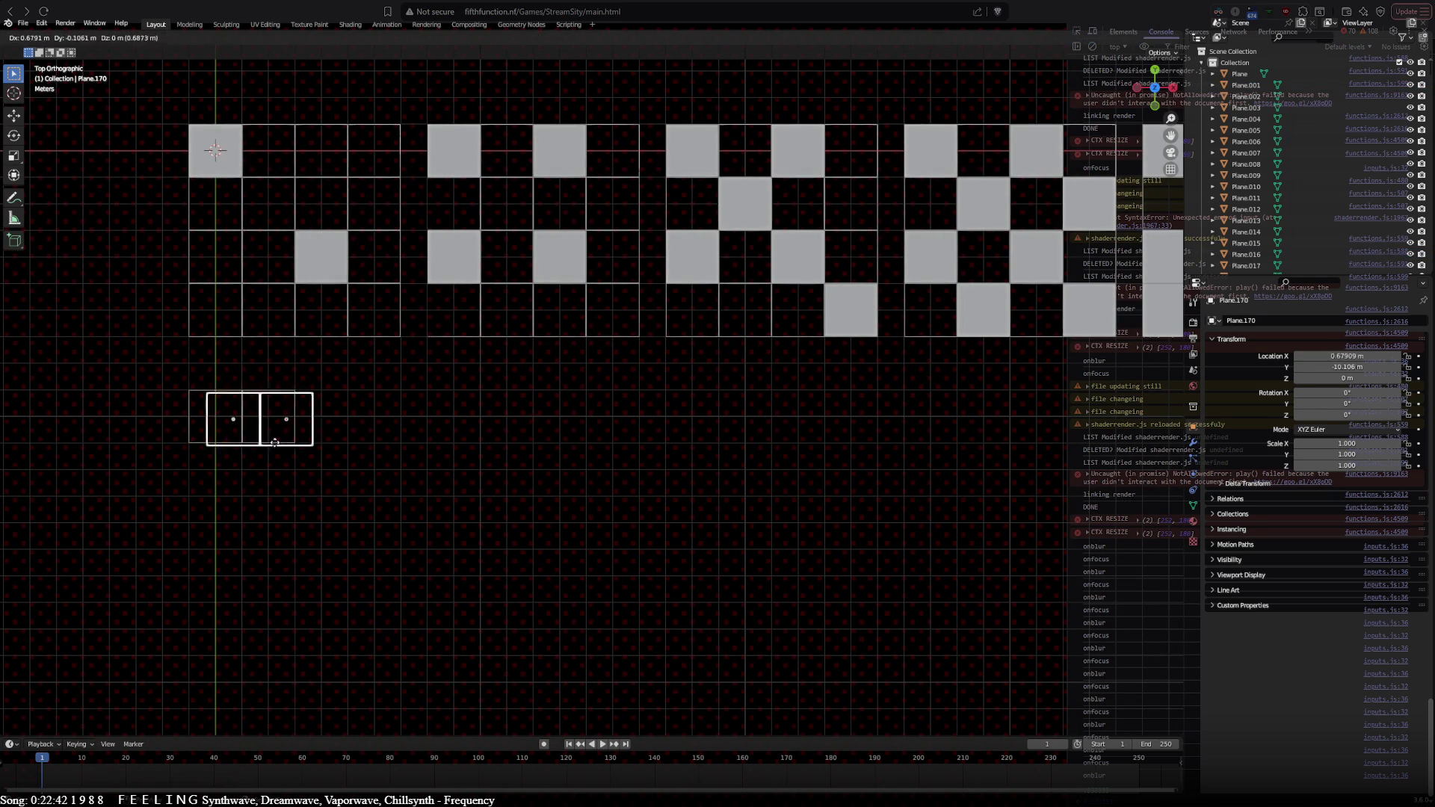
pyautogui.click(286, 446)
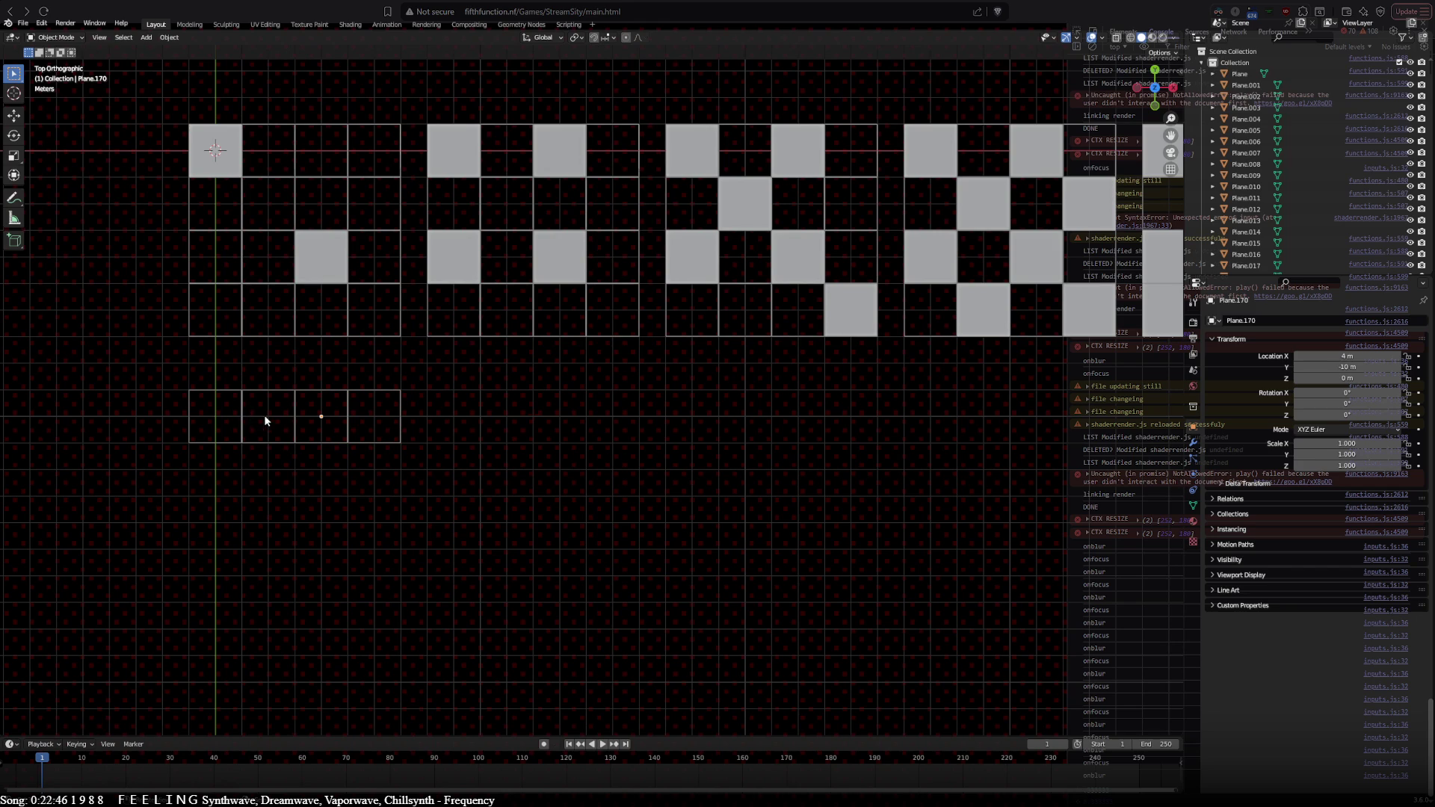
# Step: Copy the four bottom frames four cells right to make eight, deleting an accidental extra set
pyautogui.press('b')
pyautogui.moveTo(198, 381); pyautogui.dragTo(303, 444)
pyautogui.hotkey('shift', 'd')
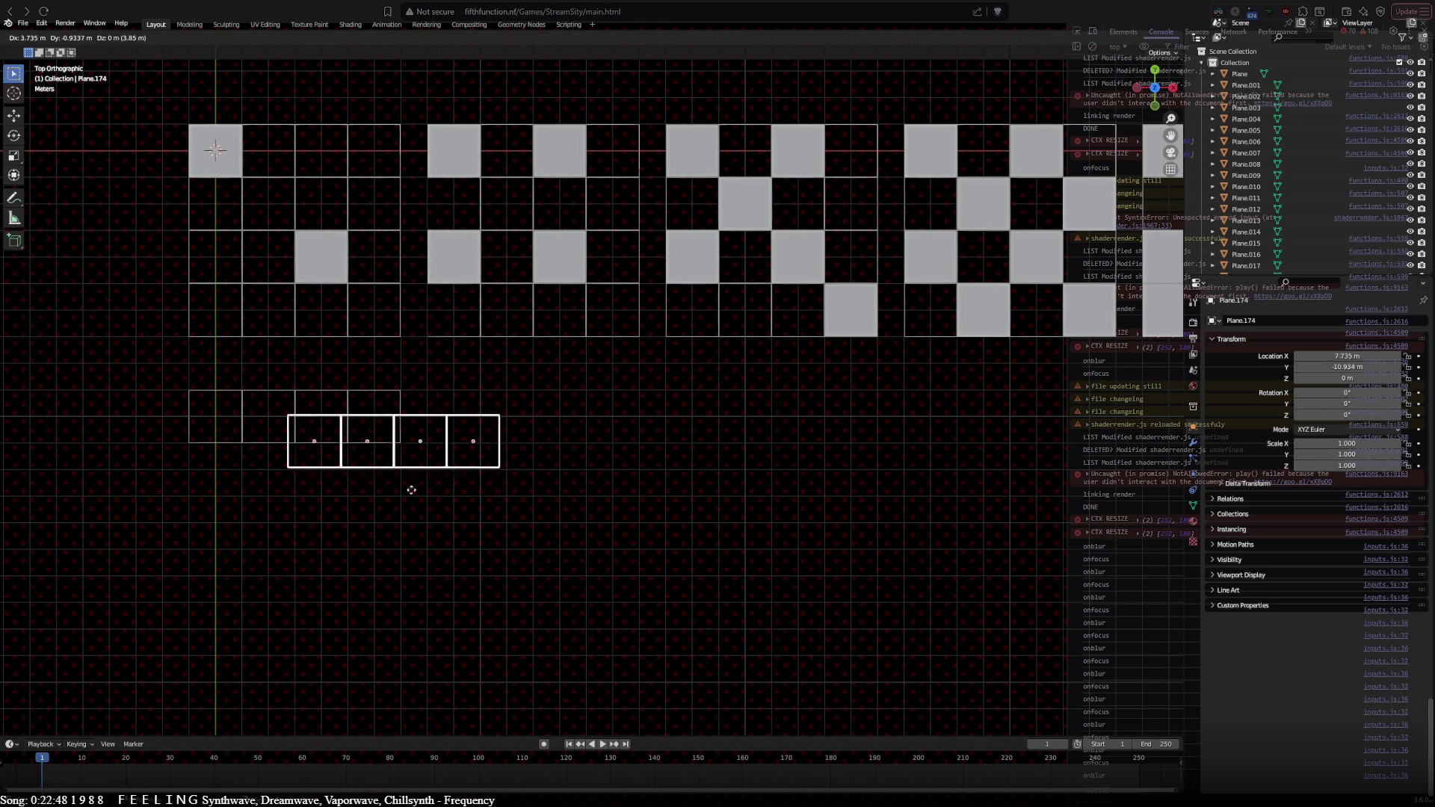
pyautogui.click(500, 464)
pyautogui.hotkey('shift', 'd')
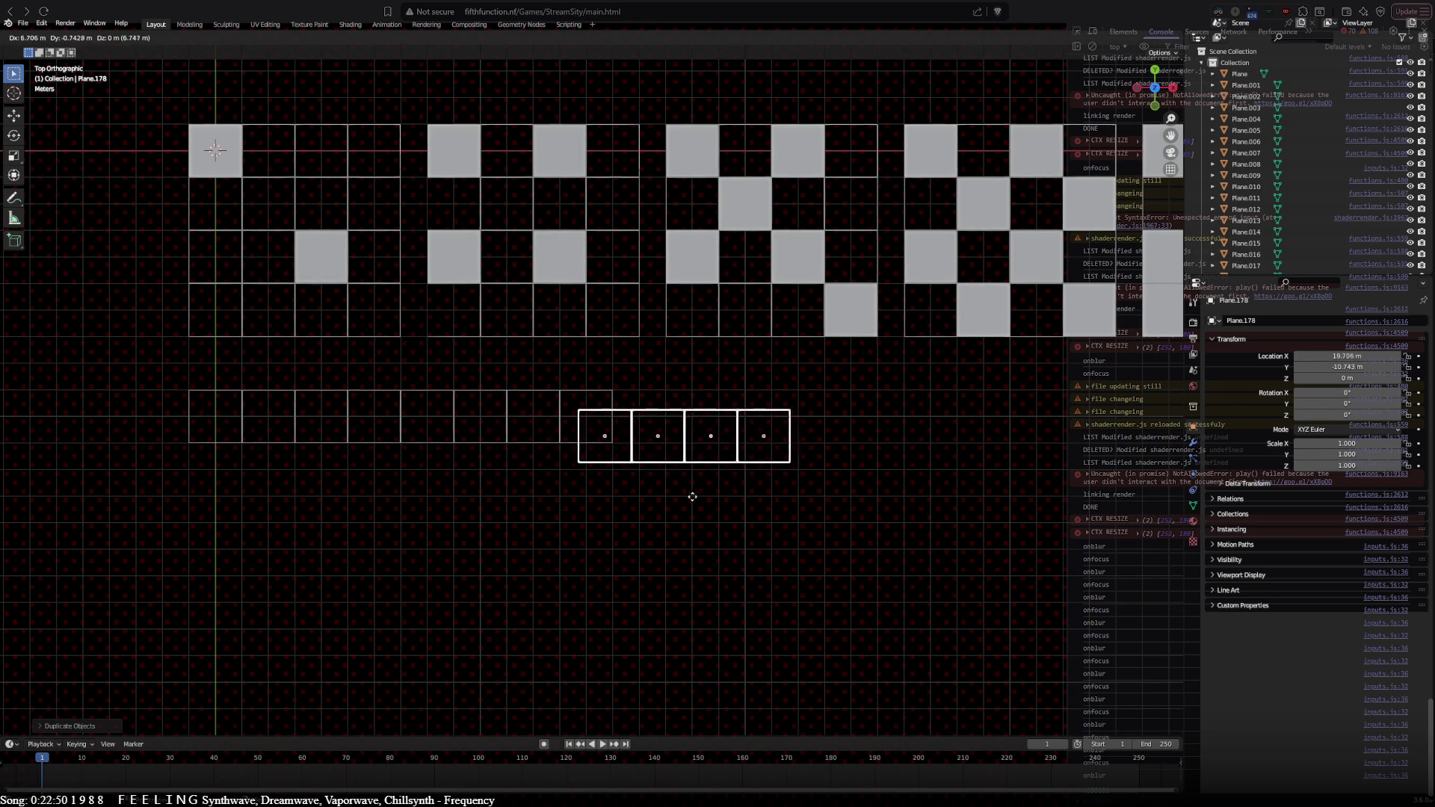
pyautogui.press('Escape')
pyautogui.press('Delete')
# Step: Double the eight frames to sixteen and duplicate the first grid's filled top-left square
pyautogui.press('b')
pyautogui.moveTo(171, 357); pyautogui.dragTo(544, 543)
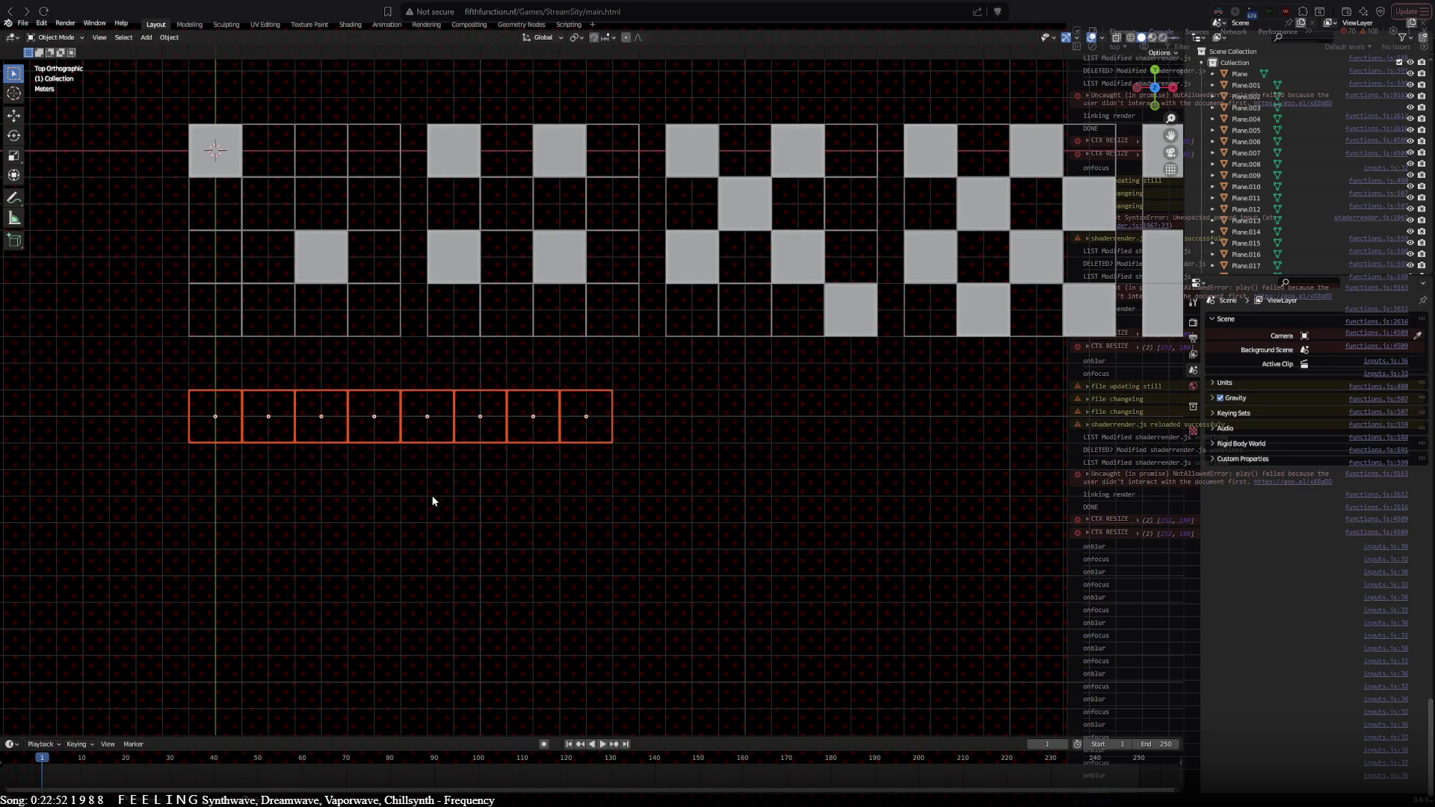
pyautogui.hotkey('shift', 'd')
pyautogui.click(857, 511)
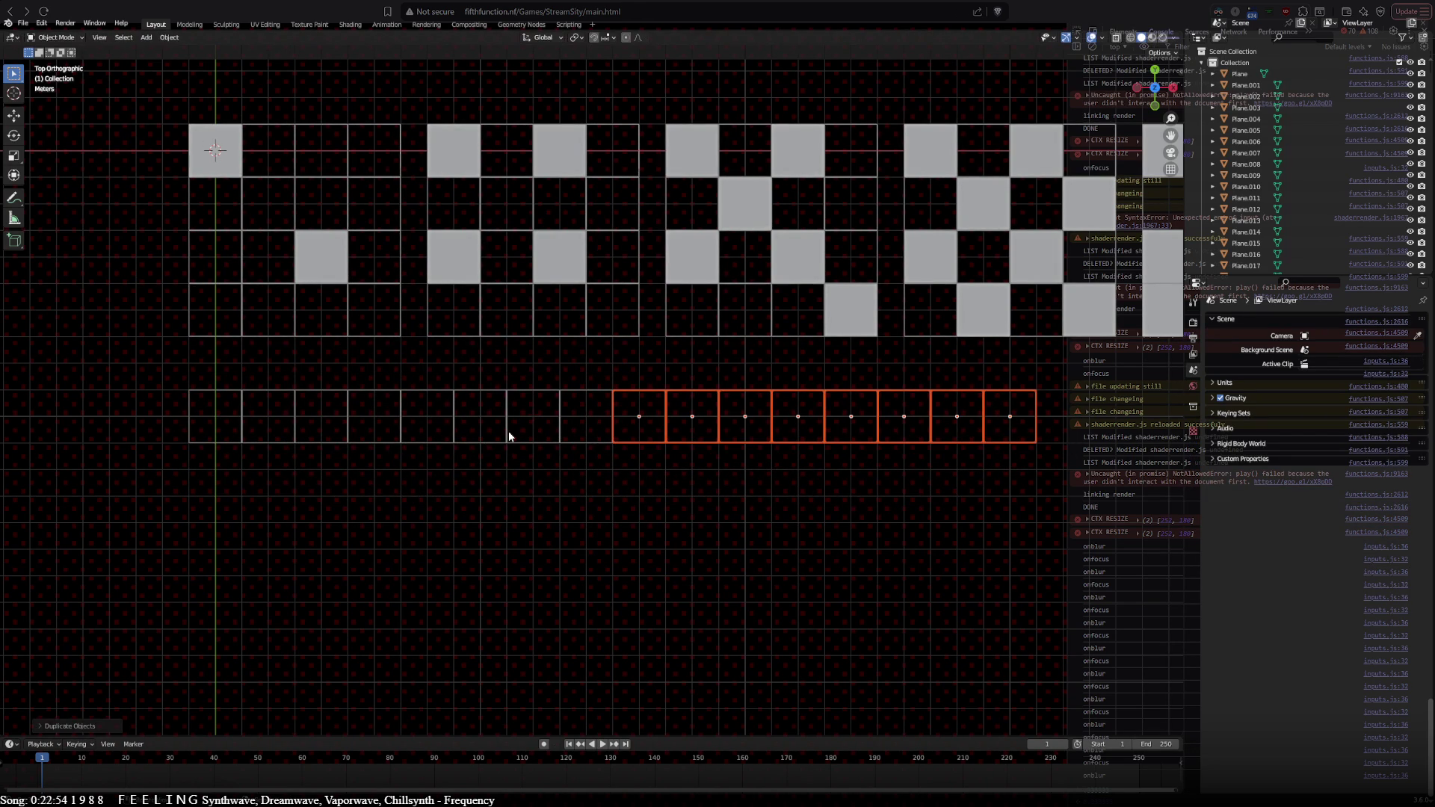
pyautogui.click(227, 154)
pyautogui.hotkey('shift', 'd')
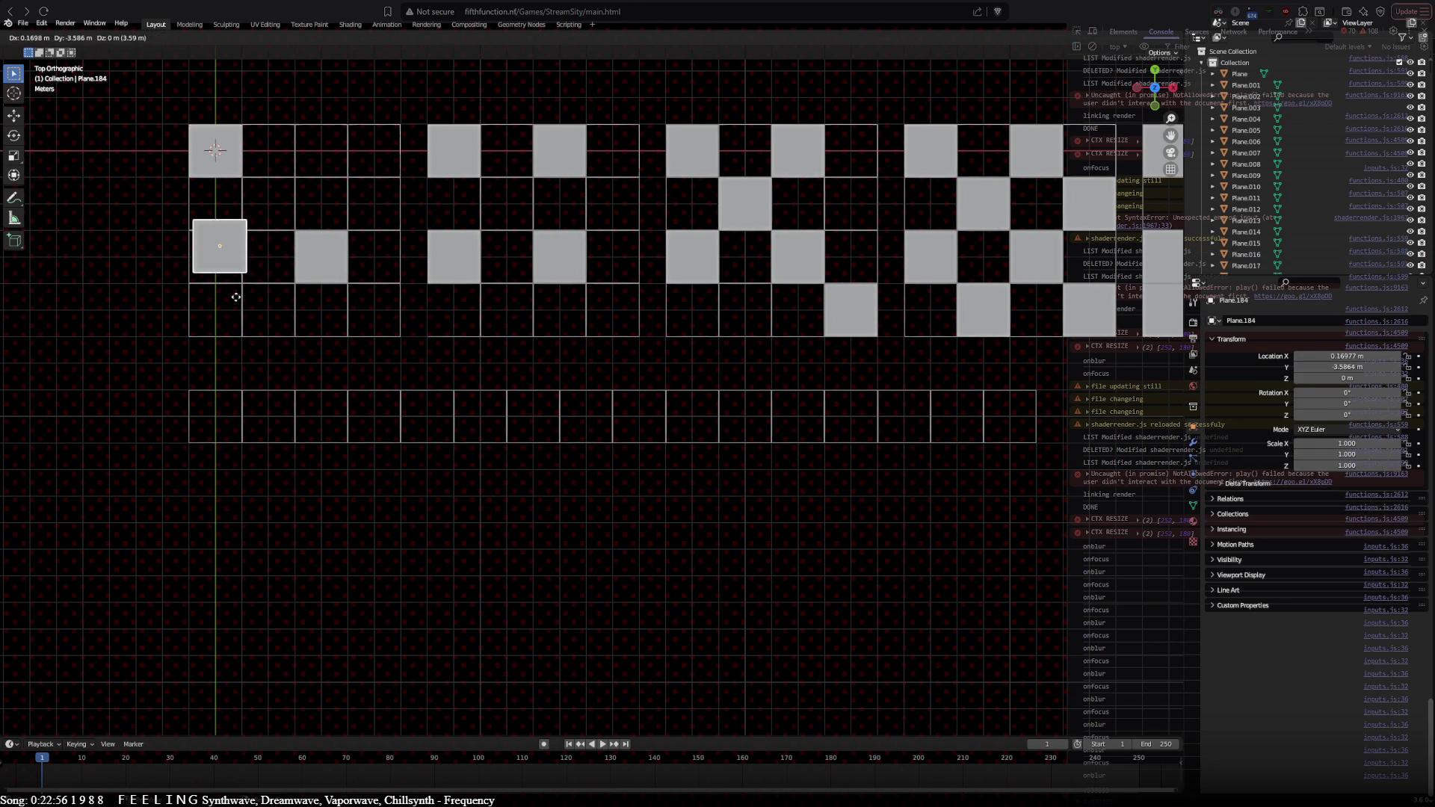
# Step: Drop the filled grey square into the bottom row's first cell, undoing a misplaced copy
pyautogui.click(225, 422)
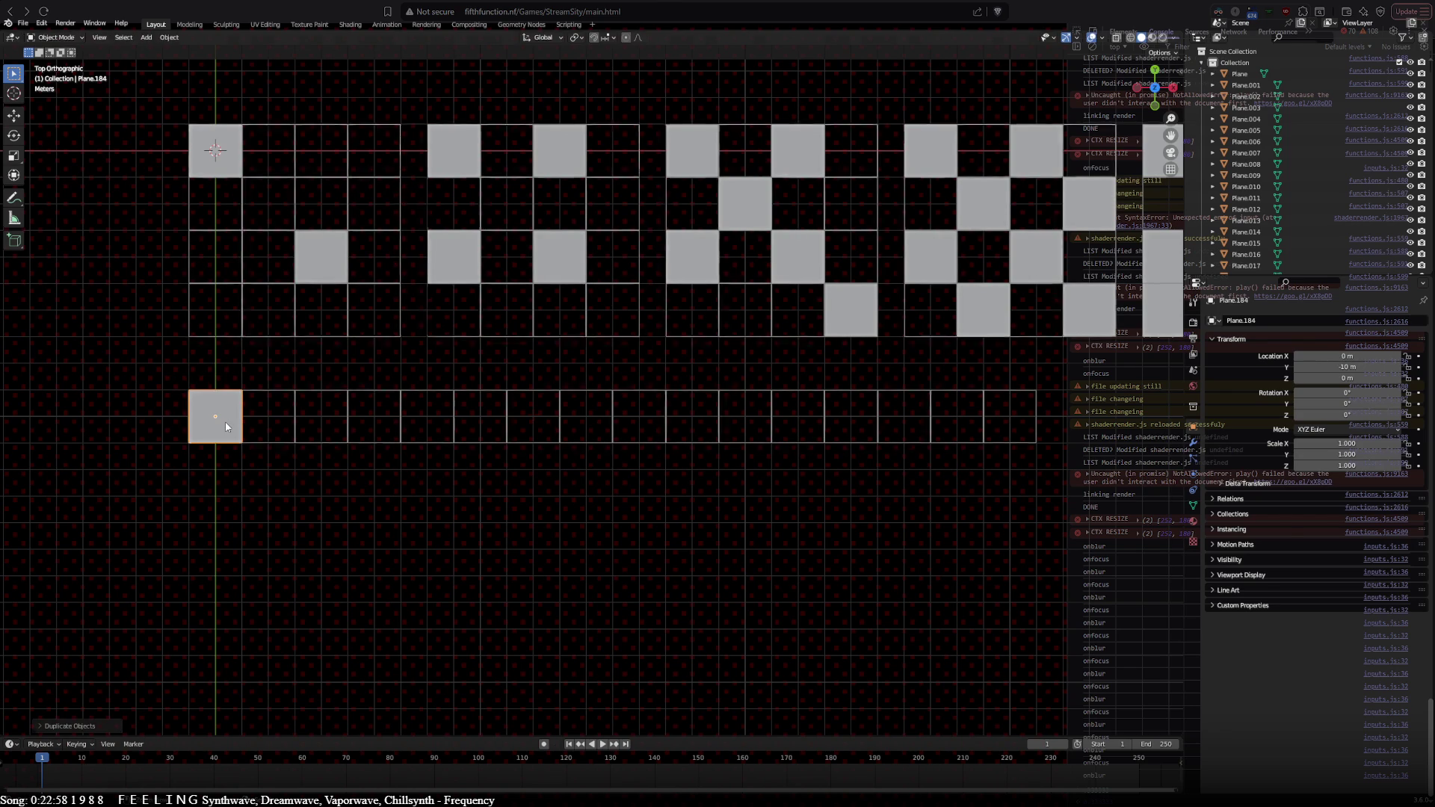
pyautogui.hotkey('shift', 'd')
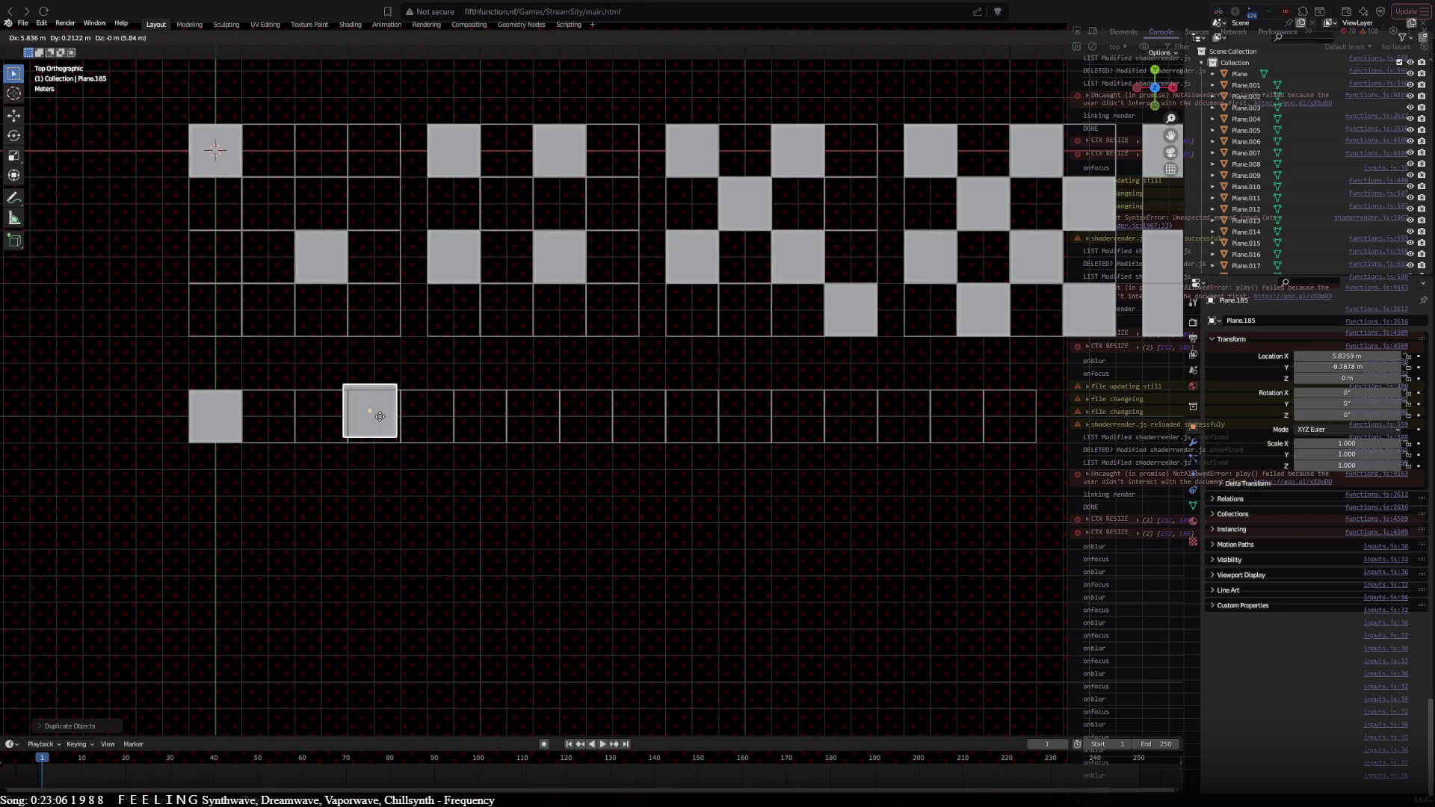
pyautogui.click(710, 439)
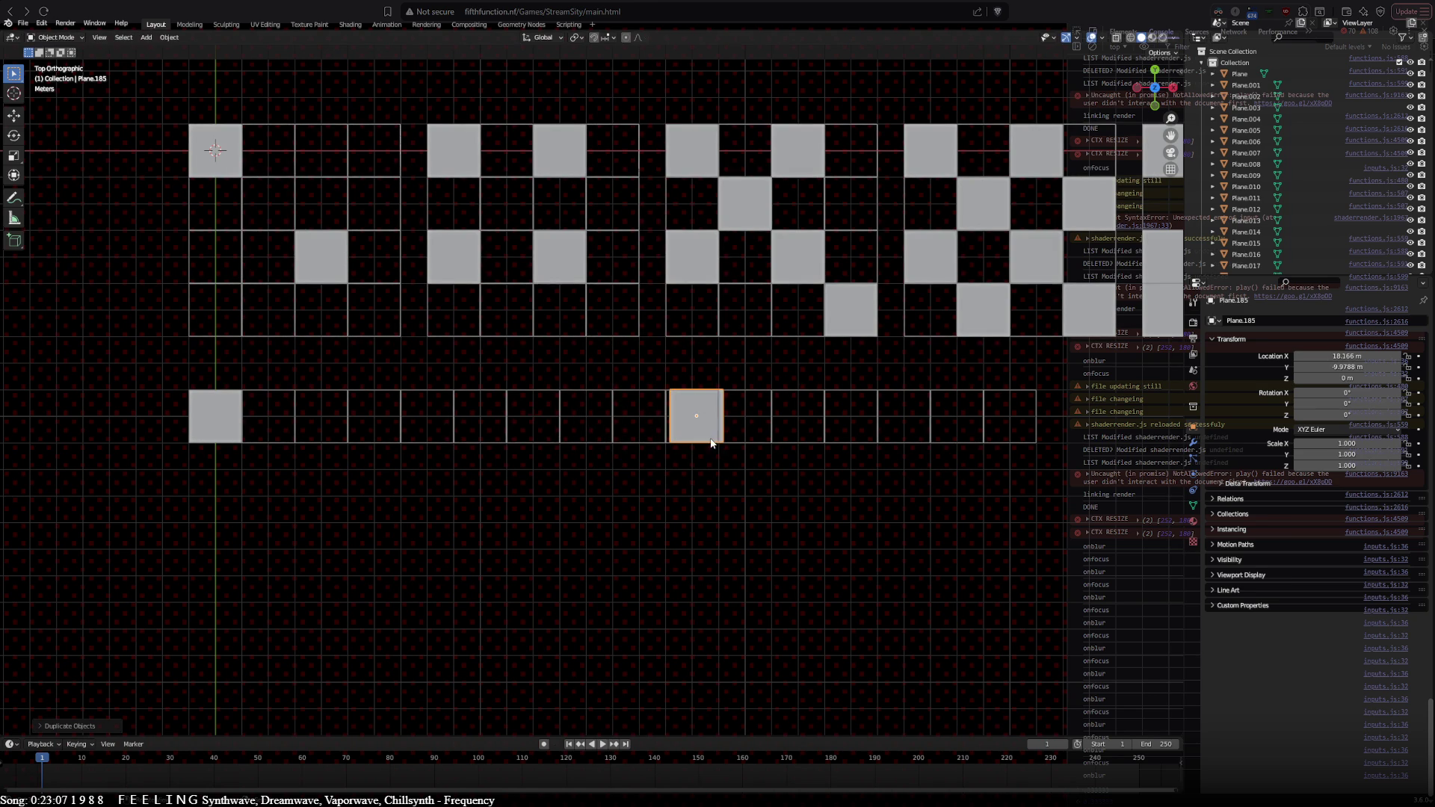
pyautogui.hotkey('ctrl', 'z')
# Step: Place a second grey square at X 20 m and box-select the whole bottom row
pyautogui.press('g')
pyautogui.press('Escape')
pyautogui.hotkey('shift', 'd')
pyautogui.click(991, 516)
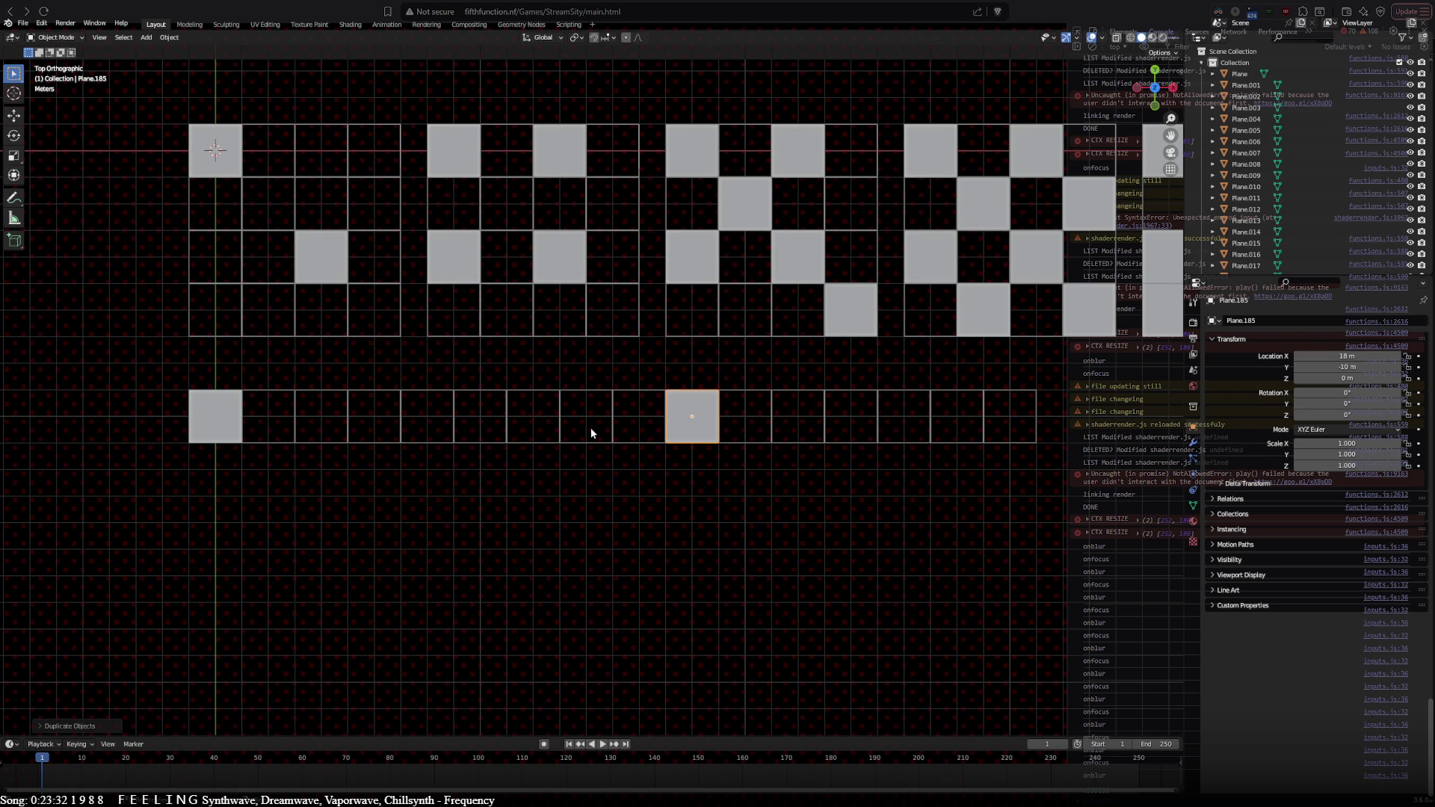
pyautogui.moveTo(686, 431); pyautogui.dragTo(745, 429)
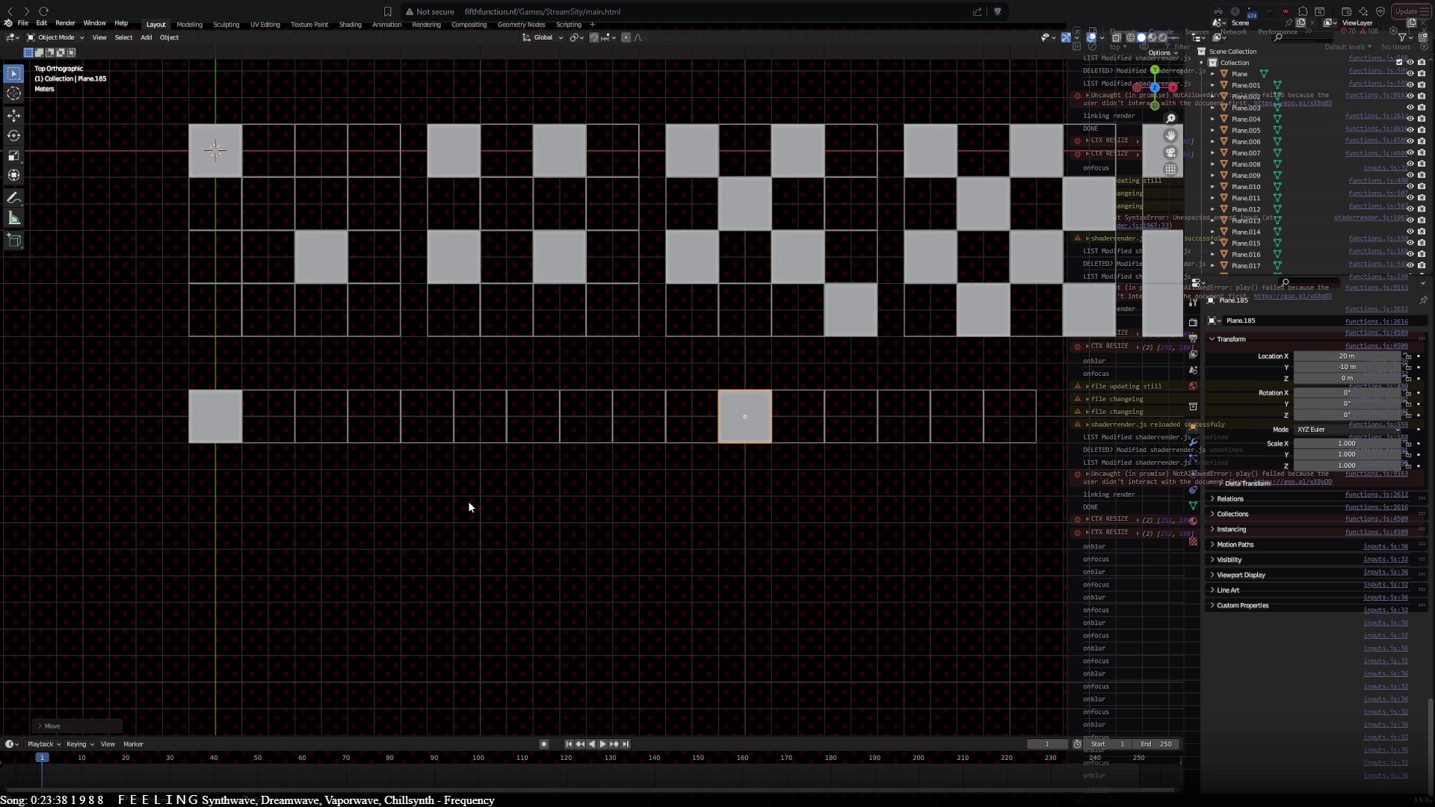
pyautogui.press('b')
pyautogui.moveTo(134, 388); pyautogui.dragTo(1061, 561)
# Step: Copy the bottom row one cell lower and add two grey squares, one at X 16 m
pyautogui.hotkey('shift', 'd')
pyautogui.click(614, 524)
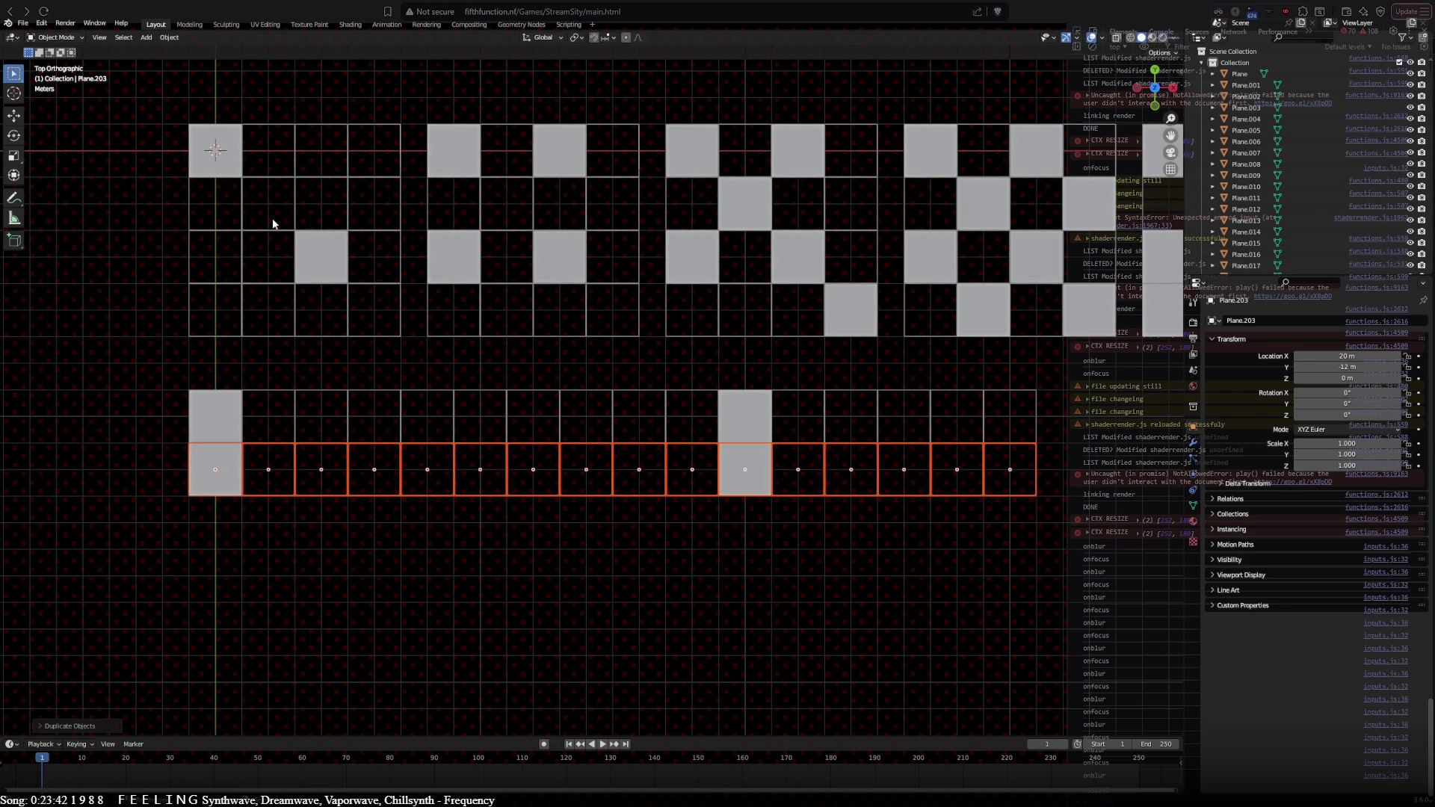
pyautogui.click(228, 475)
pyautogui.keyDown('shift'); pyautogui.click(747, 477); pyautogui.keyUp('shift')
pyautogui.hotkey('shift', 'd')
pyautogui.click(851, 473)
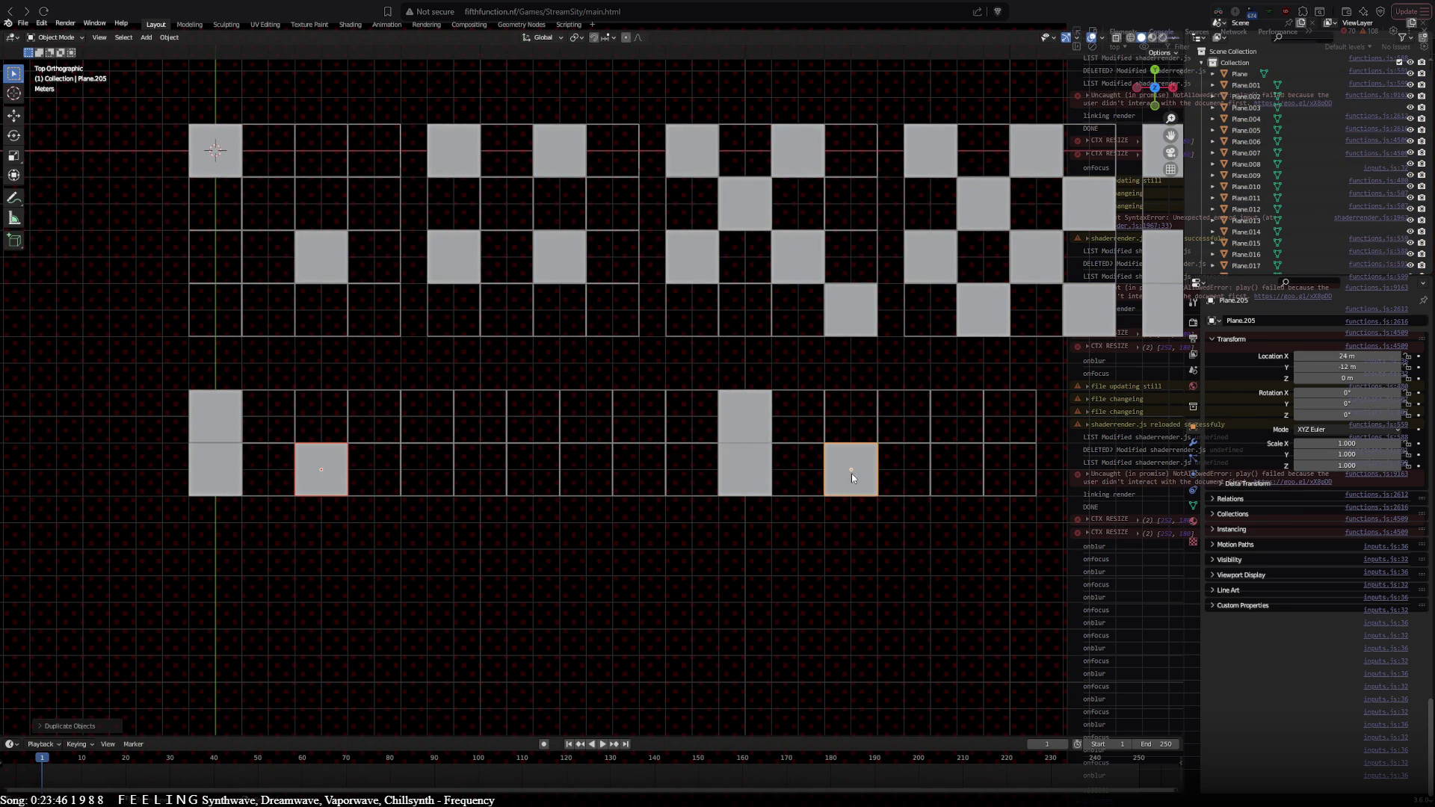
pyautogui.click(845, 475)
pyautogui.press('g')
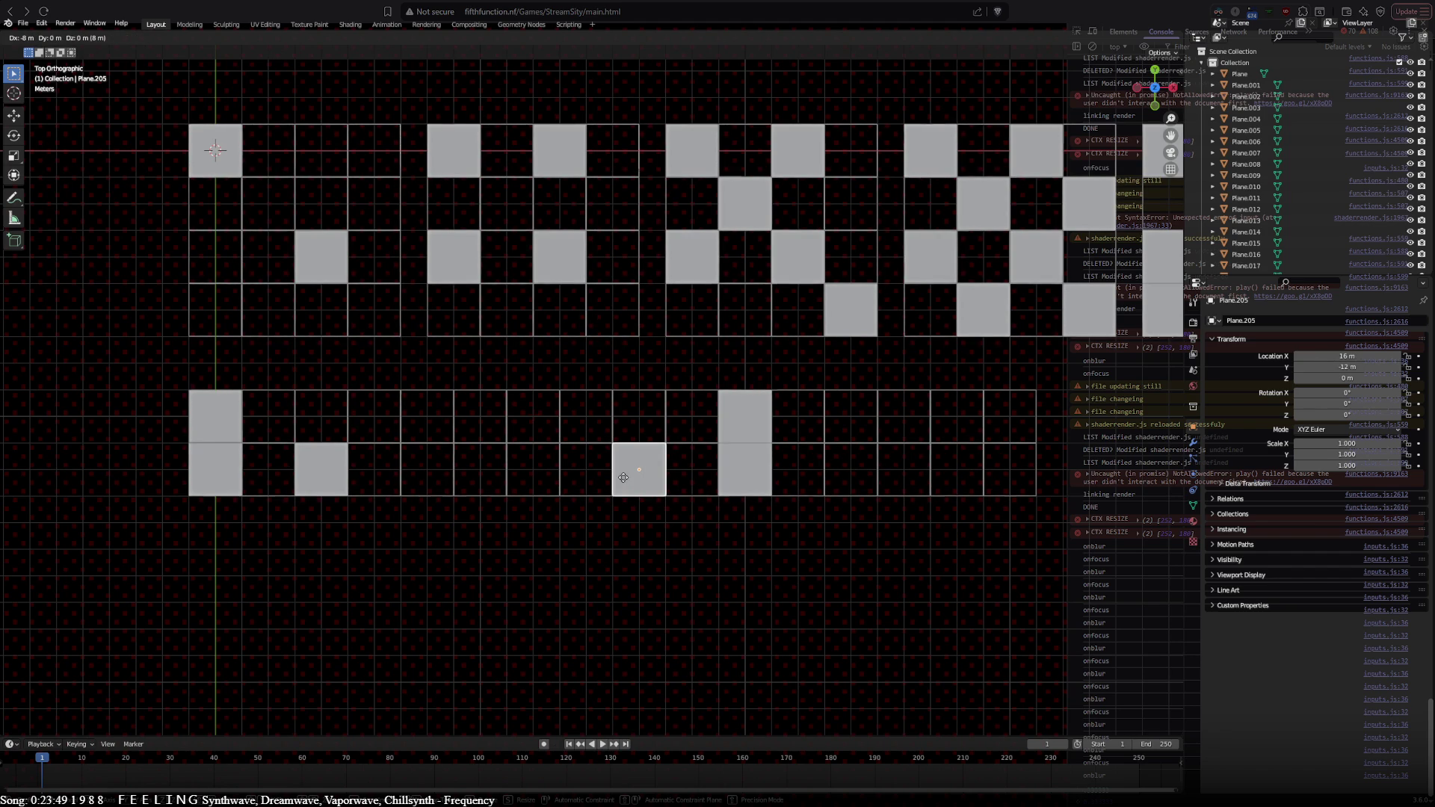
pyautogui.click(623, 477)
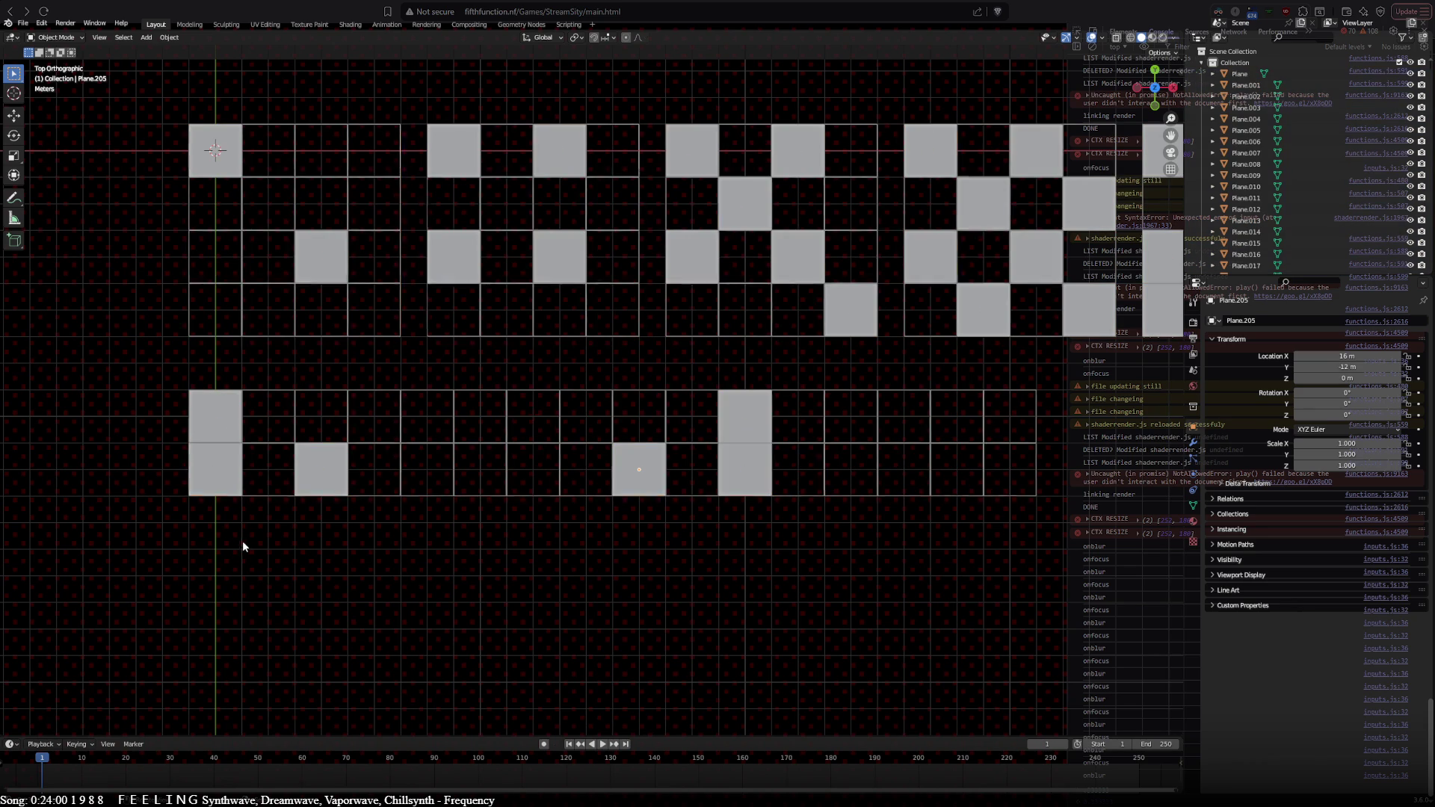
# Step: Copy the row down again, adding a square three cells right and another at X 30 m
pyautogui.moveTo(133, 441); pyautogui.dragTo(1220, 654)
pyautogui.hotkey('shift', 'd')
pyautogui.click(574, 554)
pyautogui.click(329, 523)
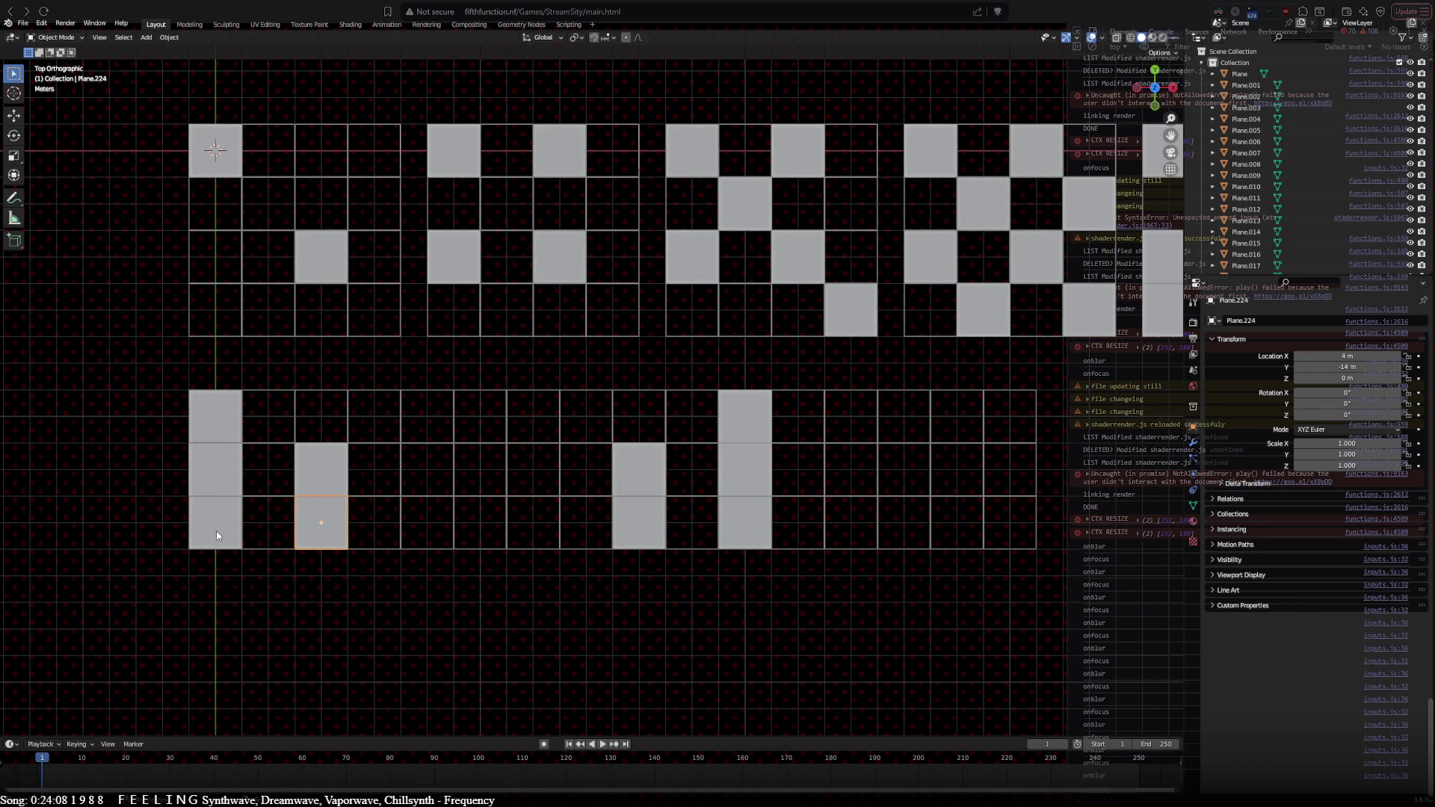
pyautogui.hotkey('shift', 'd')
pyautogui.click(568, 585)
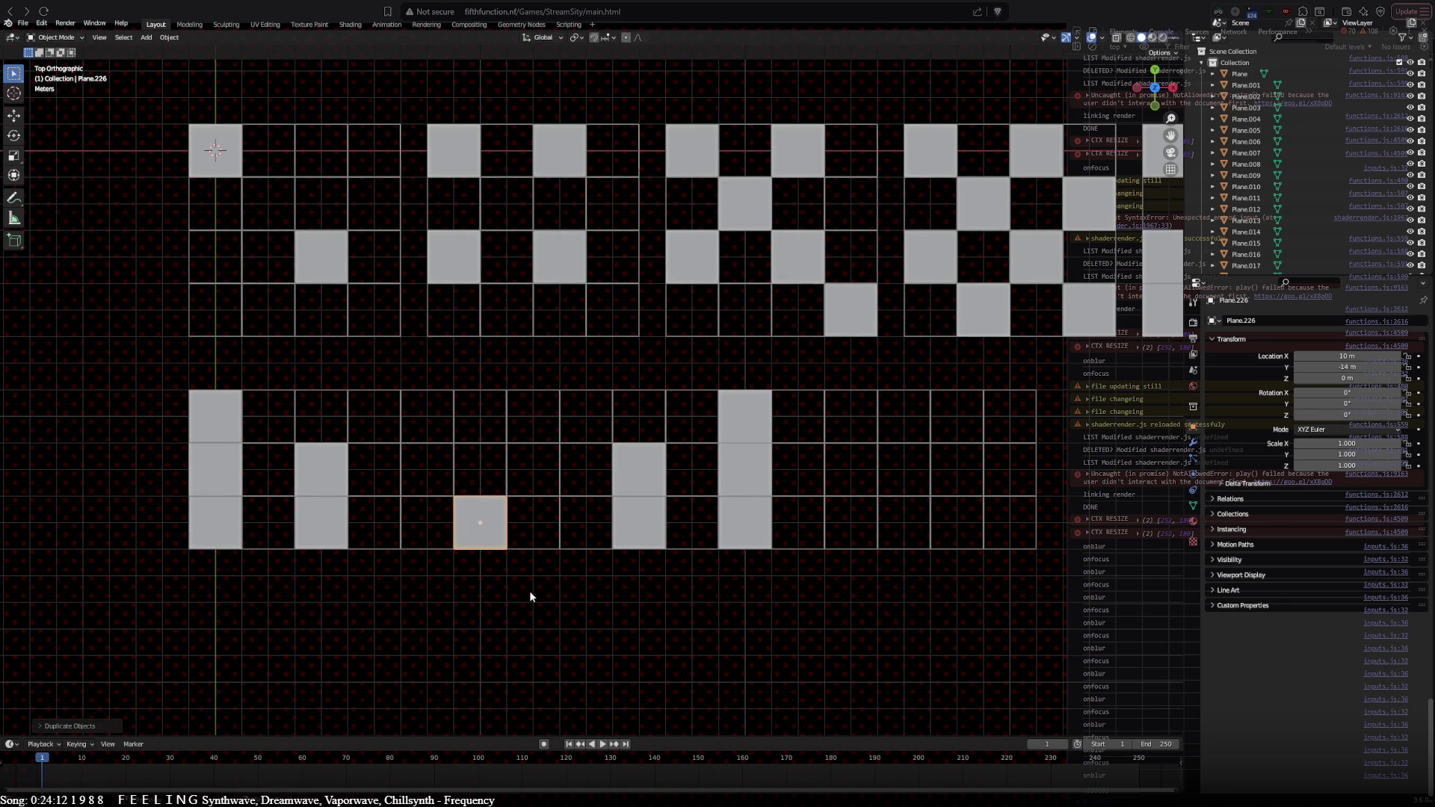
pyautogui.hotkey('shift', 'd')
pyautogui.click(1034, 576)
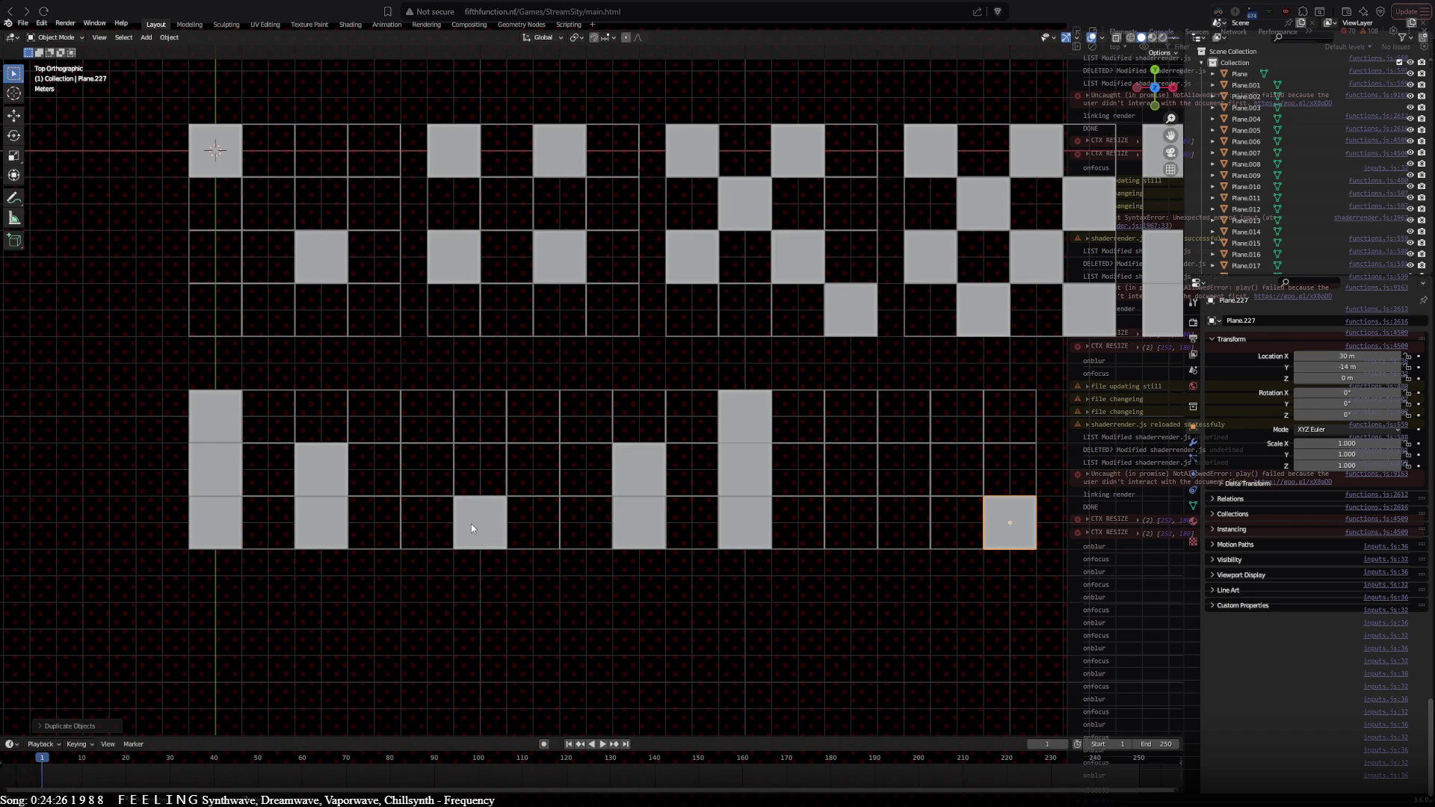
pyautogui.moveTo(471, 523)
pyautogui.keyDown('shift'); pyautogui.mouseDown(button='middle')
pyautogui.moveTo(411, 517)
pyautogui.moveTo(373, 447)
pyautogui.mouseUp(button='middle'); pyautogui.keyUp('shift')
# Step: Box-select the bottom row and drop its copy one cell lower
pyautogui.press('a')
pyautogui.hotkey('alt', 'a')
pyautogui.press('b')
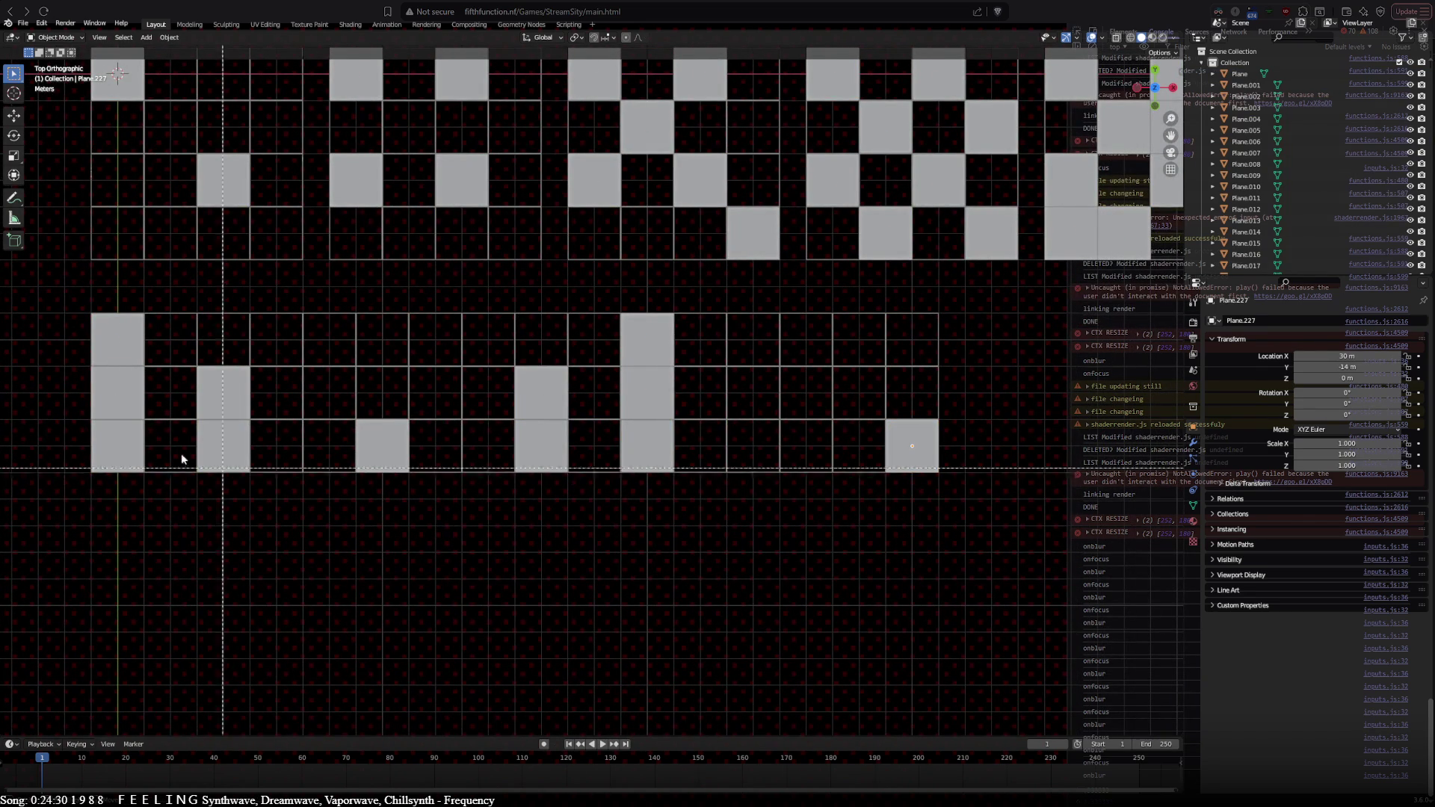
pyautogui.moveTo(57, 435); pyautogui.dragTo(1059, 622)
pyautogui.click(536, 549)
pyautogui.click(237, 522)
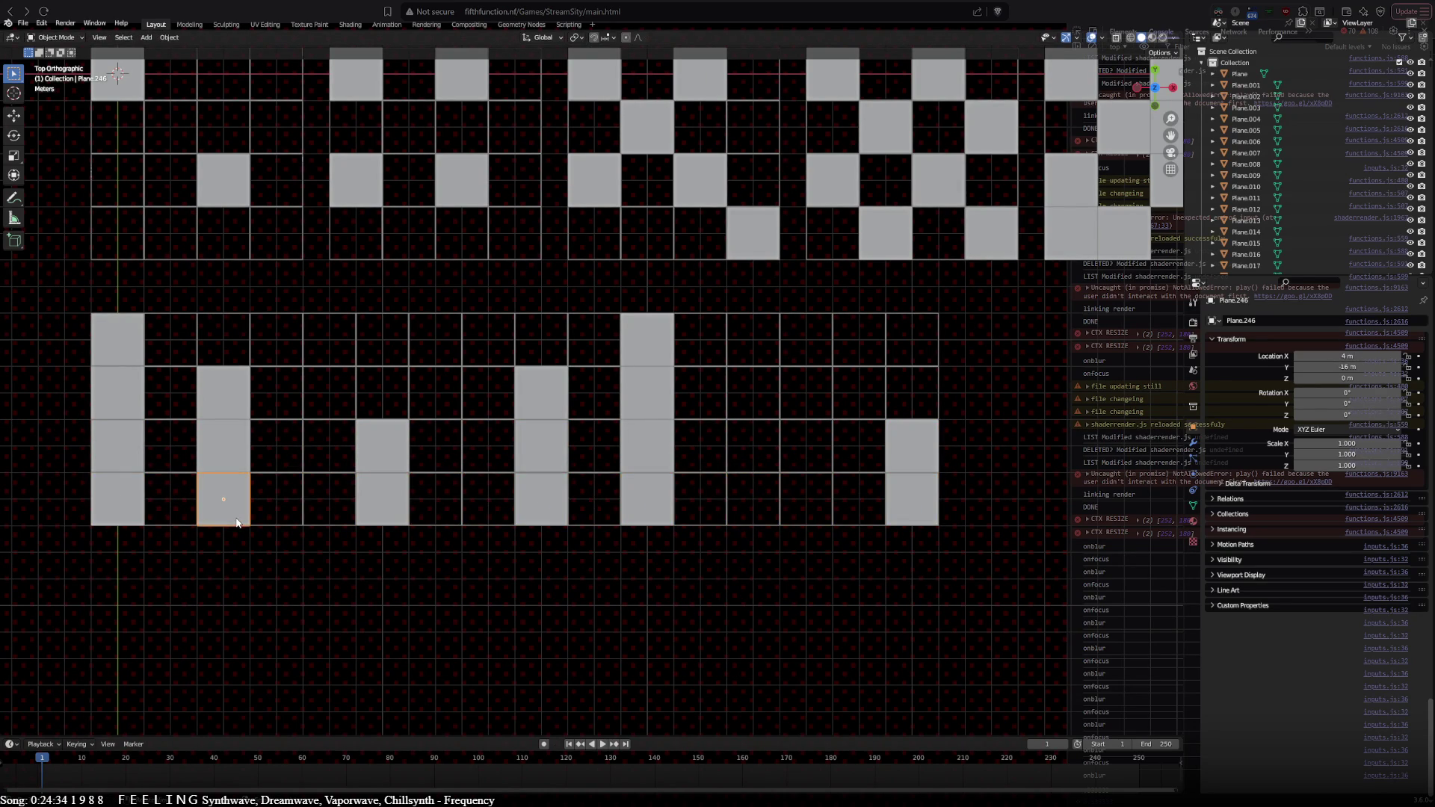
pyautogui.keyDown('shift'); pyautogui.moveTo(298, 519); pyautogui.dragTo(352, 590, button='middle'); pyautogui.keyUp('shift')
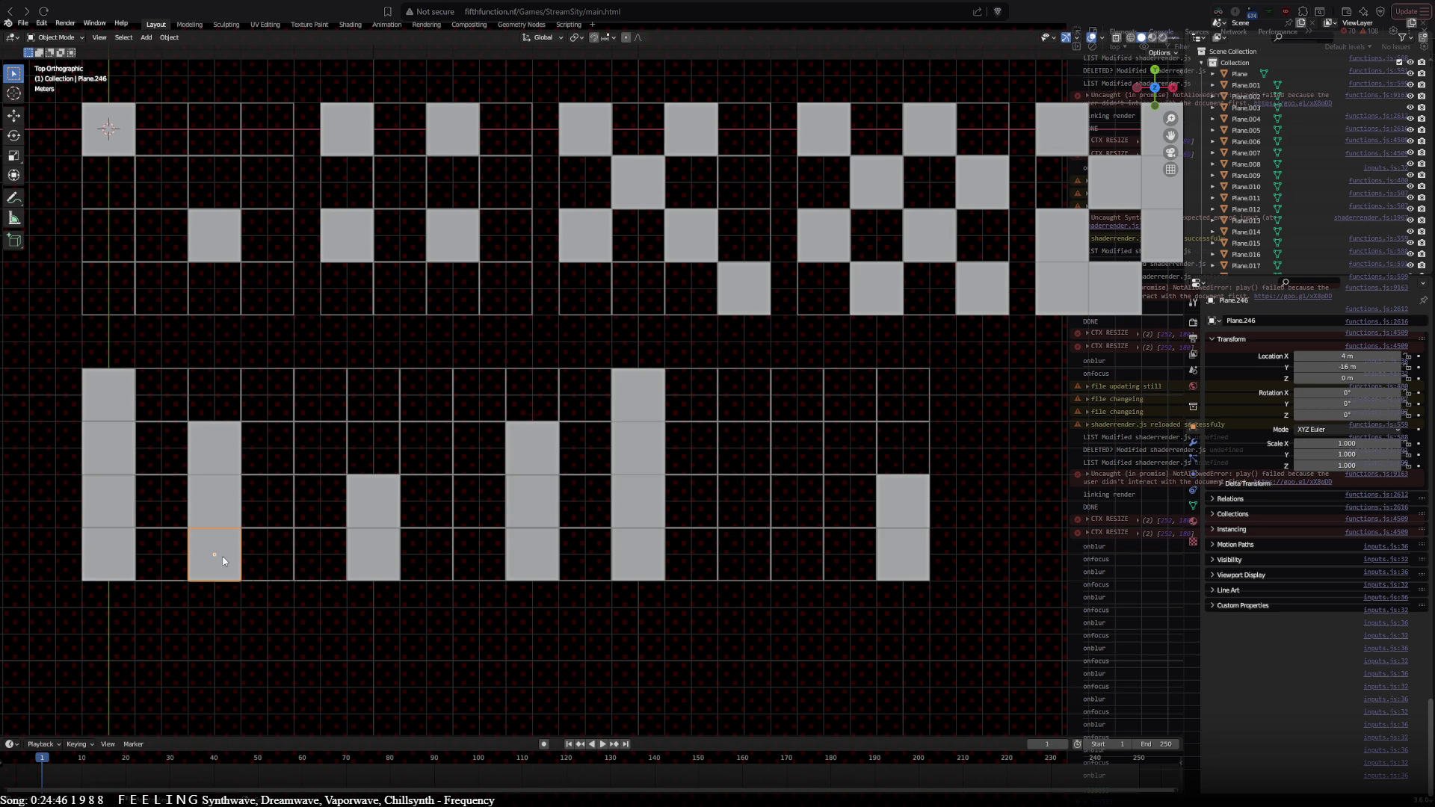
# Step: Add grey squares at X 14 m and X 26 m, then box-select the 16-square bottom row
pyautogui.click(369, 561)
pyautogui.hotkey('shift', 'd')
pyautogui.click(489, 594)
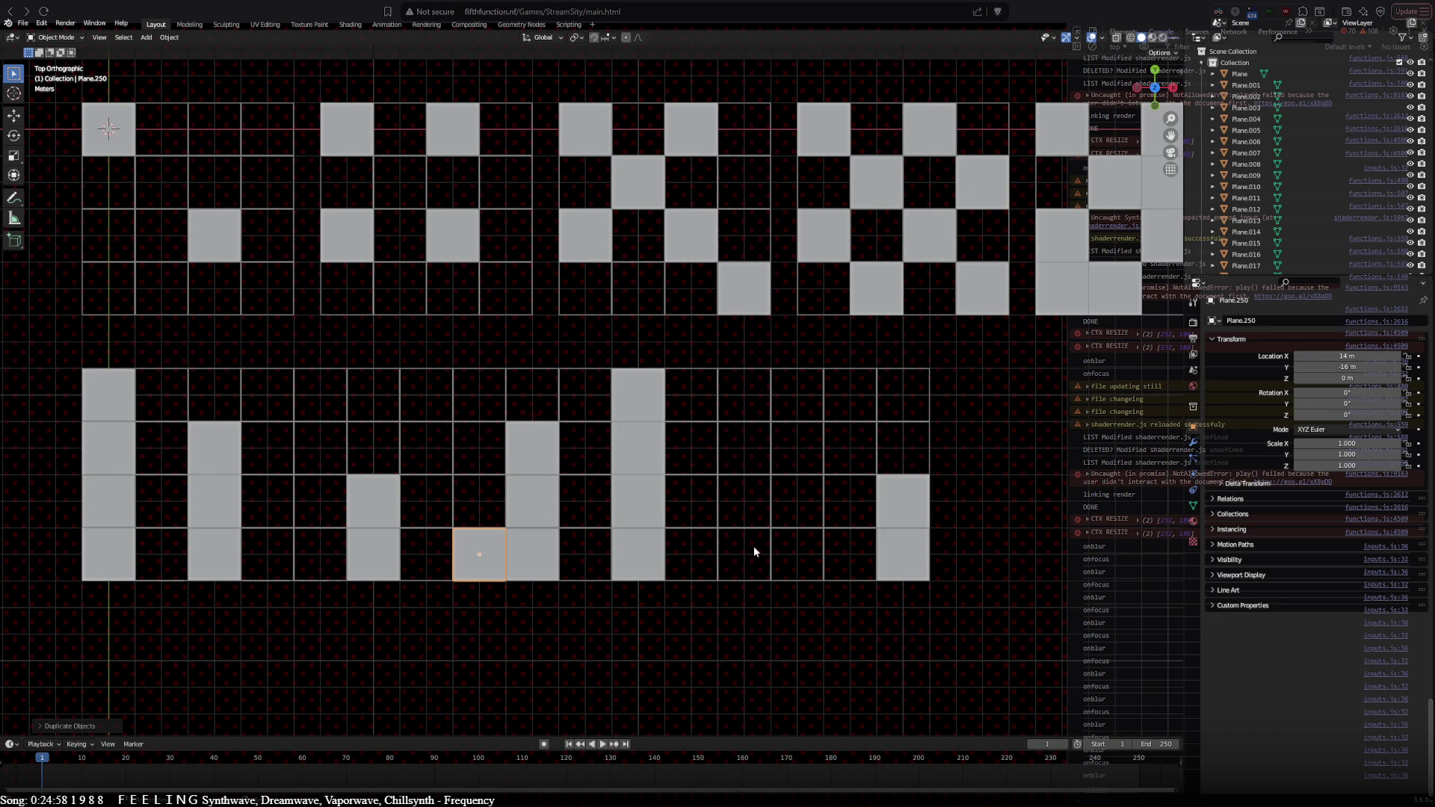
pyautogui.hotkey('shift', 'd')
pyautogui.click(1132, 563)
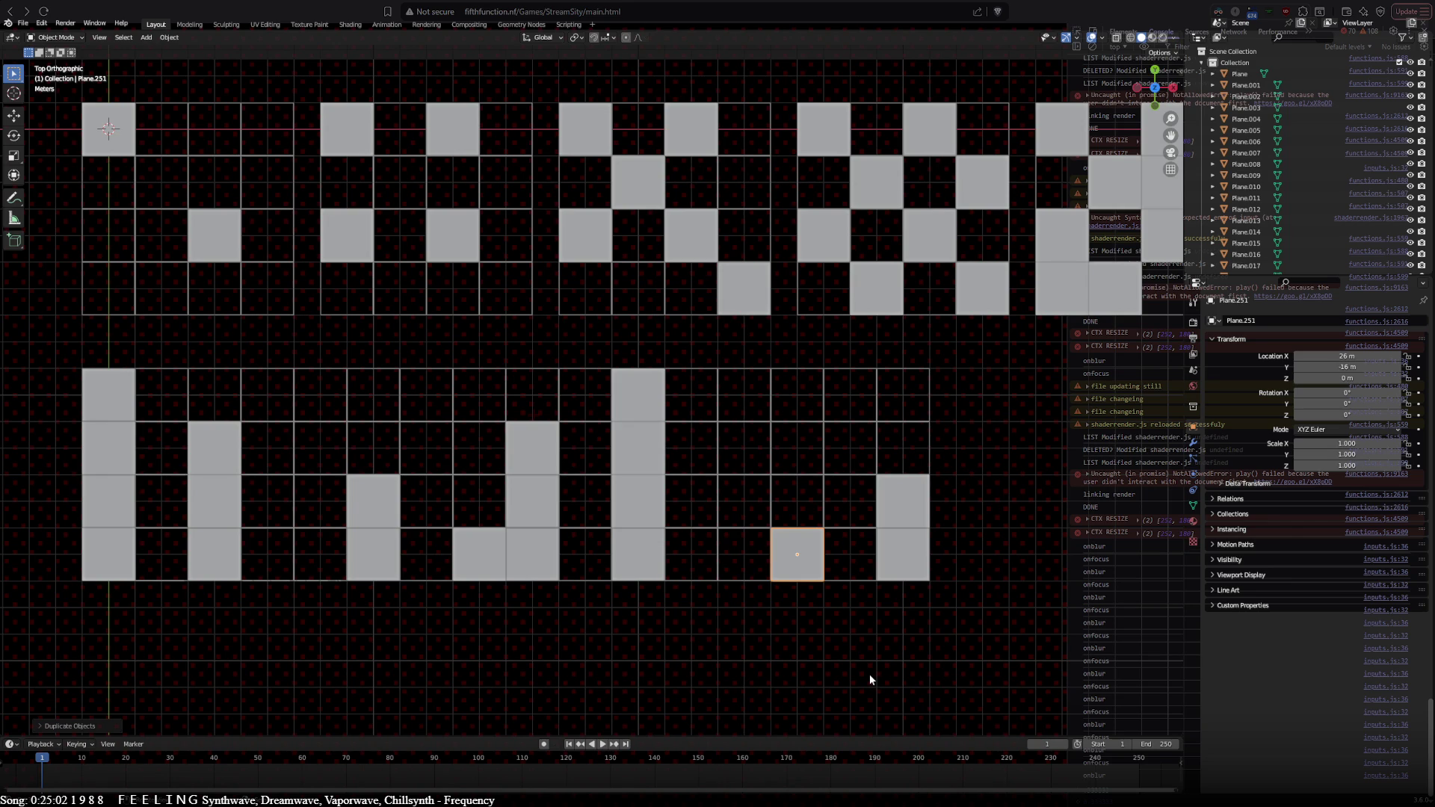
pyautogui.click(869, 674)
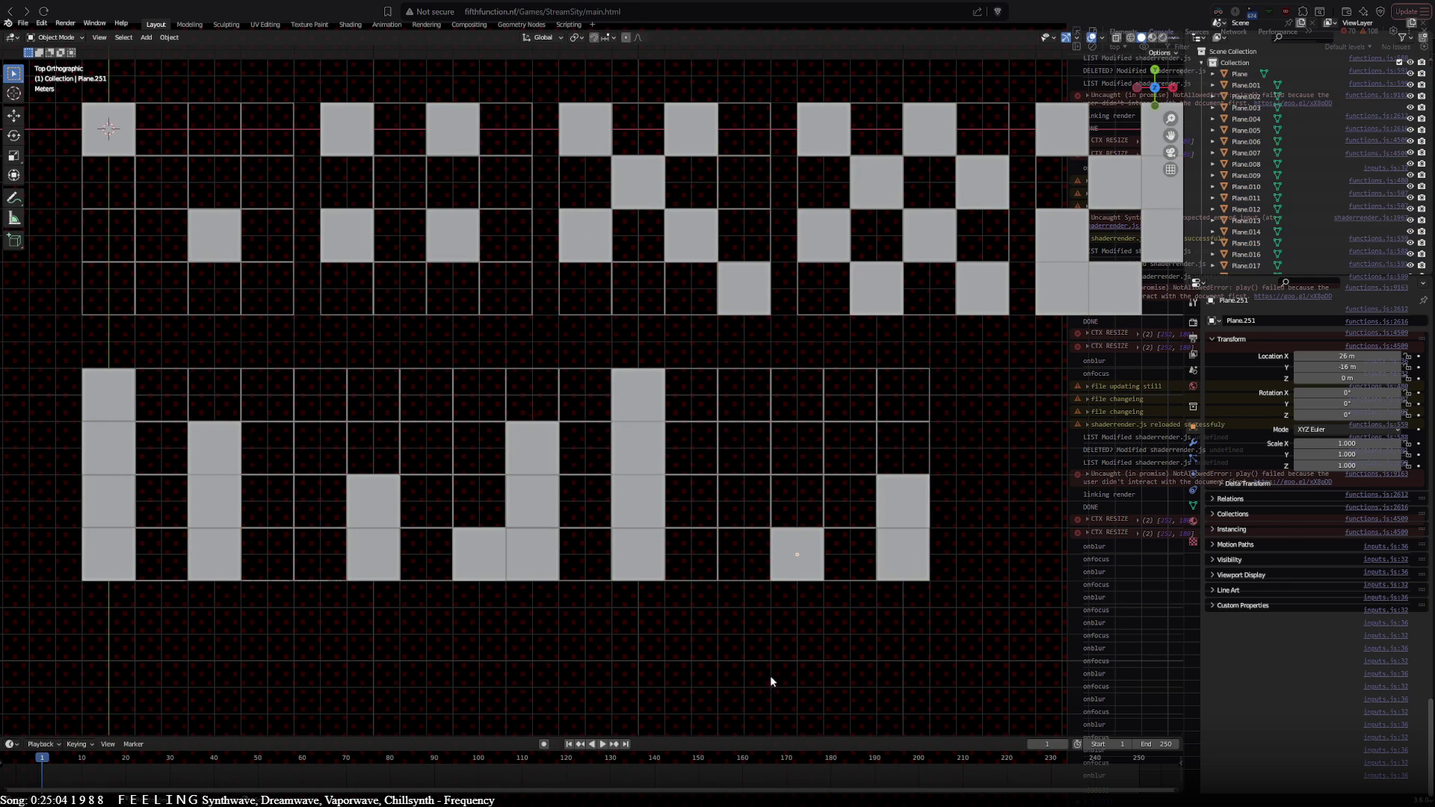
pyautogui.moveTo(63, 553)
pyautogui.mouseDown()
pyautogui.moveTo(509, 599)
pyautogui.moveTo(935, 594)
pyautogui.mouseUp()
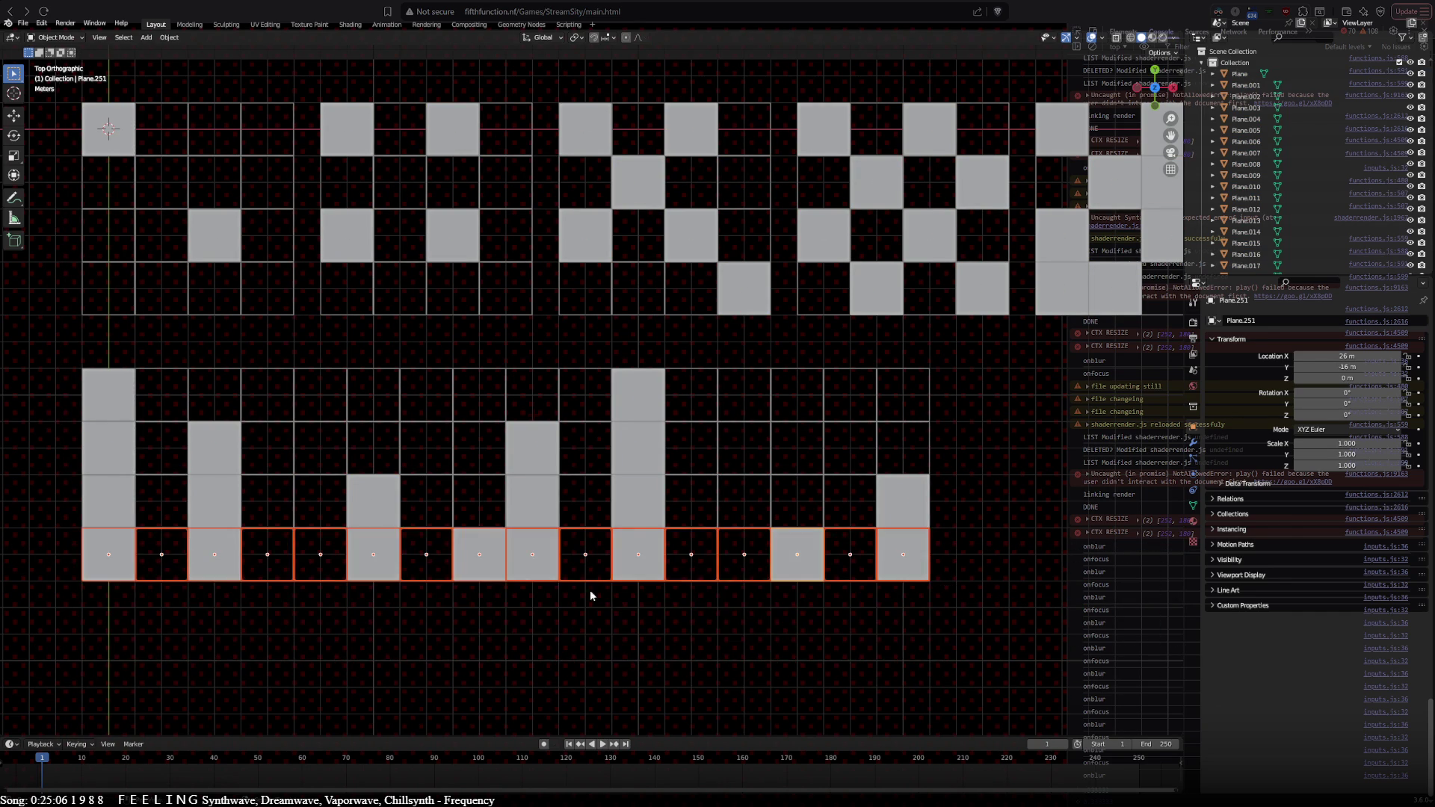
# Step: Copy the bottom row one row lower and add grey squares at X 12 m and X 24 m
pyautogui.hotkey('shift', 'd')
pyautogui.click(571, 636)
pyautogui.moveTo(562, 667)
pyautogui.keyDown('shift'); pyautogui.mouseDown(button='middle')
pyautogui.moveTo(553, 609)
pyautogui.moveTo(415, 680)
pyautogui.moveTo(526, 655)
pyautogui.moveTo(492, 665)
pyautogui.mouseUp(button='middle'); pyautogui.keyUp('shift')
pyautogui.click(151, 611)
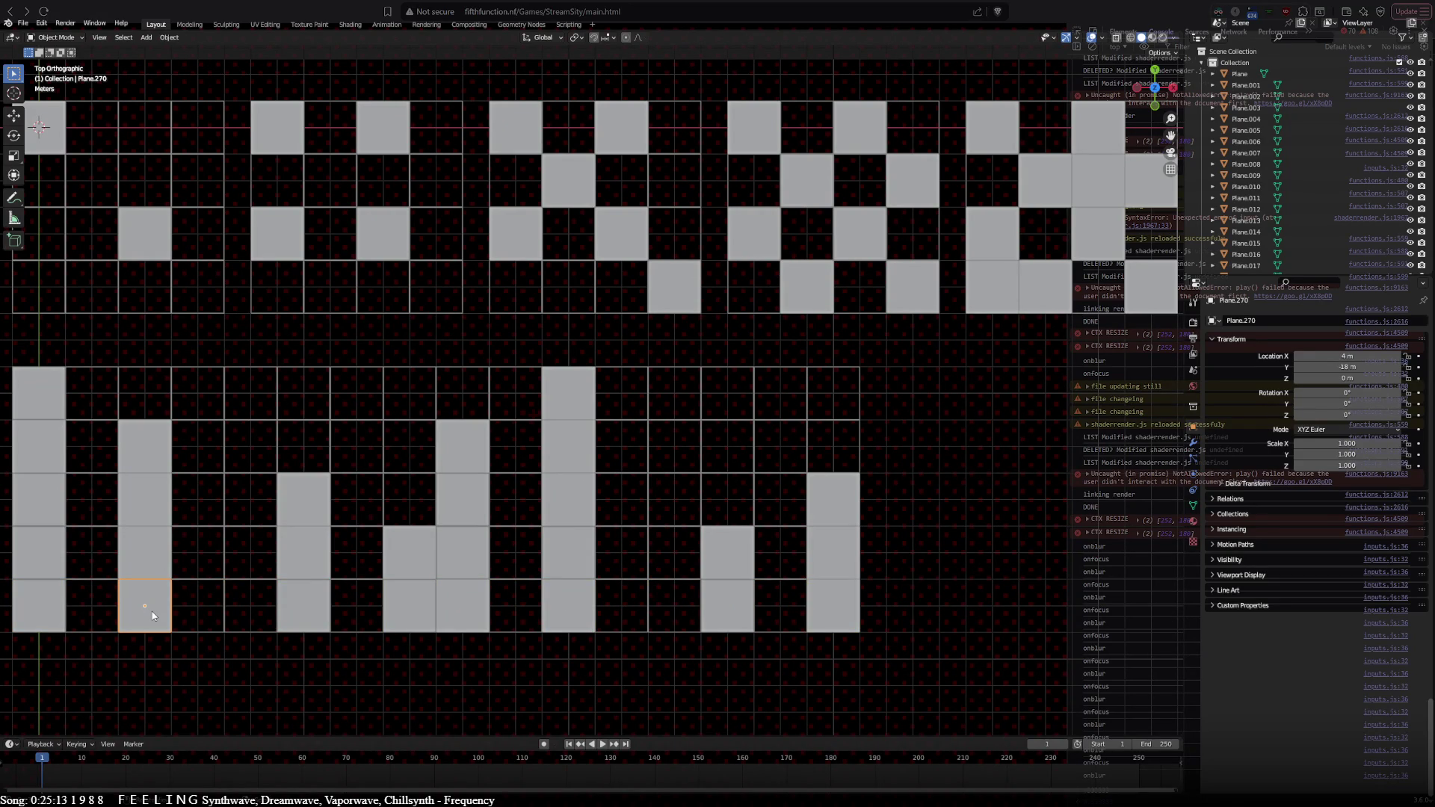
pyautogui.hotkey('shift', 'd')
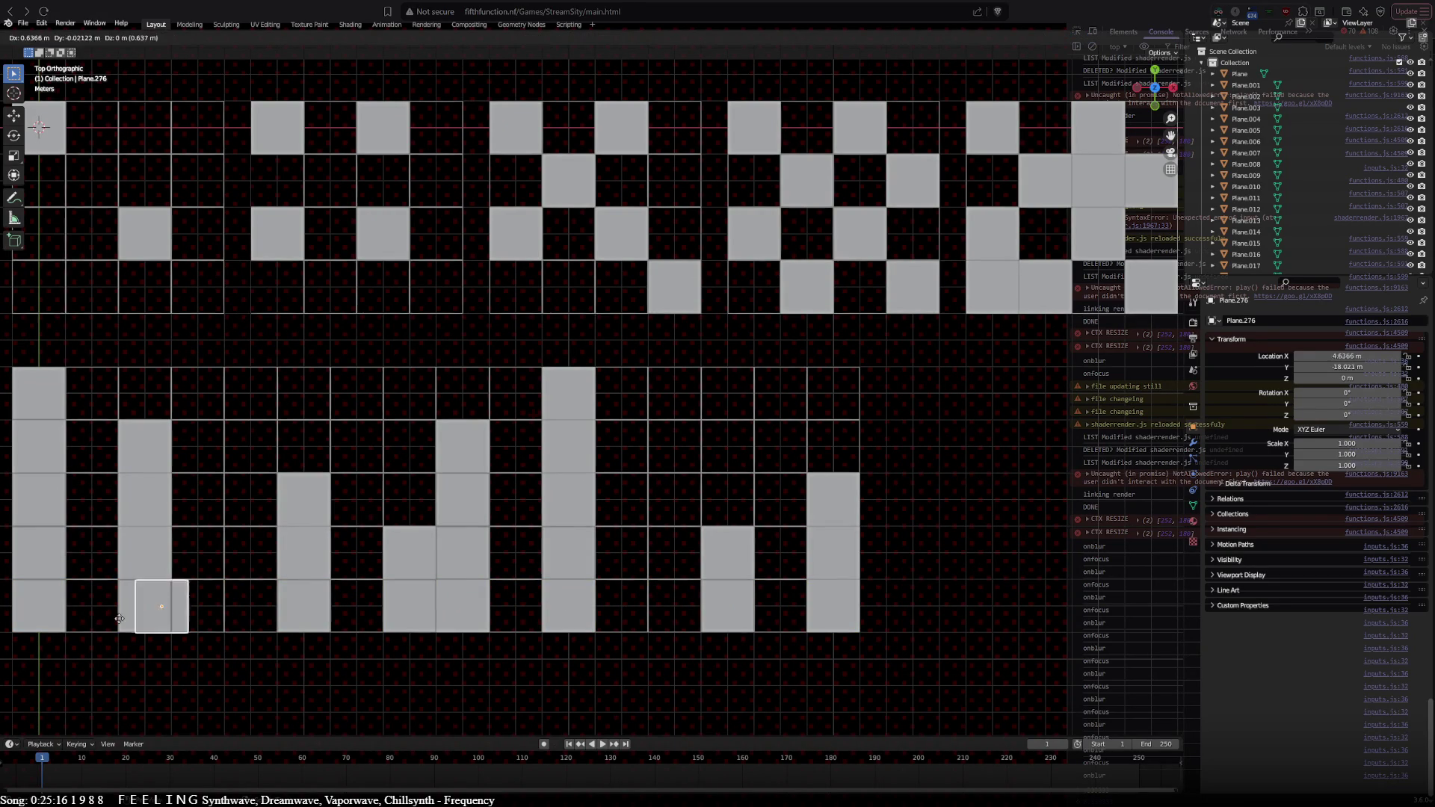
pyautogui.click(302, 630)
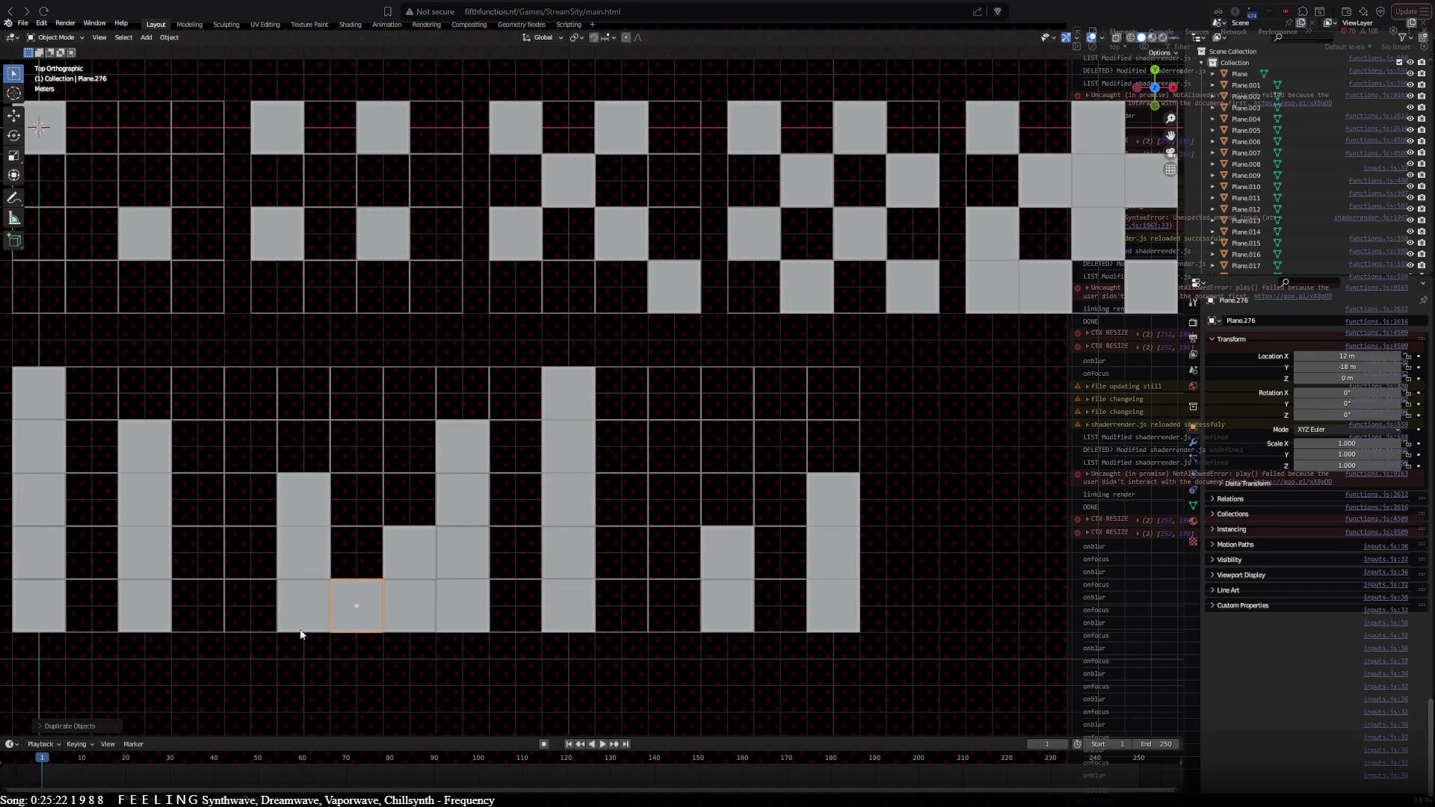
pyautogui.hotkey('shift', 'd')
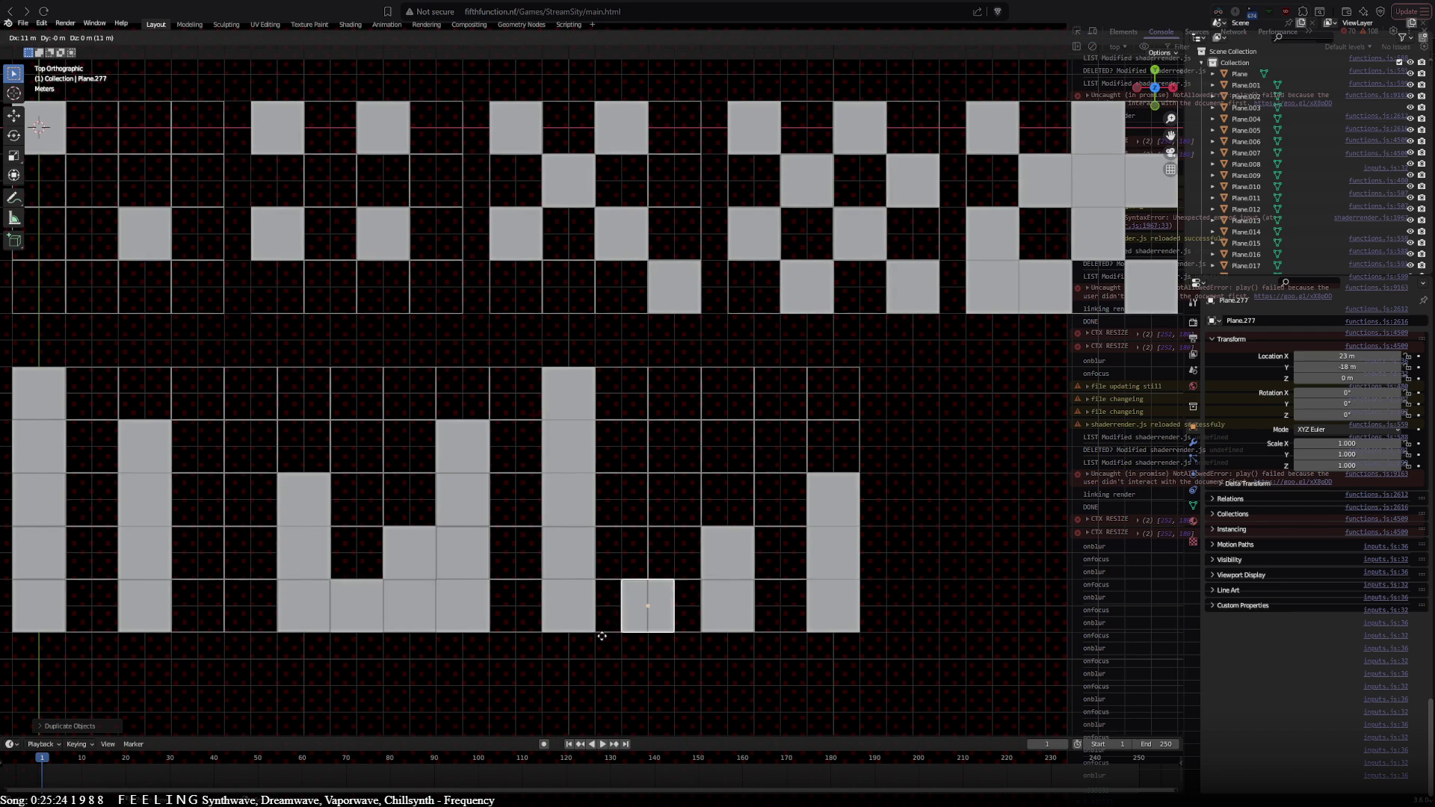
pyautogui.click(614, 634)
# Step: Box-select that bottom row and copy it down to Y -20 m
pyautogui.scroll(-1, 502, 665)
pyautogui.click(485, 663)
pyautogui.press('b')
pyautogui.moveTo(73, 552); pyautogui.dragTo(895, 691)
pyautogui.hotkey('shift', 'd')
pyautogui.click(863, 555)
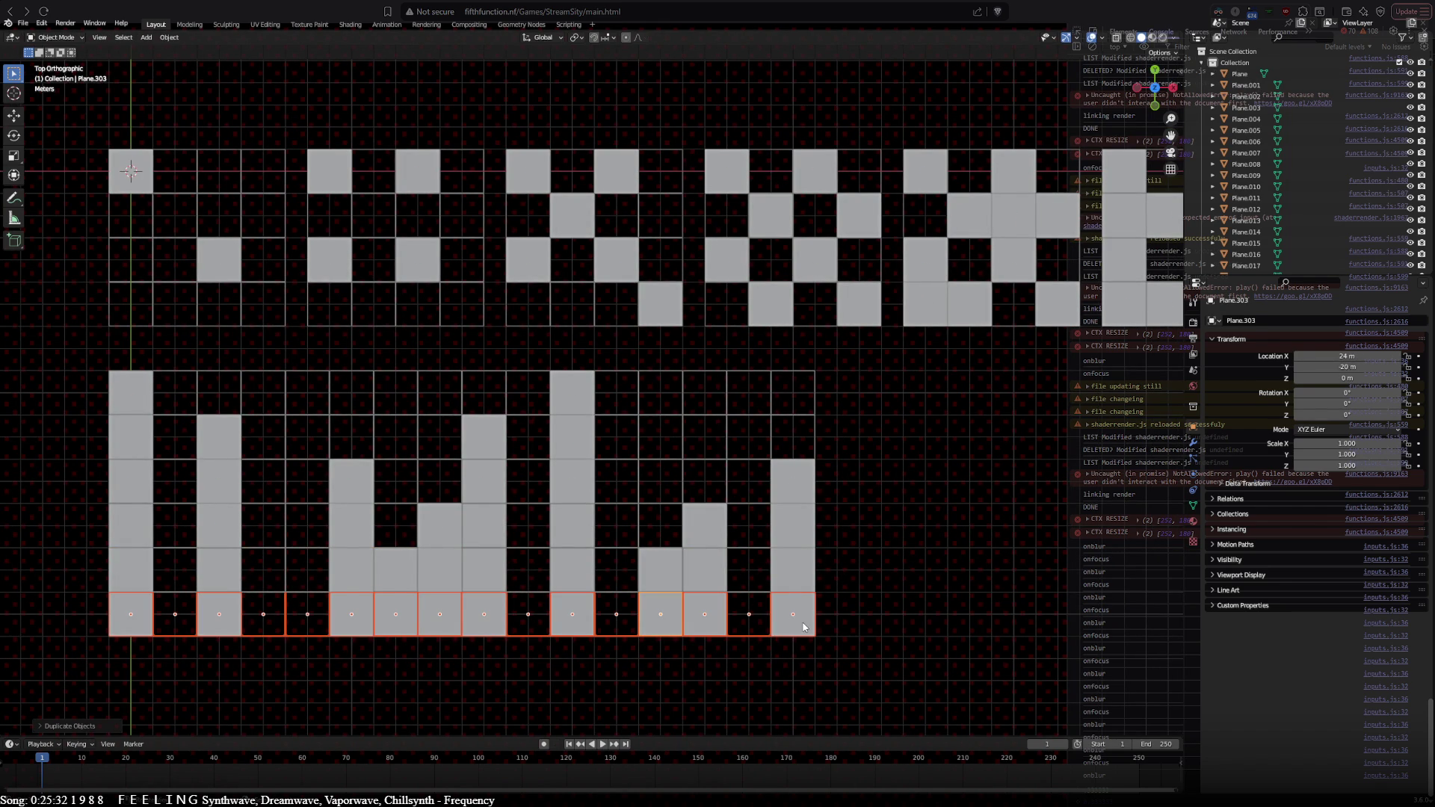
pyautogui.hscroll(3, 825, 590)
pyautogui.scroll(-2, 849, 576)
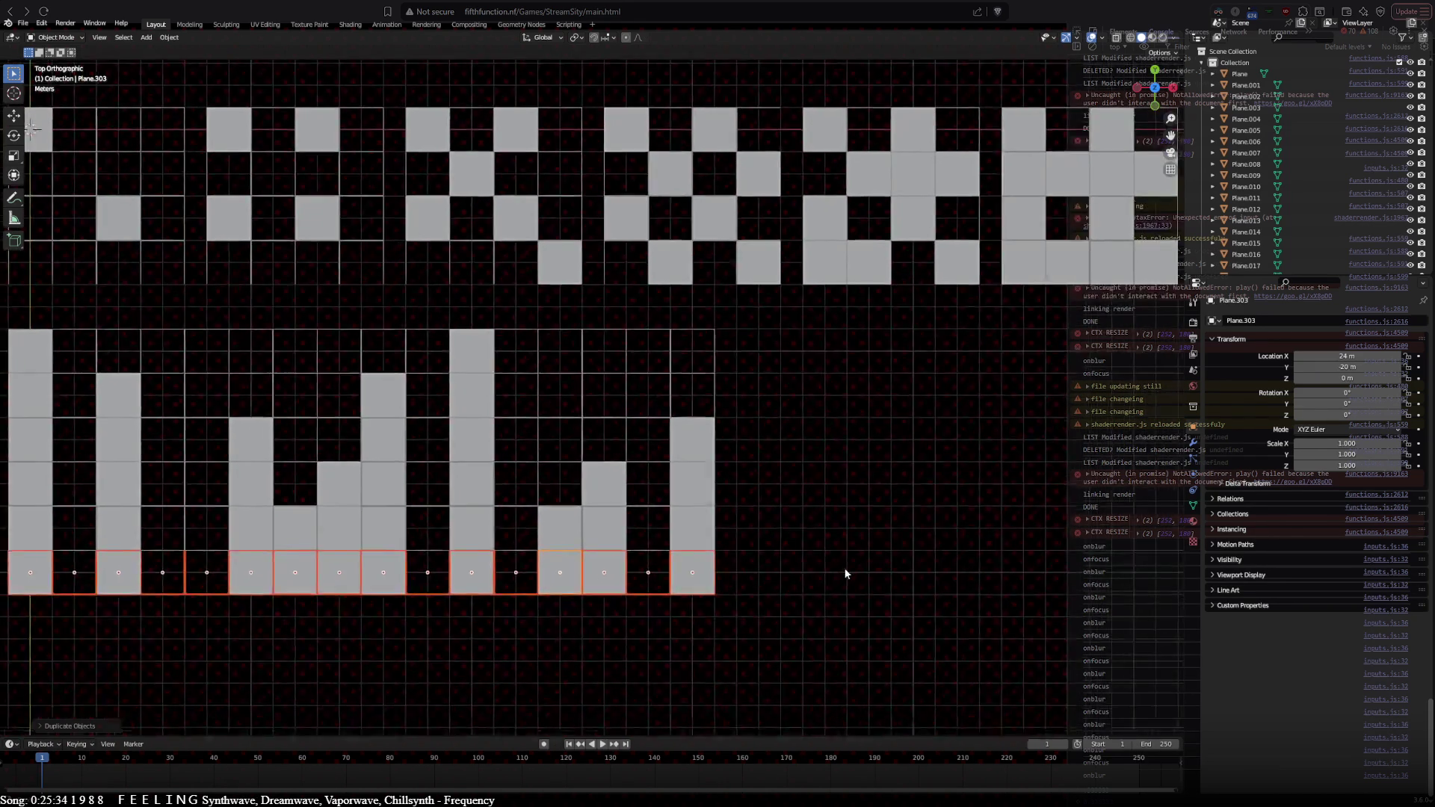
pyautogui.scroll(2, 822, 590)
# Step: Add grey squares at X 8 m and X 28 m, then box-select the new bottom row
pyautogui.click(136, 602)
pyautogui.hotkey('shift', 'd')
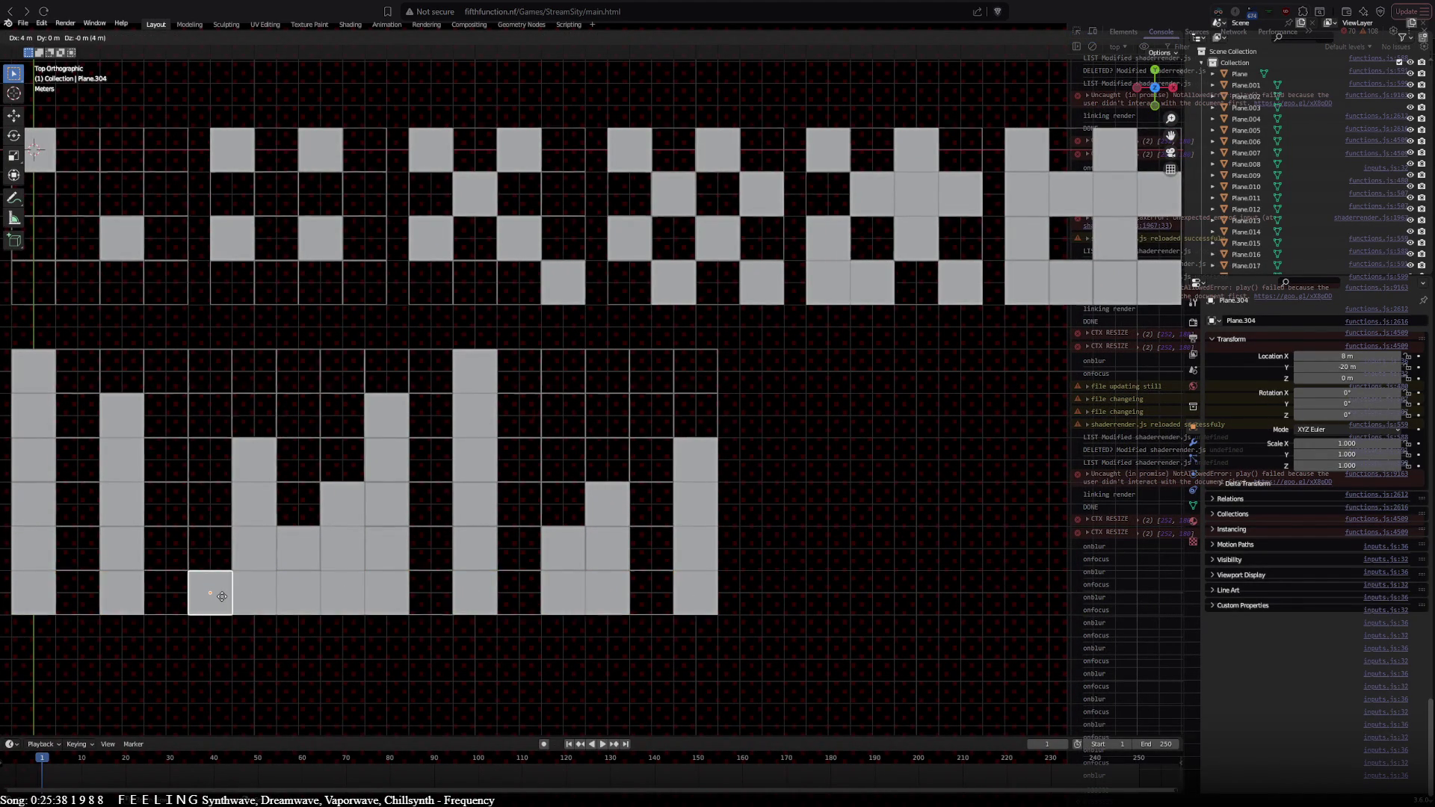
pyautogui.click(223, 601)
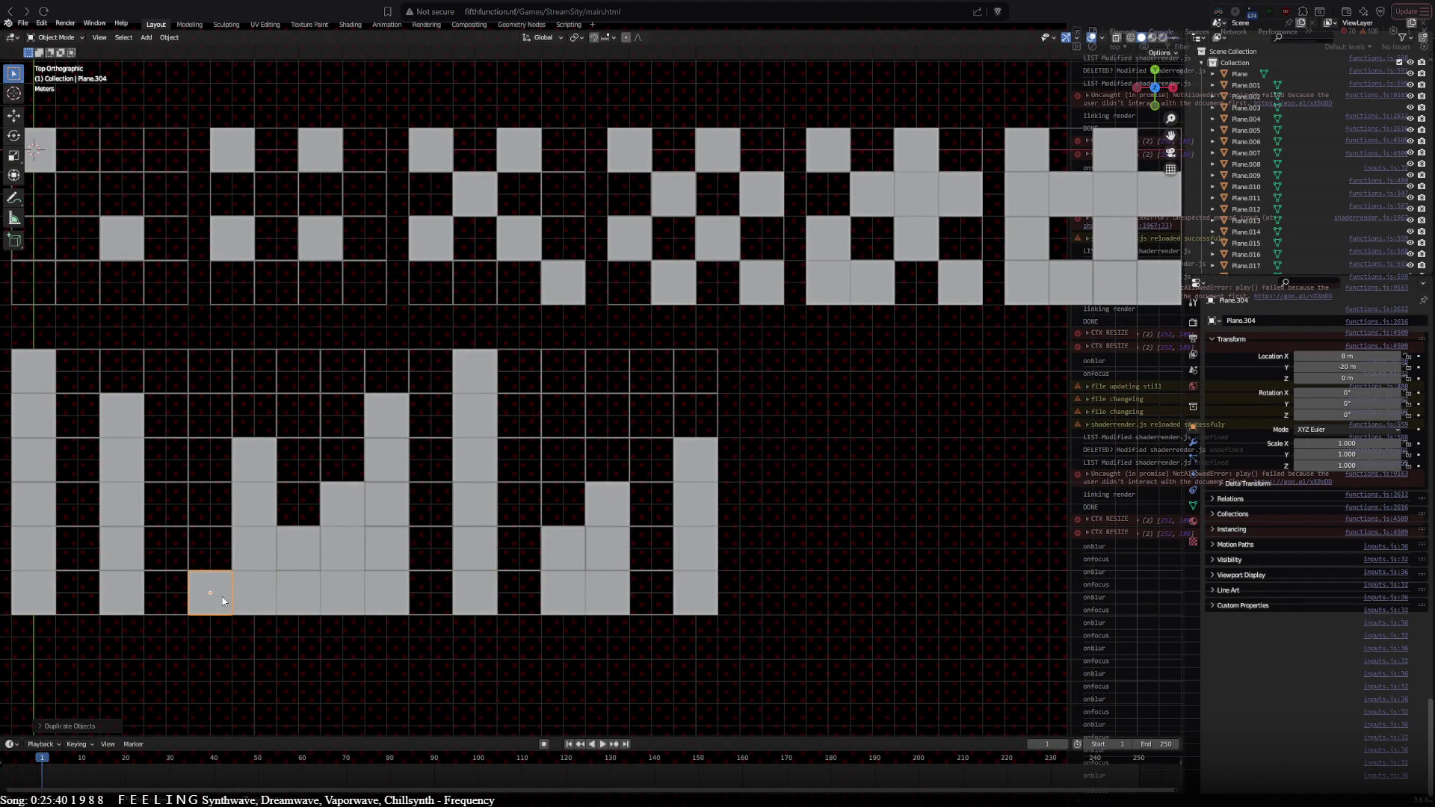
pyautogui.hotkey('shift', 'd')
pyautogui.click(655, 595)
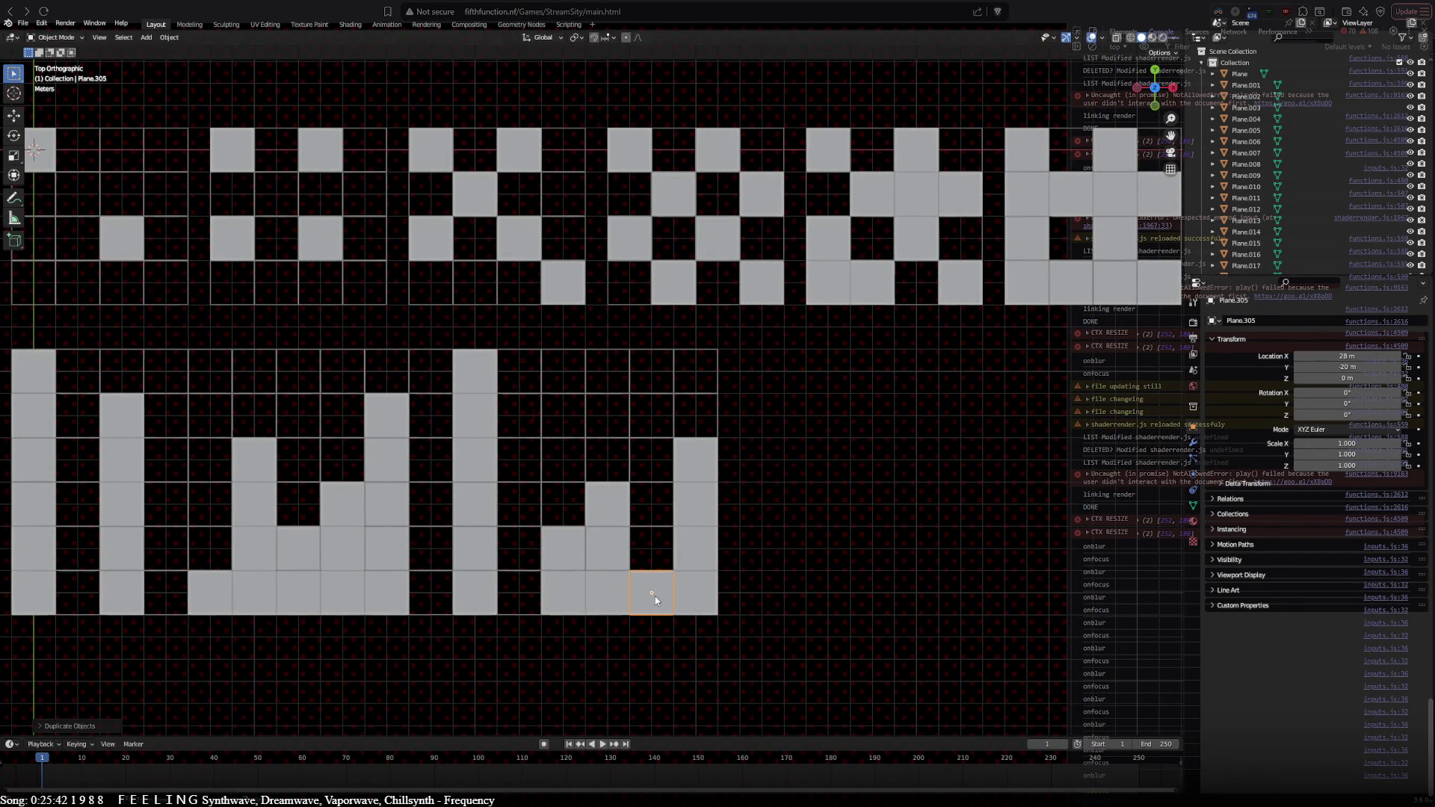
pyautogui.keyDown('shift'); pyautogui.moveTo(609, 648); pyautogui.dragTo(658, 598, button='middle'); pyautogui.keyUp('shift')
pyautogui.press('a')
pyautogui.hotkey('alt', 'a')
pyautogui.press('b')
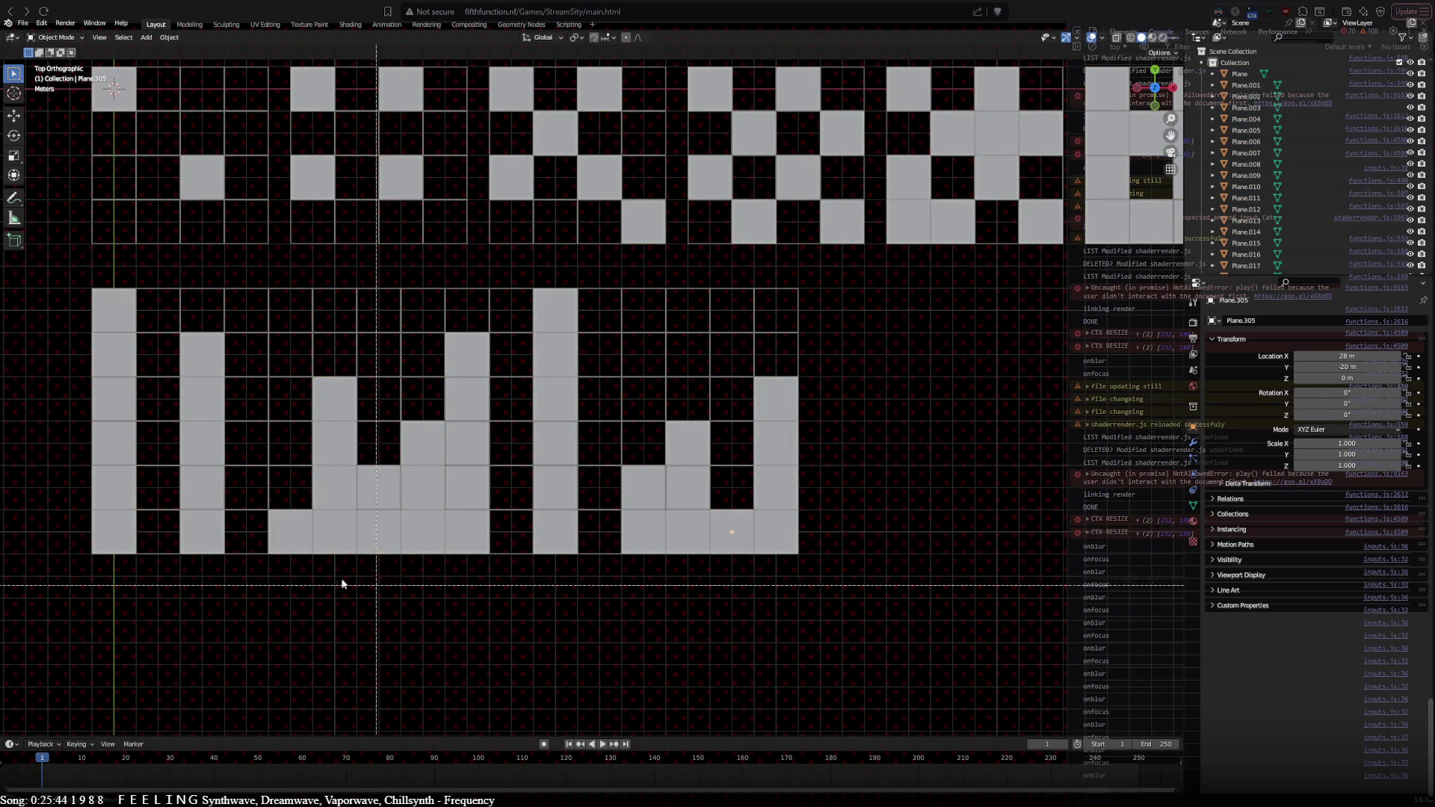
pyautogui.moveTo(31, 514); pyautogui.dragTo(1109, 655)
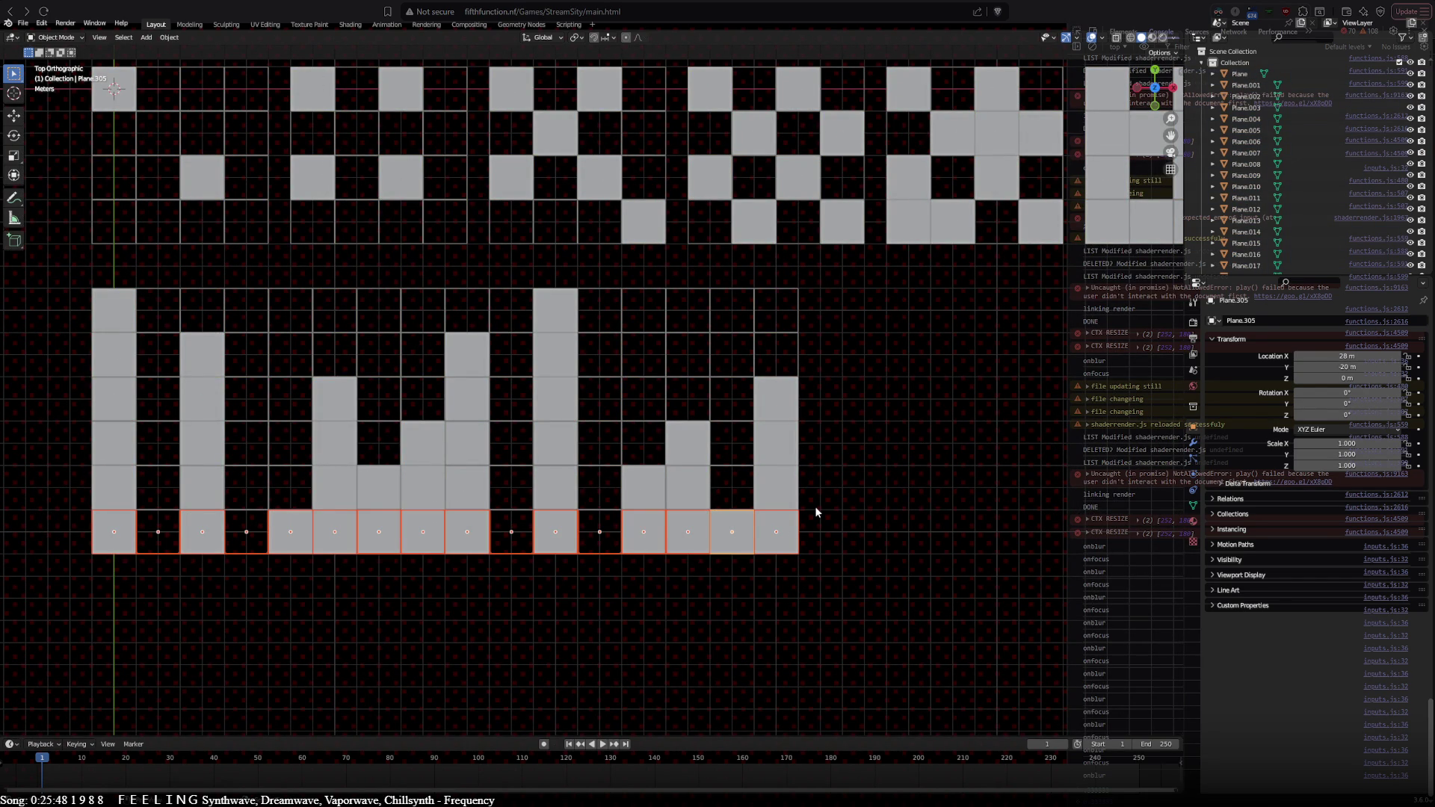
# Step: Copy the bottom row down to Y -22 m and fill its gaps, including X 18 m
pyautogui.hotkey('shift', 'd')
pyautogui.click(823, 548)
pyautogui.moveTo(921, 578)
pyautogui.keyDown('shift'); pyautogui.mouseDown(button='middle')
pyautogui.moveTo(804, 654)
pyautogui.moveTo(625, 656)
pyautogui.moveTo(626, 640)
pyautogui.moveTo(884, 577)
pyautogui.mouseUp(button='middle'); pyautogui.keyUp('shift')
pyautogui.click(269, 590)
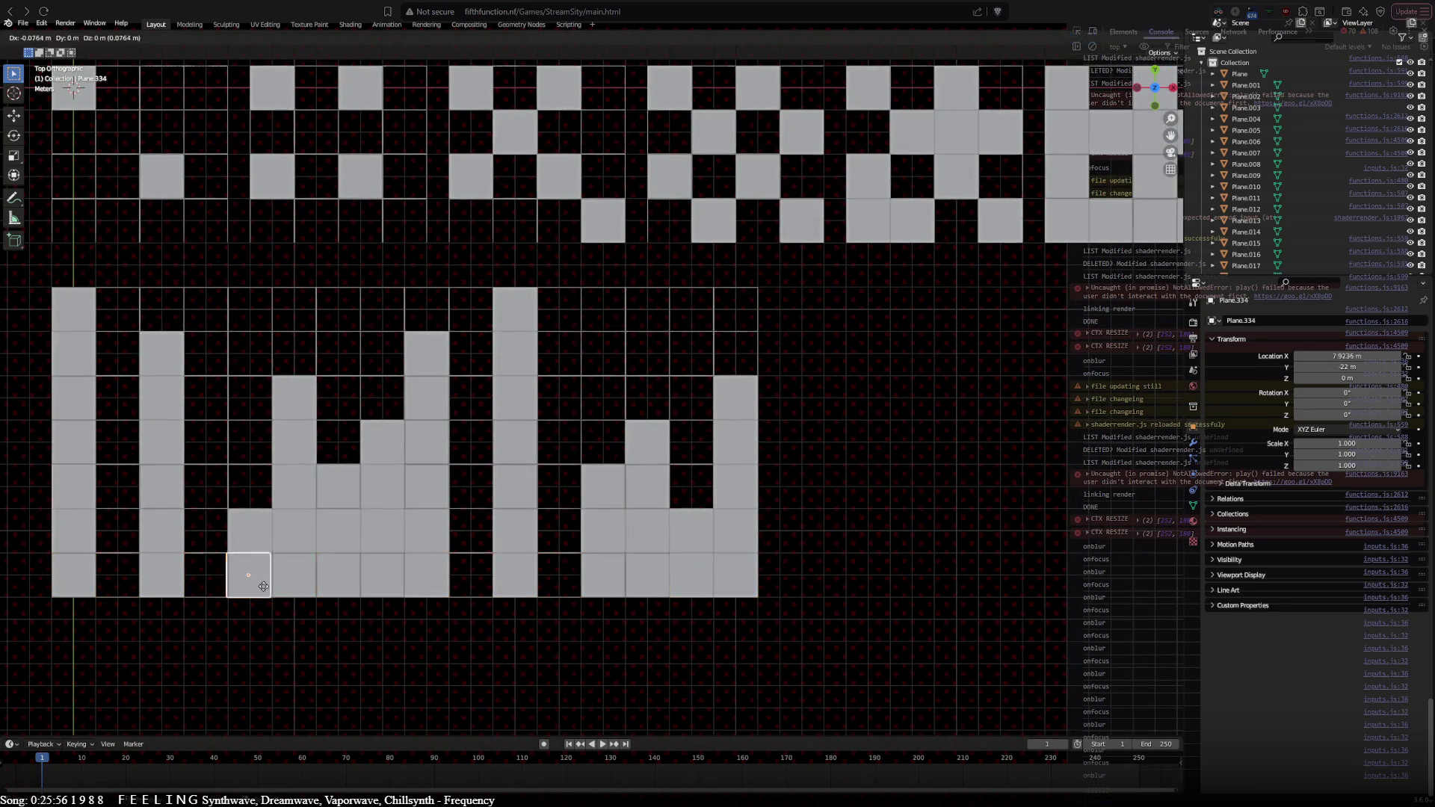
pyautogui.hotkey('shift', 'd')
pyautogui.click(206, 594)
pyautogui.hotkey('shift', 'd')
pyautogui.click(506, 600)
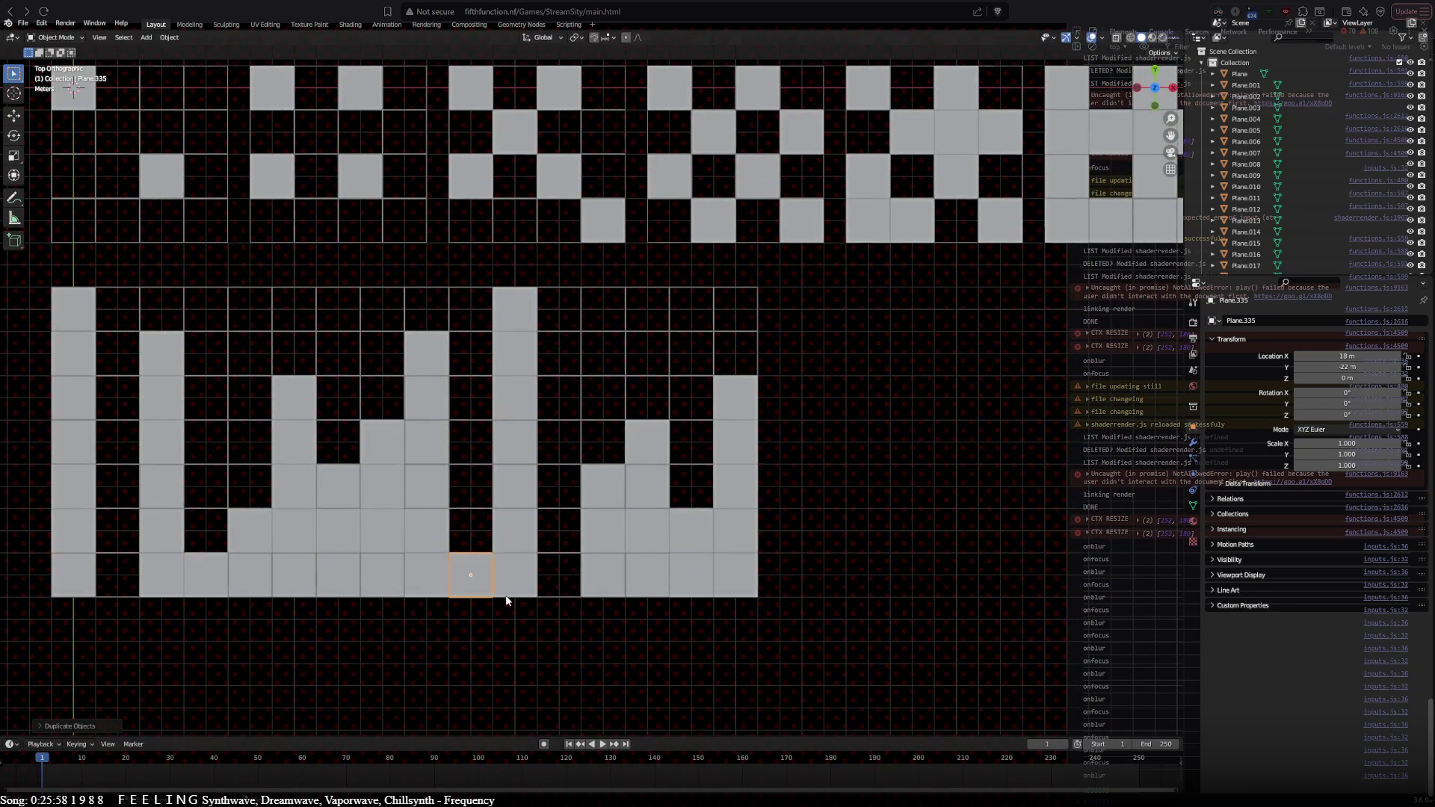
# Step: Box-select the new bottom row of squares
pyautogui.moveTo(822, 573)
pyautogui.keyDown('shift'); pyautogui.mouseDown(button='middle')
pyautogui.moveTo(457, 641)
pyautogui.moveTo(894, 535)
pyautogui.moveTo(997, 460)
pyautogui.mouseUp(button='middle'); pyautogui.keyUp('shift')
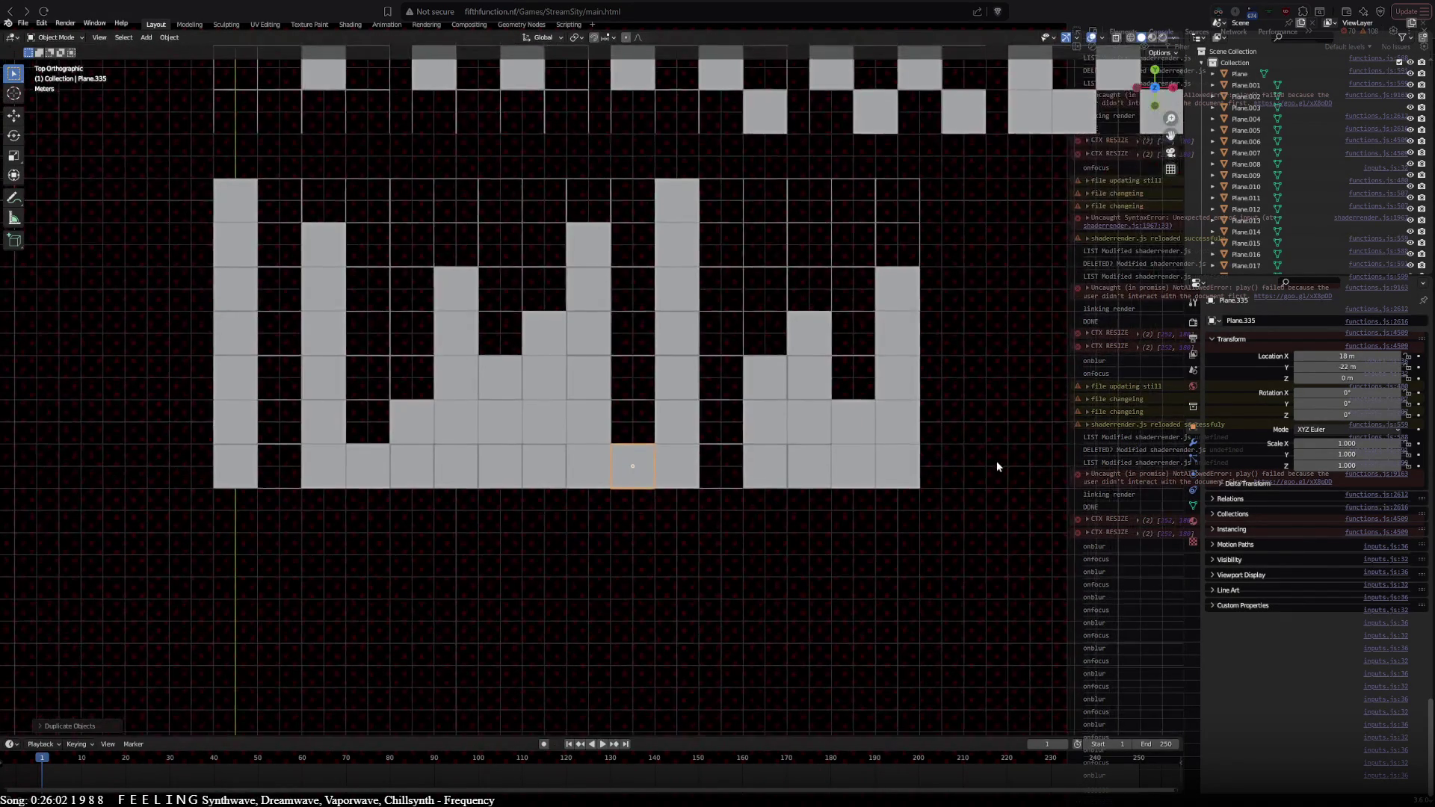
pyautogui.press('a')
pyautogui.hotkey('alt', 'a')
pyautogui.press('b')
pyautogui.moveTo(182, 455); pyautogui.dragTo(1143, 590)
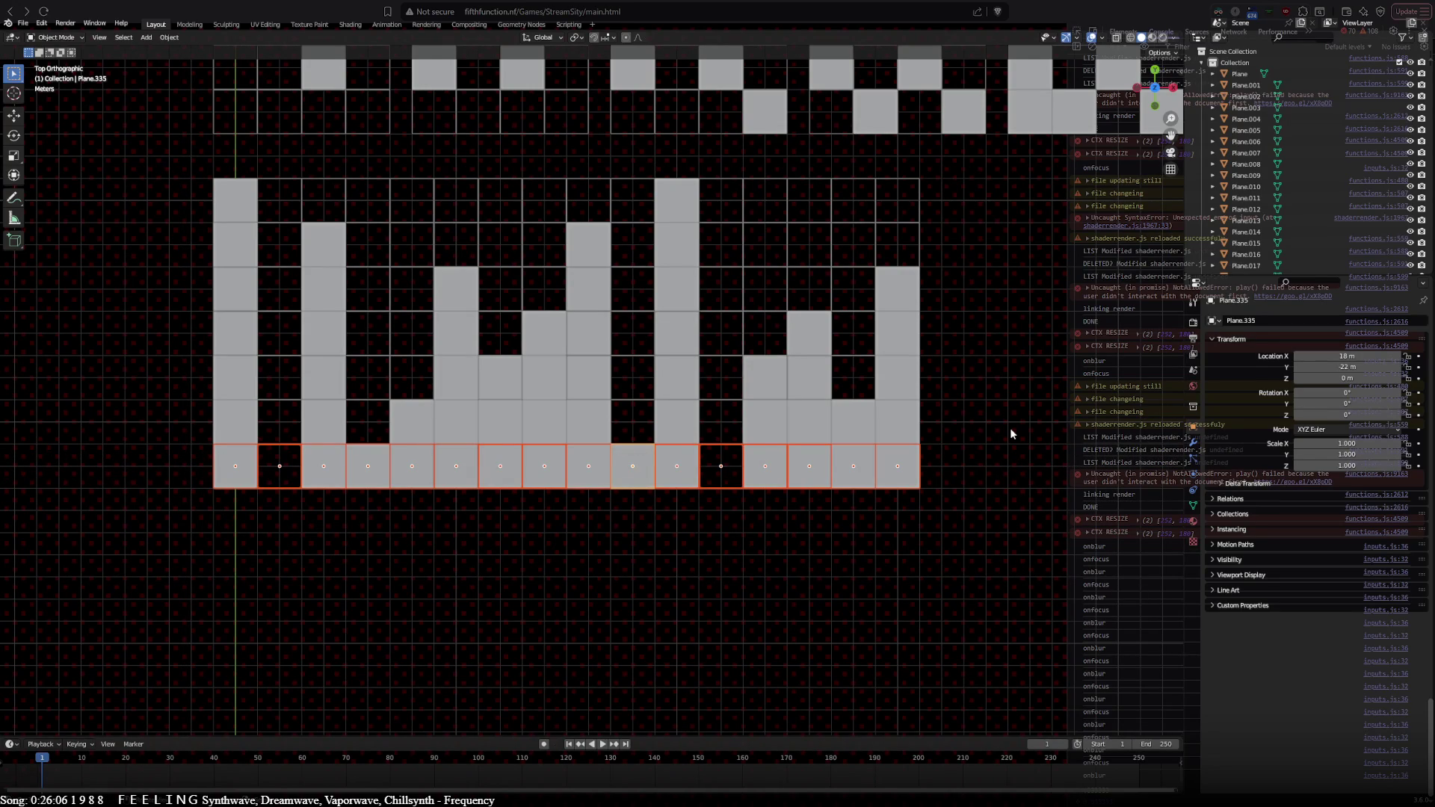
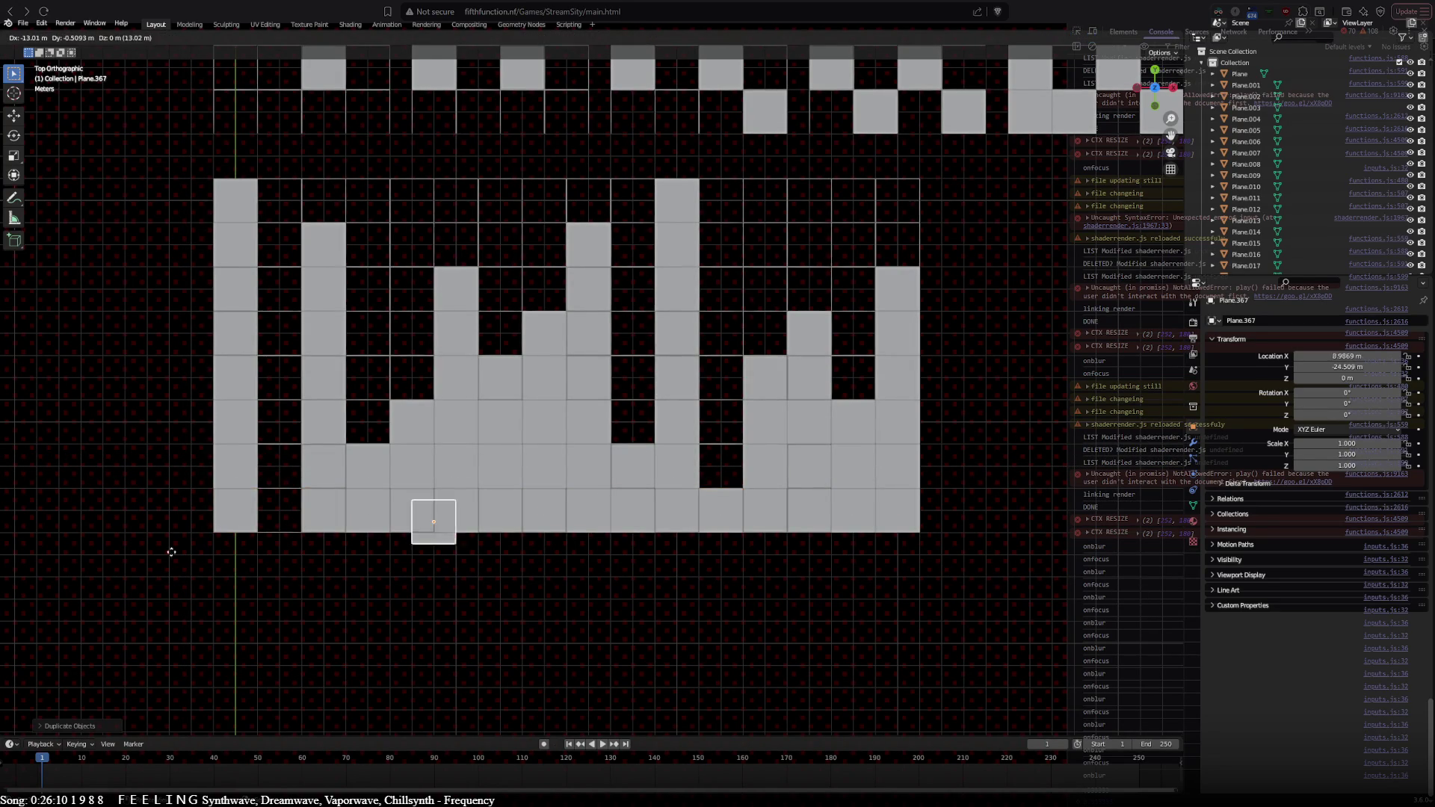
# Step: Drop the duplicated tile into the bottom-row gap, then select four diagonal tiles from the top-left
pyautogui.click(253, 614)
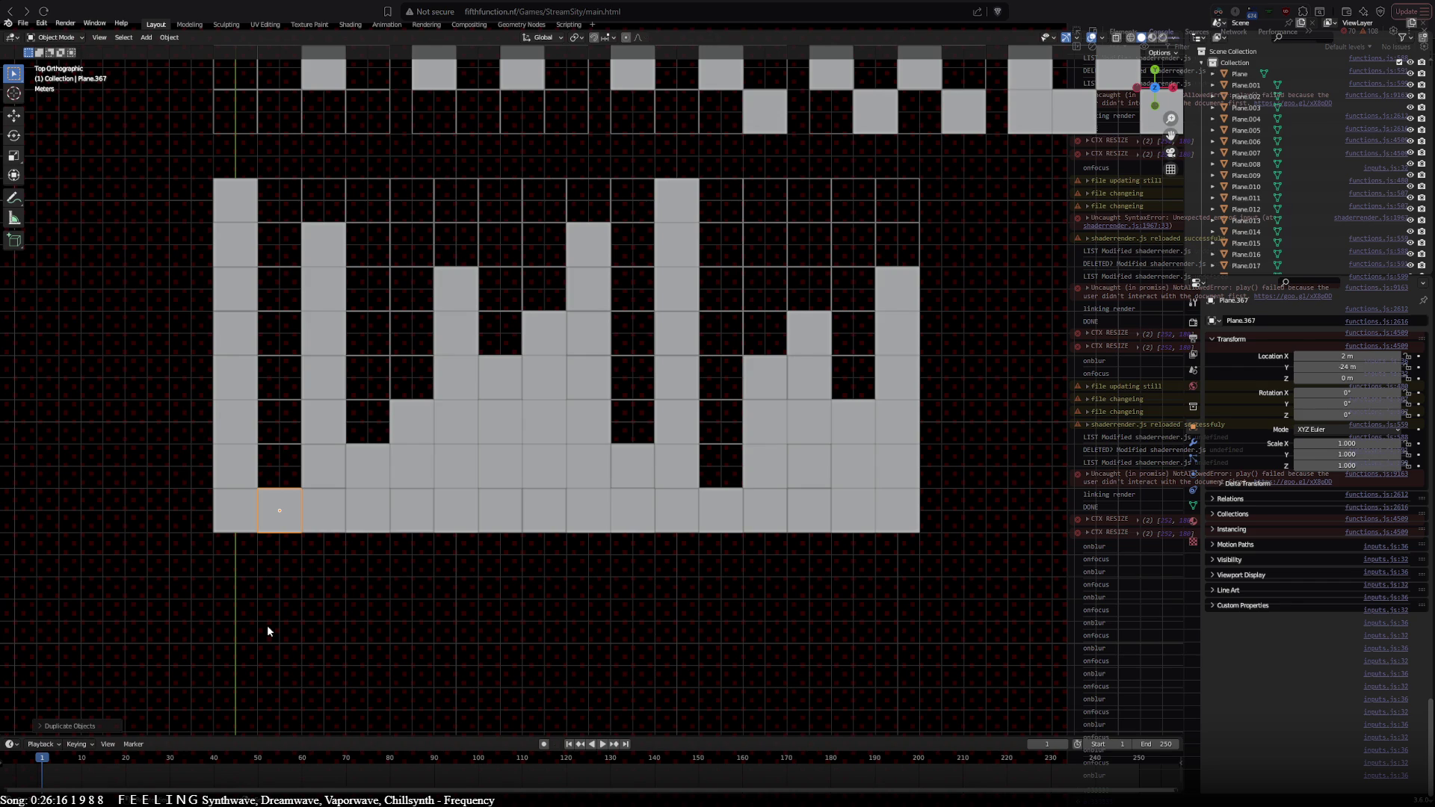
pyautogui.click(244, 200)
pyautogui.keyDown('shift'); pyautogui.click(320, 240); pyautogui.keyUp('shift')
pyautogui.keyDown('shift'); pyautogui.click(459, 292); pyautogui.keyUp('shift')
pyautogui.keyDown('shift'); pyautogui.click(556, 345); pyautogui.keyUp('shift')
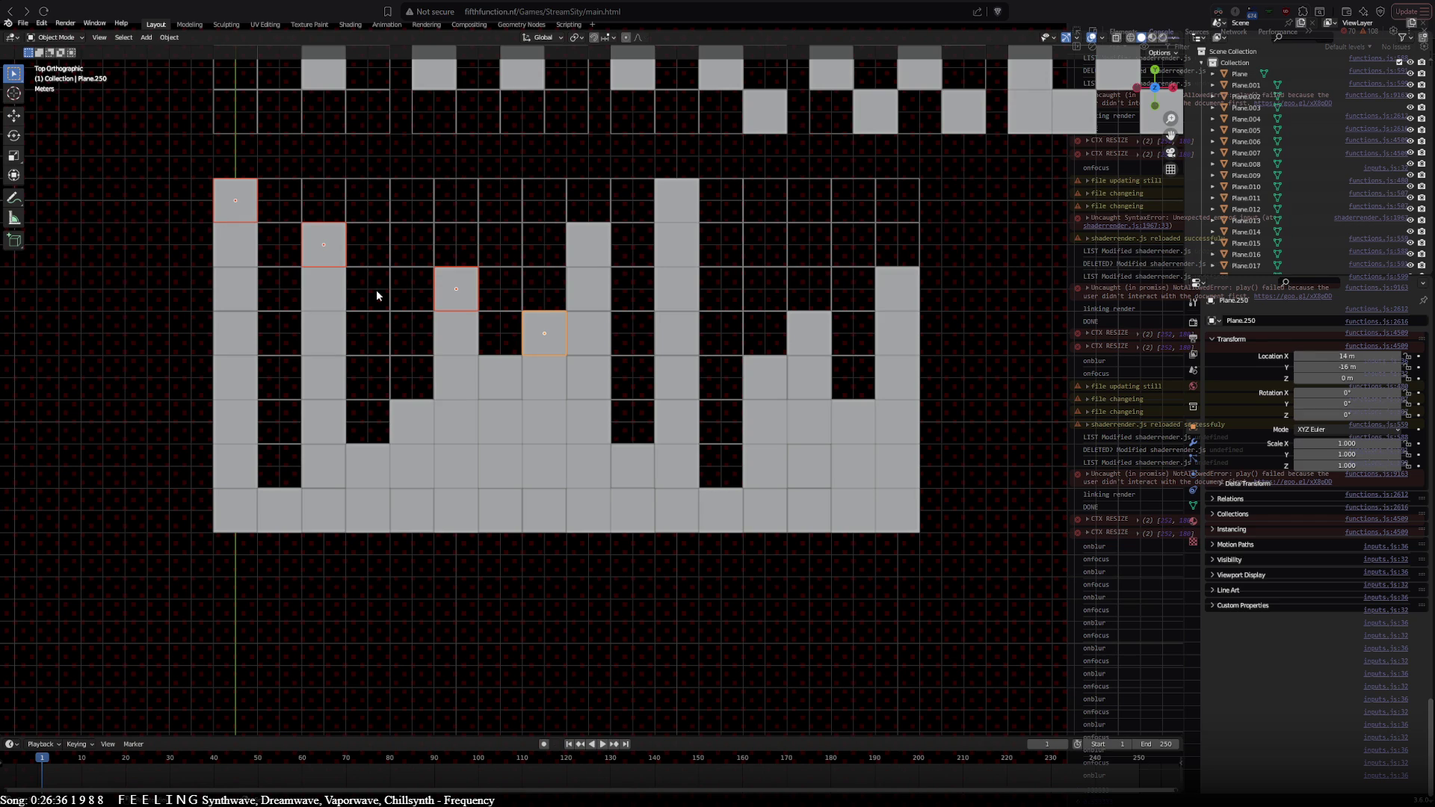
# Step: Select a lower diagonal line of seven tiles rising to the right, then deselect everything
pyautogui.click(289, 500)
pyautogui.keyDown('shift'); pyautogui.click(363, 479); pyautogui.keyUp('shift')
pyautogui.keyDown('shift'); pyautogui.click(404, 420); pyautogui.keyUp('shift')
pyautogui.keyDown('shift'); pyautogui.click(498, 380); pyautogui.keyUp('shift')
pyautogui.keyDown('shift'); pyautogui.click(551, 337); pyautogui.keyUp('shift')
pyautogui.keyDown('shift'); pyautogui.click(594, 246); pyautogui.keyUp('shift')
pyautogui.keyDown('shift'); pyautogui.click(674, 209); pyautogui.keyUp('shift')
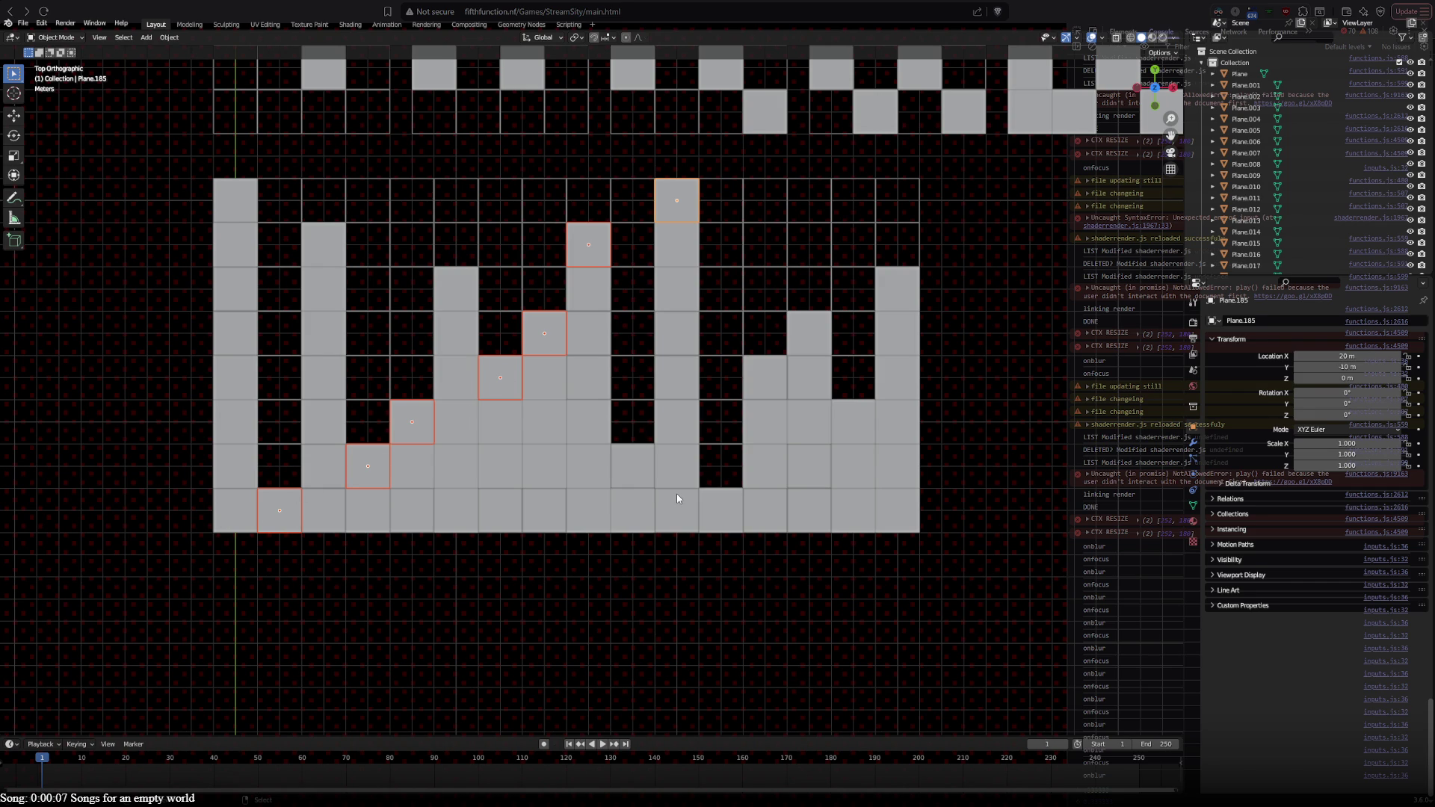
pyautogui.hotkey('alt', 'a')
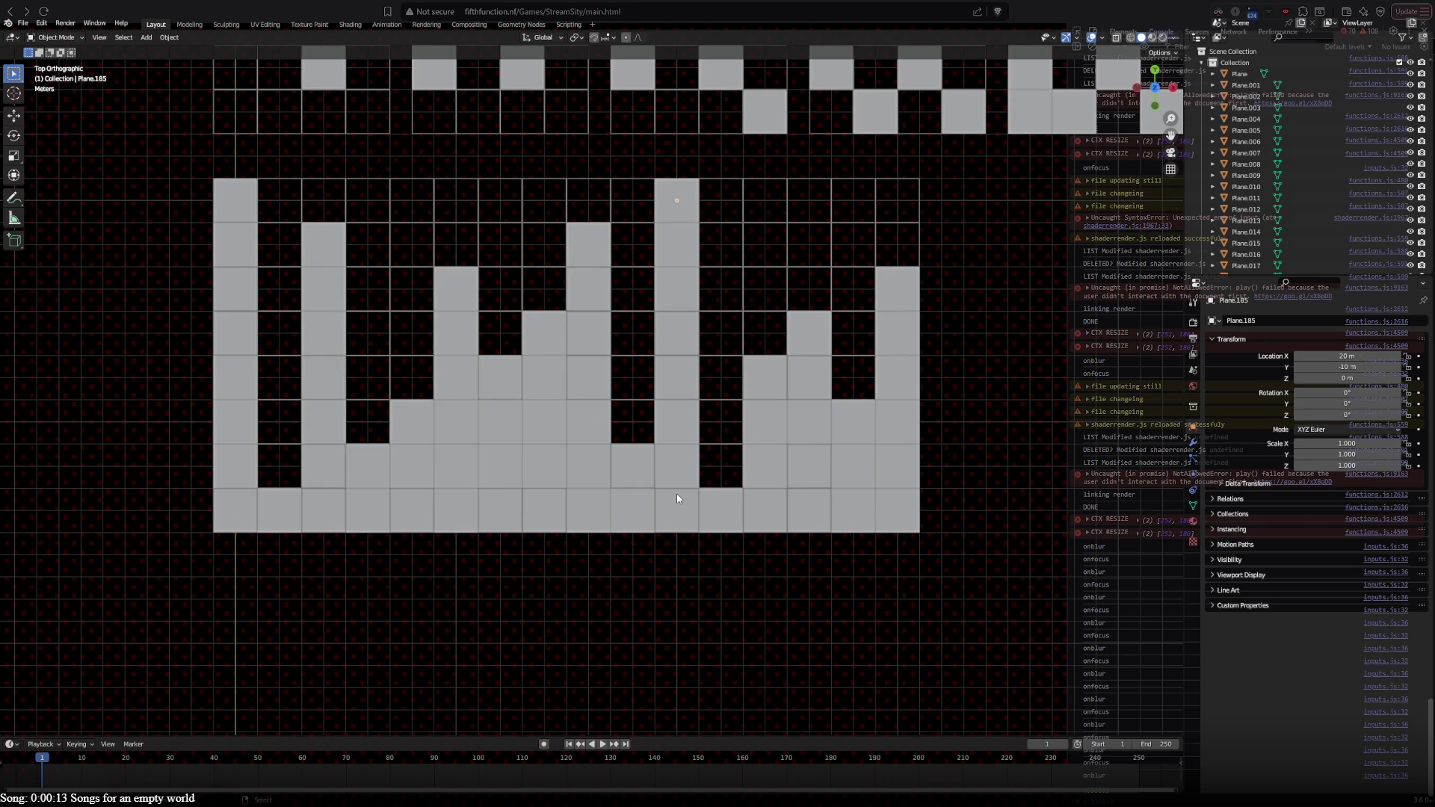
# Step: Pan the top view up to the checkerboard grids above the W pattern and select an empty cell
pyautogui.moveTo(677, 498)
pyautogui.keyDown('shift'); pyautogui.mouseDown(button='middle')
pyautogui.moveTo(651, 707)
pyautogui.moveTo(679, 554)
pyautogui.moveTo(644, 510)
pyautogui.moveTo(618, 367)
pyautogui.moveTo(585, 602)
pyautogui.moveTo(432, 568)
pyautogui.moveTo(707, 621)
pyautogui.moveTo(663, 429)
pyautogui.moveTo(653, 584)
pyautogui.moveTo(656, 472)
pyautogui.mouseUp(button='middle'); pyautogui.keyUp('shift')
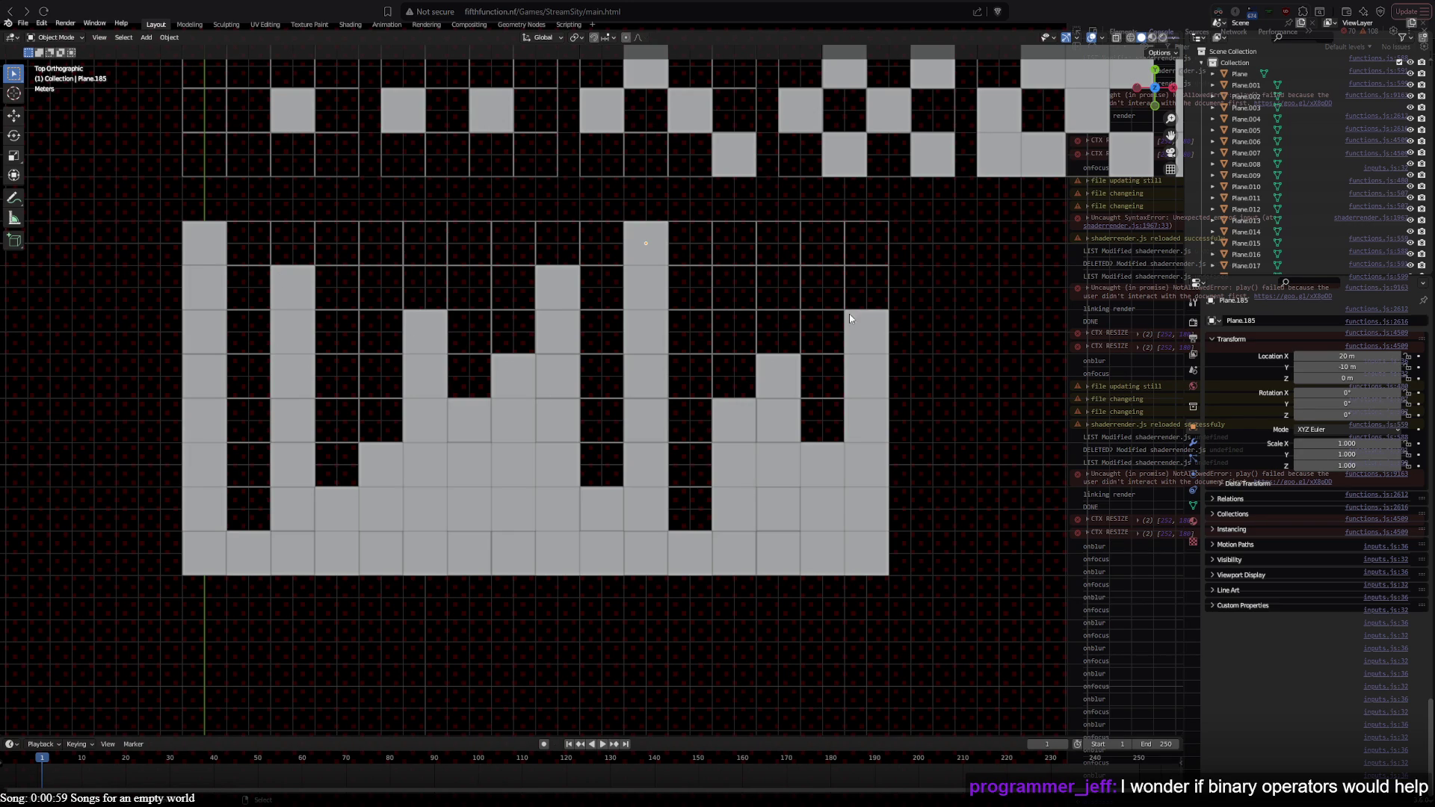
pyautogui.keyDown('shift'); pyautogui.moveTo(975, 326); pyautogui.dragTo(914, 611, button='middle'); pyautogui.keyUp('shift')
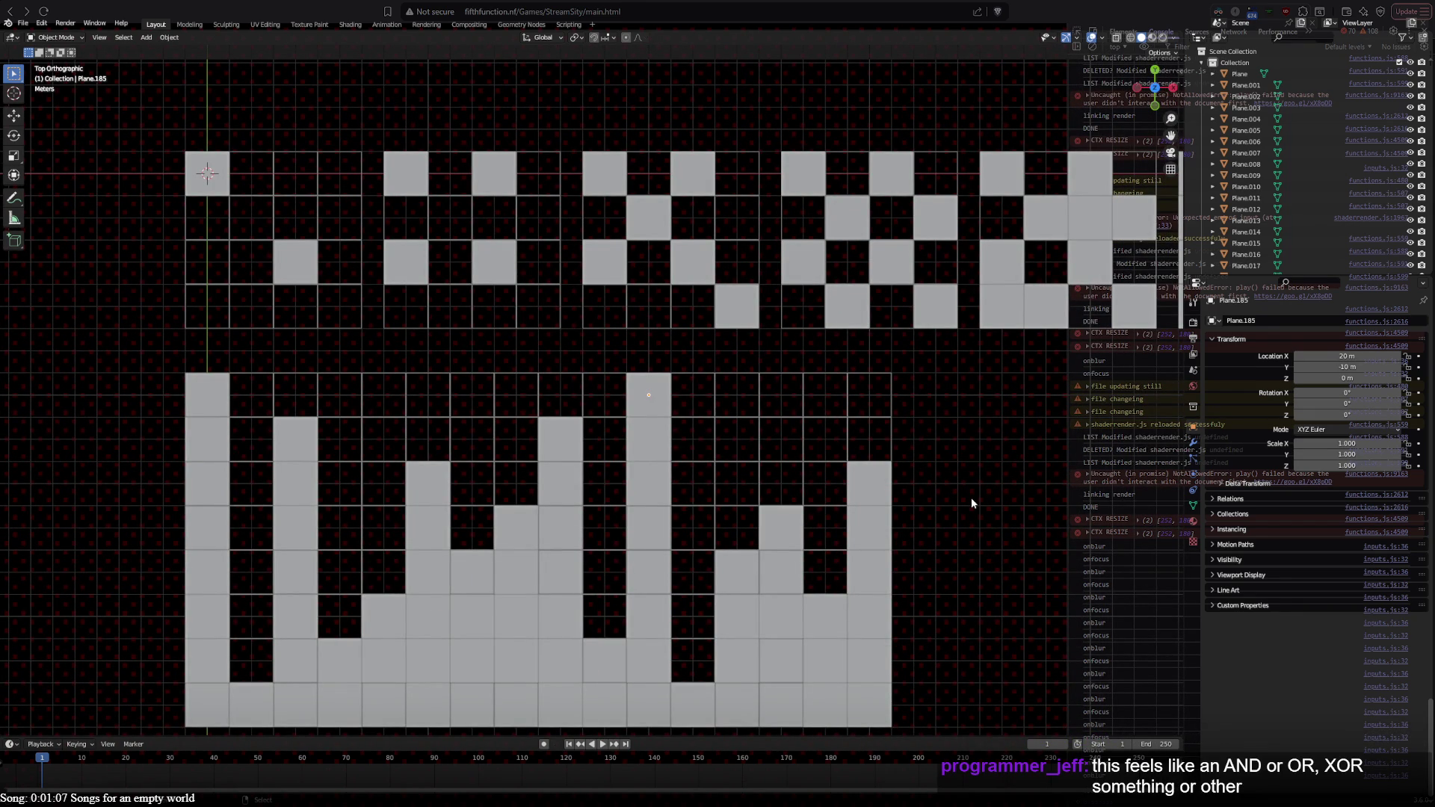
pyautogui.keyDown('shift'); pyautogui.moveTo(970, 496); pyautogui.dragTo(1004, 366, button='middle'); pyautogui.keyUp('shift')
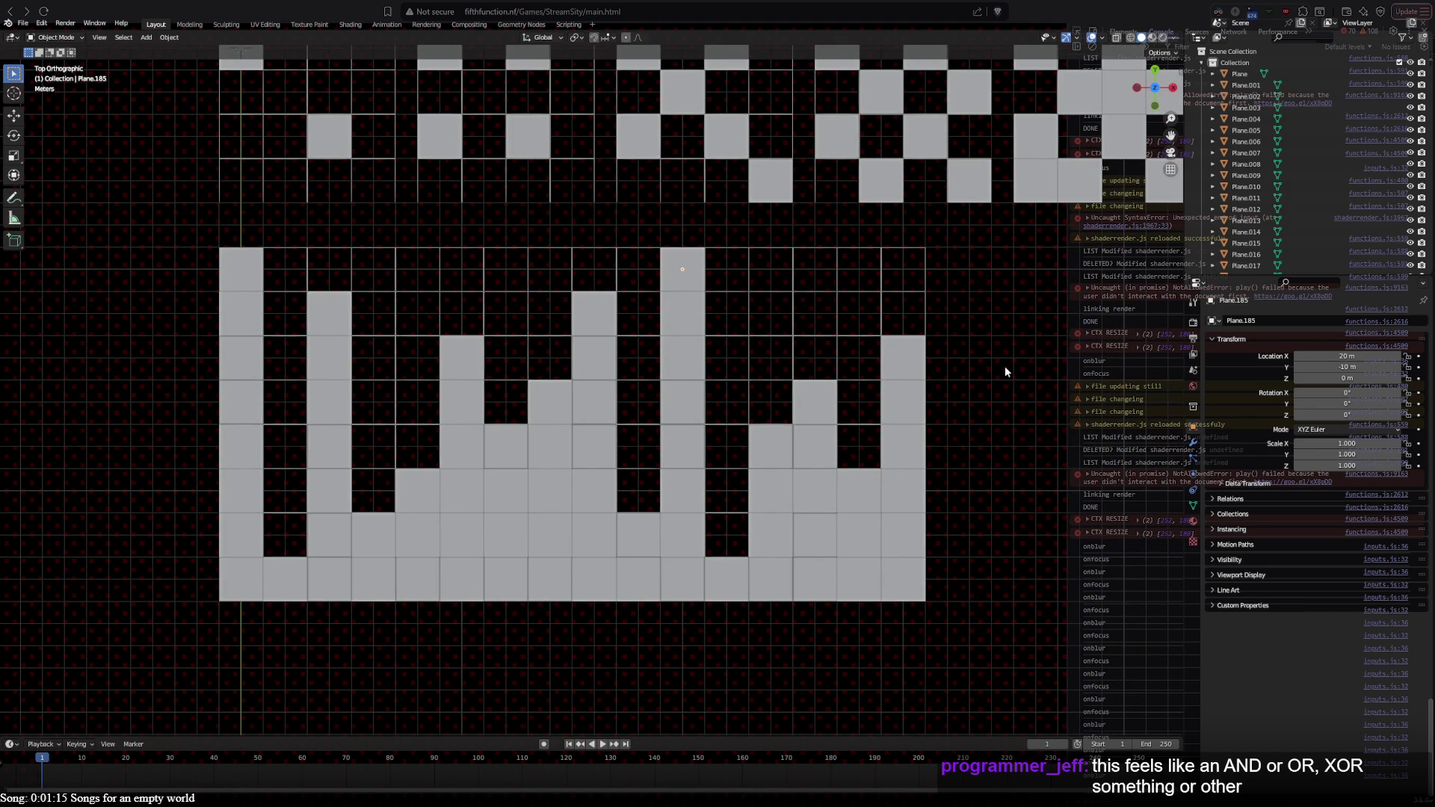
pyautogui.moveTo(1005, 367)
pyautogui.keyDown('shift'); pyautogui.mouseDown(button='middle')
pyautogui.moveTo(963, 540)
pyautogui.moveTo(961, 451)
pyautogui.mouseUp(button='middle'); pyautogui.keyUp('shift')
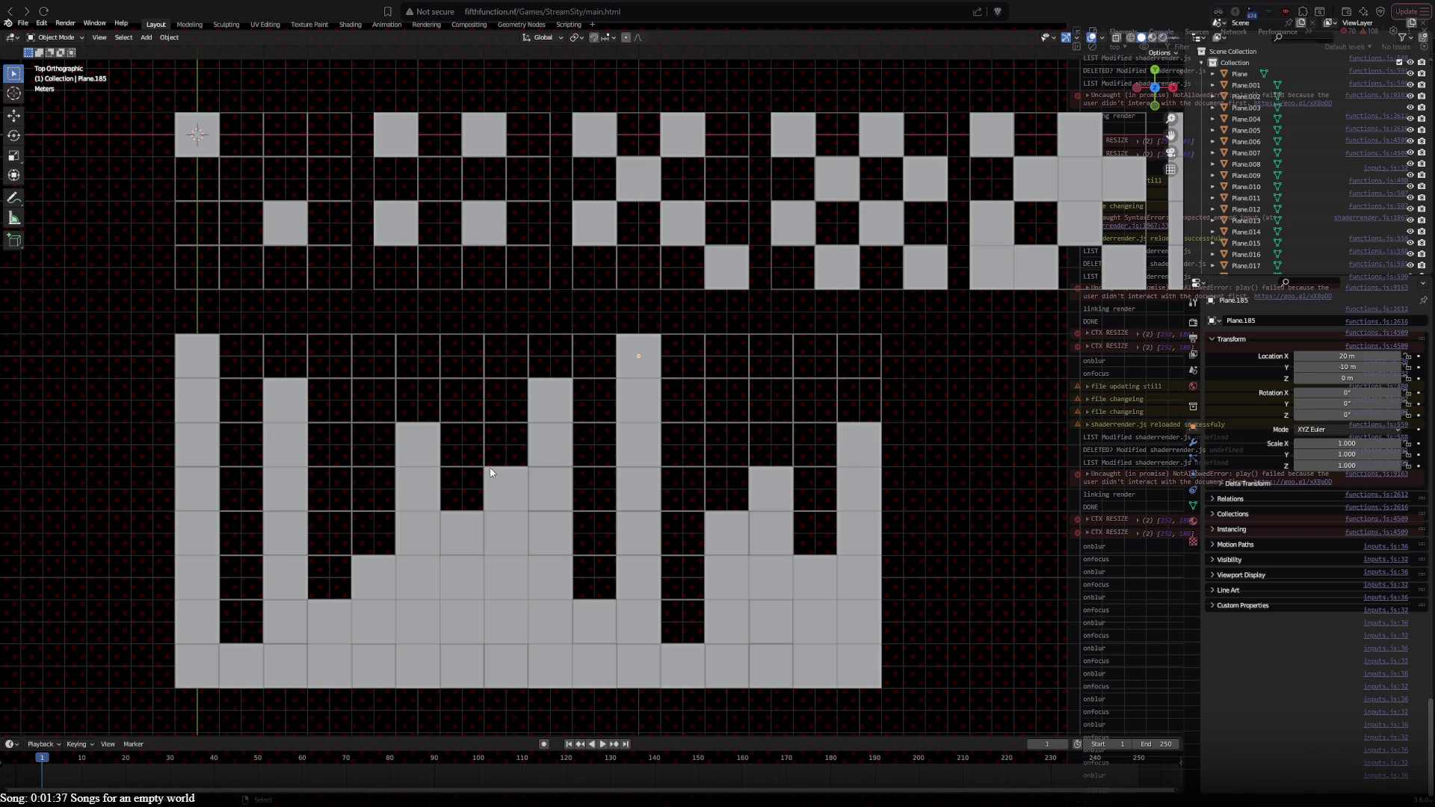
pyautogui.moveTo(238, 341); pyautogui.dragTo(453, 337)
# Step: Try selecting and moving empty cell tiles above the W, cancelling the move
pyautogui.click(468, 333)
pyautogui.click(288, 352)
pyautogui.press('g')
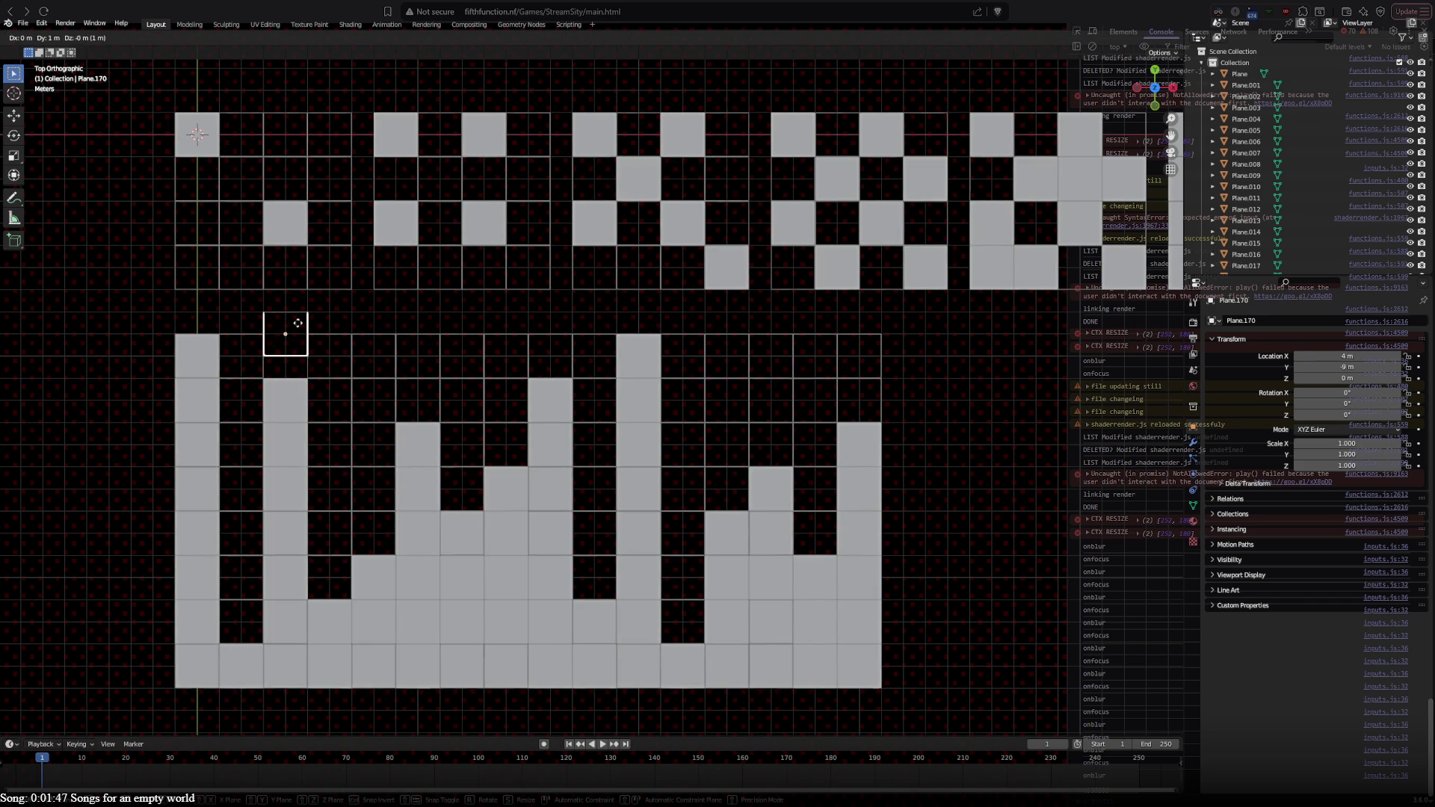
pyautogui.rightClick(292, 332)
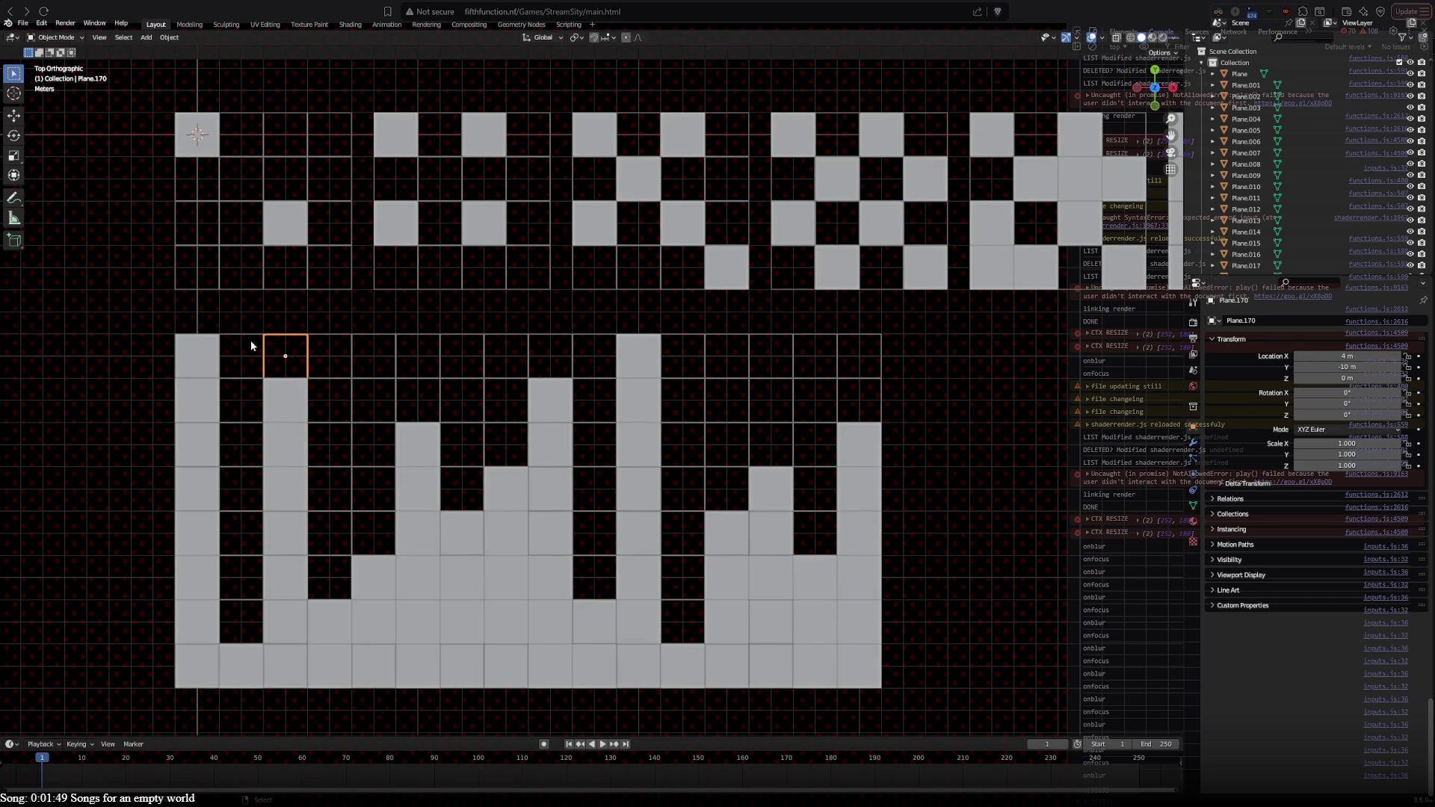
pyautogui.click(329, 342)
pyautogui.click(506, 338)
# Step: Box-select the right block of the W pattern and start moving it one tile right
pyautogui.click(528, 317)
pyautogui.moveTo(527, 317); pyautogui.dragTo(960, 687)
pyautogui.press('g')
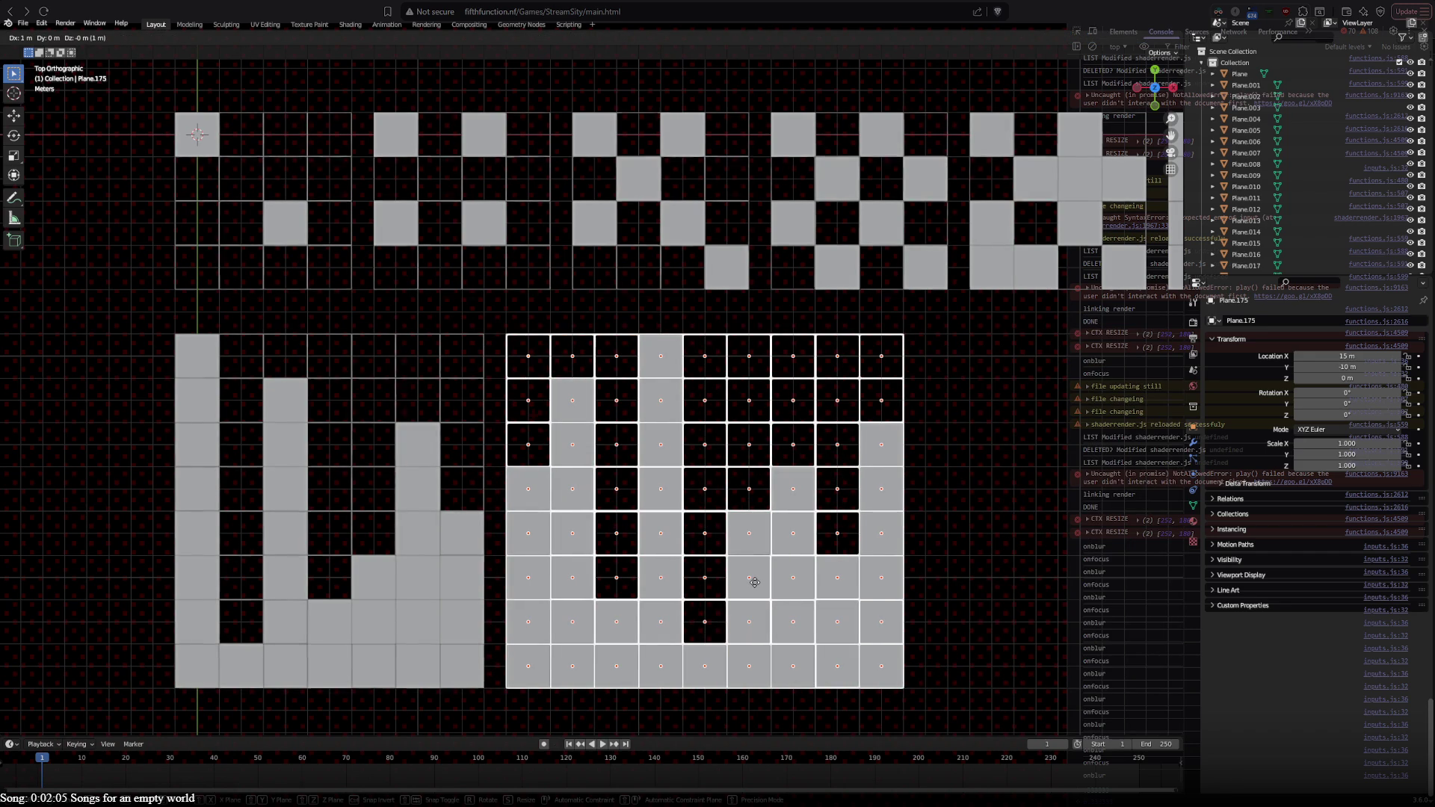
# Step: Confirm the block's new position, then move its left column one tile back left
pyautogui.click(757, 587)
pyautogui.click(496, 322)
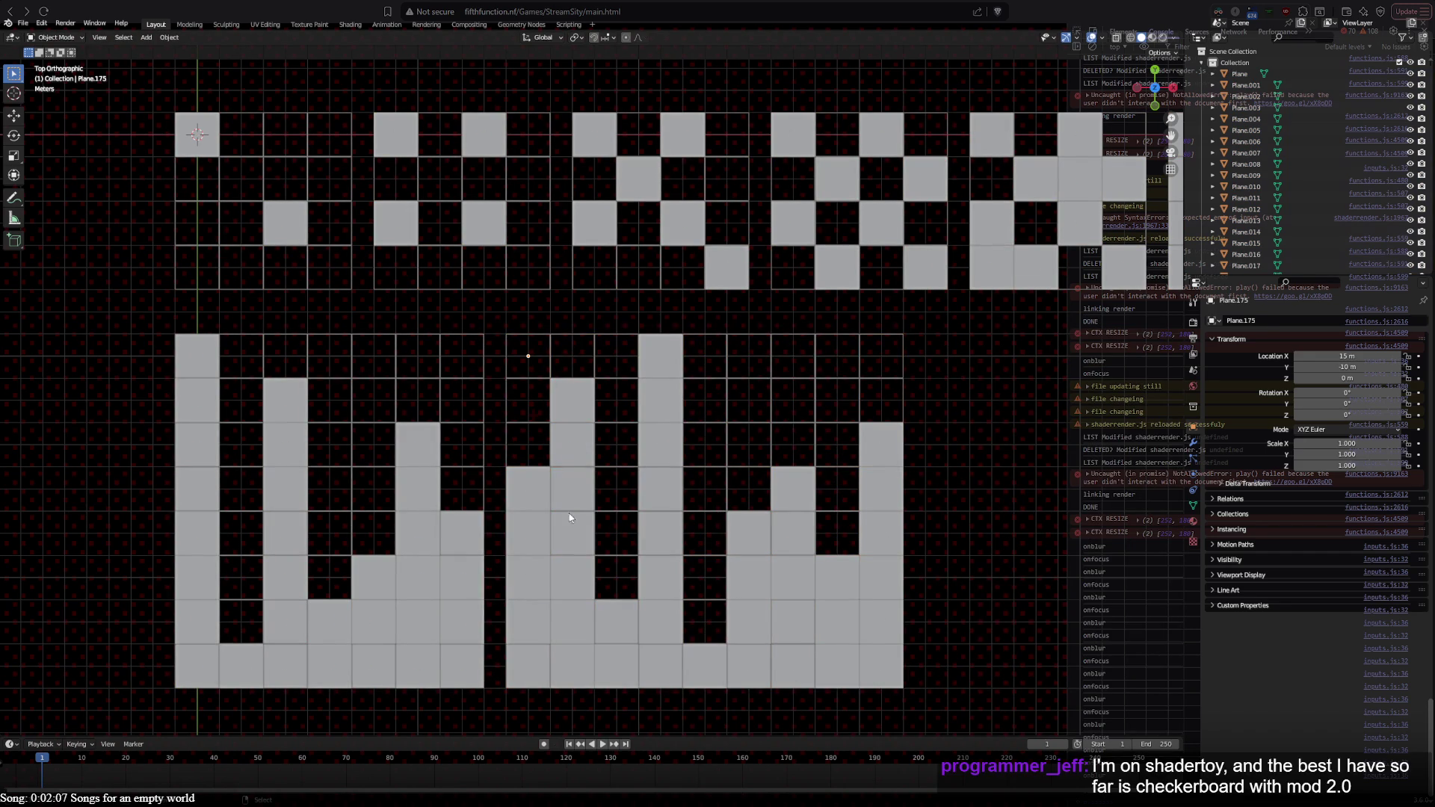
pyautogui.moveTo(495, 322)
pyautogui.mouseDown()
pyautogui.moveTo(528, 482)
pyautogui.moveTo(541, 716)
pyautogui.moveTo(537, 704)
pyautogui.mouseUp()
pyautogui.press('g')
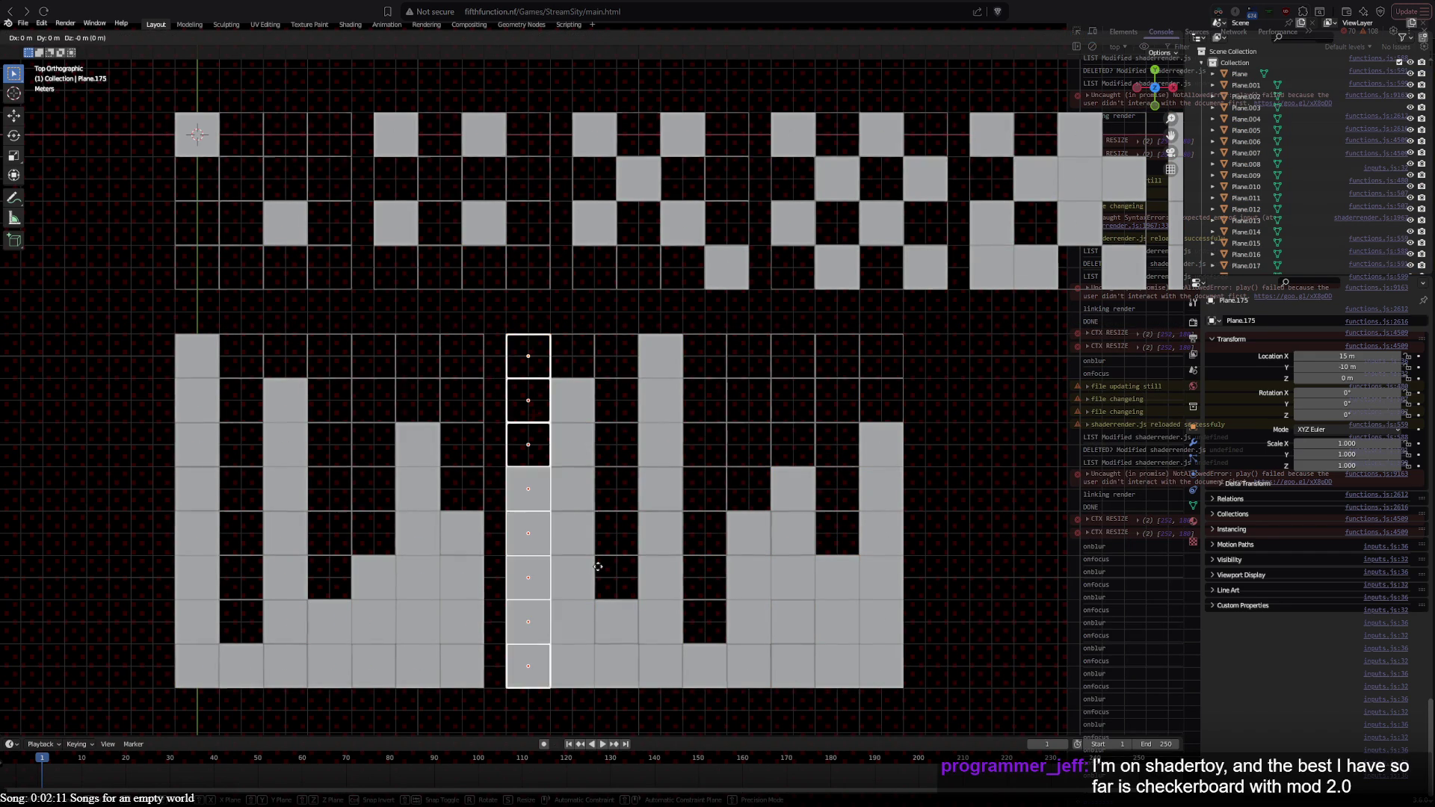
pyautogui.click(588, 607)
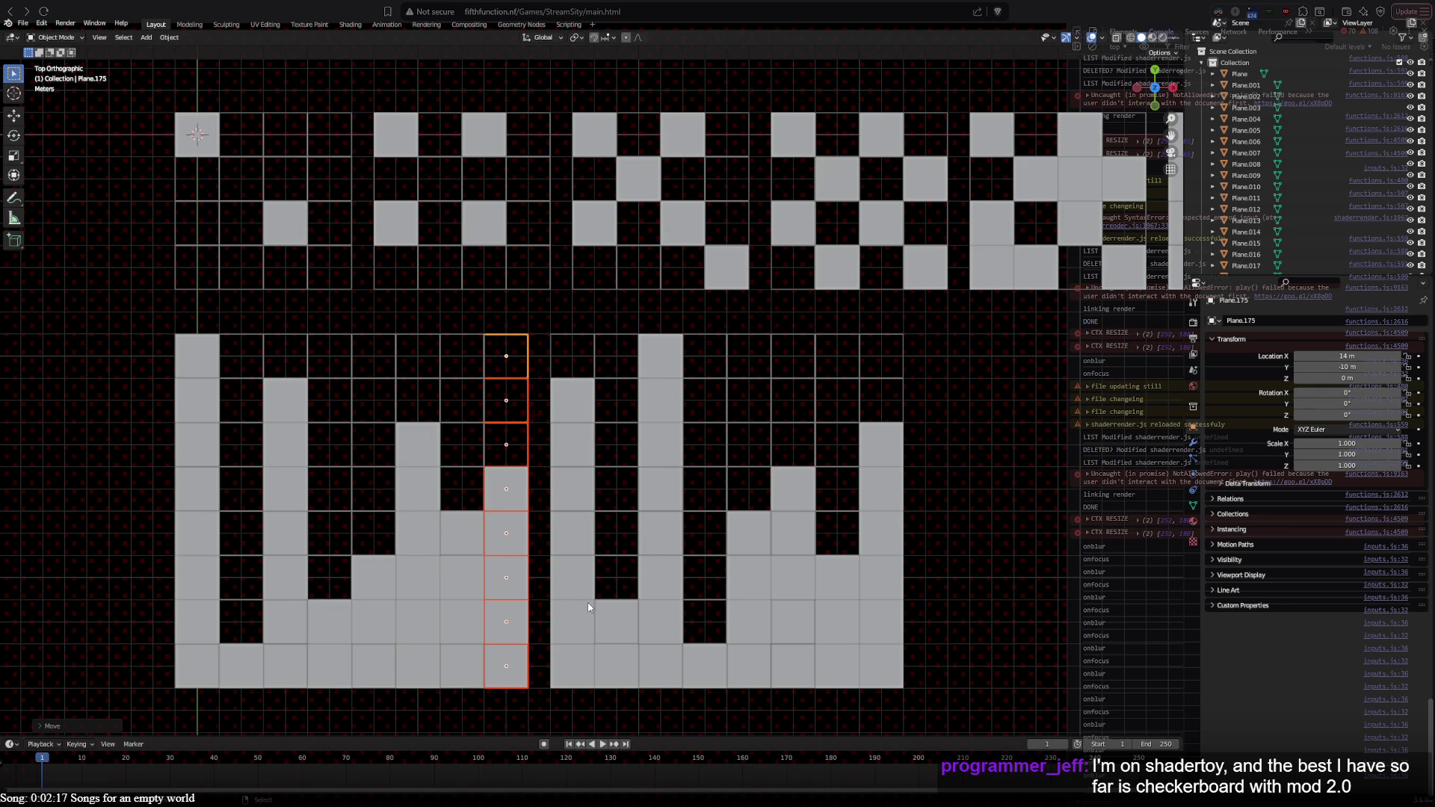
# Step: Deselect all and check the positions of several W tiles, including bottom-row and left-column ones
pyautogui.hotkey('alt', 'a')
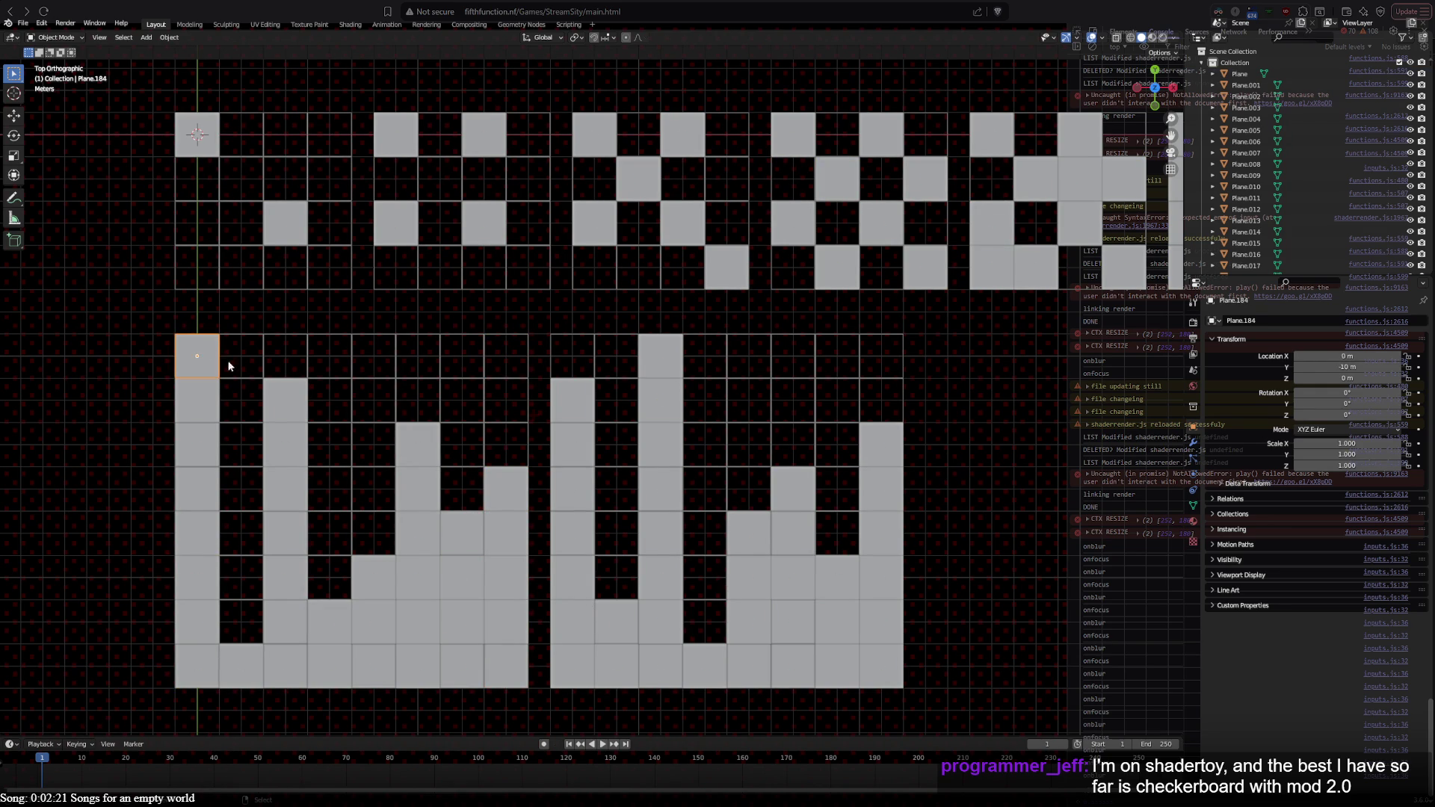
pyautogui.click(416, 437)
pyautogui.click(491, 479)
pyautogui.click(323, 617)
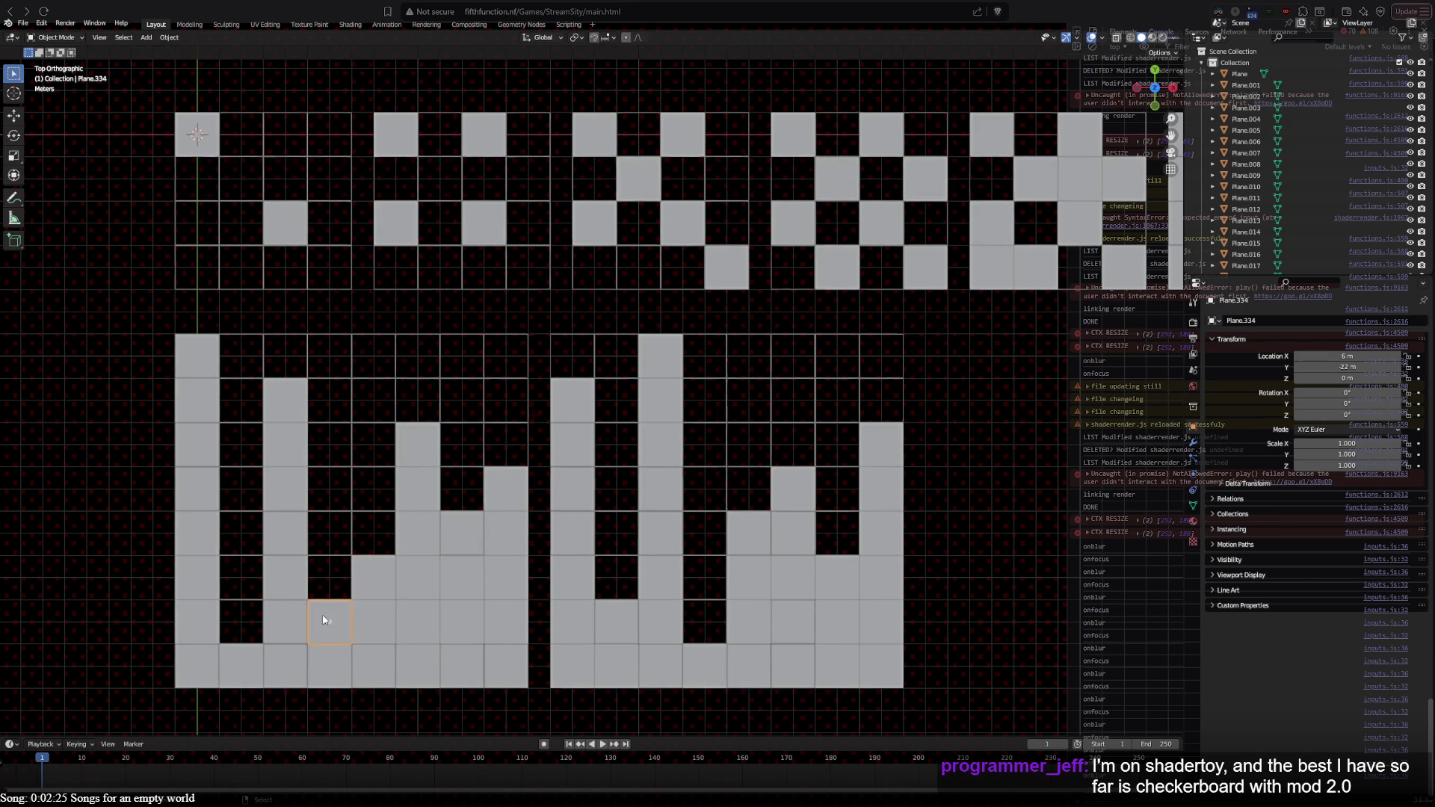
pyautogui.click(237, 664)
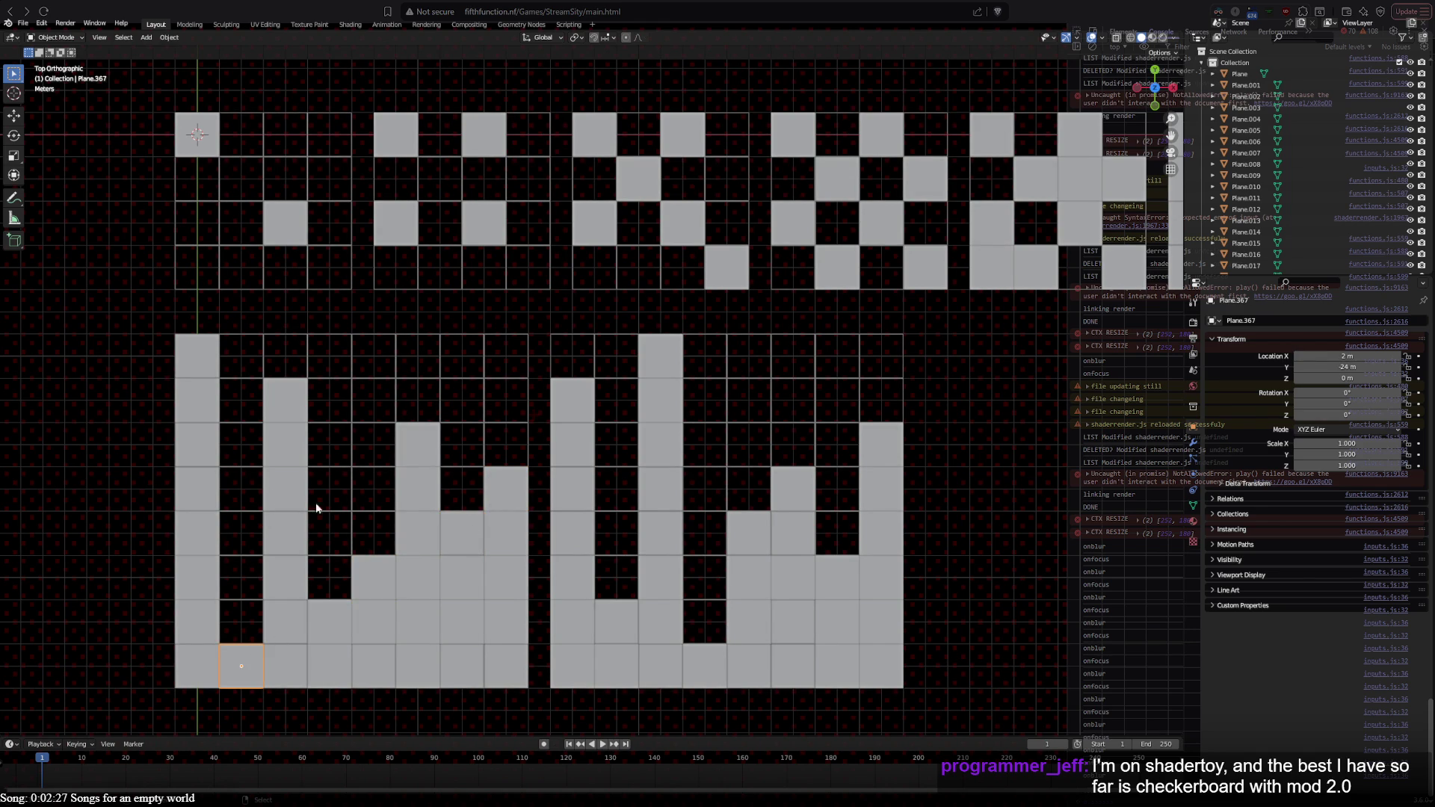
pyautogui.click(189, 398)
pyautogui.click(199, 436)
# Step: Box-select the whole W grid and place a duplicate directly below it
pyautogui.keyDown('shift'); pyautogui.moveTo(354, 521); pyautogui.dragTo(368, 368, button='middle'); pyautogui.keyUp('shift')
pyautogui.moveTo(162, 163); pyautogui.dragTo(919, 538)
pyautogui.hotkey('shift', 'd')
pyautogui.click(617, 650)
# Step: Select the unwanted tiles in the left-hand columns of the duplicated W grid
pyautogui.keyDown('shift'); pyautogui.moveTo(616, 651); pyautogui.dragTo(598, 392, button='middle'); pyautogui.keyUp('shift')
pyautogui.click(196, 401)
pyautogui.keyDown('shift'); pyautogui.click(192, 367); pyautogui.keyUp('shift')
pyautogui.keyDown('shift'); pyautogui.click(193, 453); pyautogui.keyUp('shift')
pyautogui.keyDown('shift'); pyautogui.click(190, 501); pyautogui.keyUp('shift')
pyautogui.keyDown('shift'); pyautogui.click(192, 542); pyautogui.keyUp('shift')
pyautogui.keyDown('shift'); pyautogui.click(192, 586); pyautogui.keyUp('shift')
pyautogui.keyDown('shift'); pyautogui.click(203, 620); pyautogui.keyUp('shift')
pyautogui.keyDown('shift'); pyautogui.click(280, 630); pyautogui.keyUp('shift')
pyautogui.keyDown('shift'); pyautogui.click(278, 589); pyautogui.keyUp('shift')
pyautogui.keyDown('shift'); pyautogui.click(284, 538); pyautogui.keyUp('shift')
pyautogui.keyDown('shift'); pyautogui.click(287, 499); pyautogui.keyUp('shift')
pyautogui.keyDown('shift'); pyautogui.click(285, 456); pyautogui.keyUp('shift')
pyautogui.keyDown('shift'); pyautogui.click(282, 411); pyautogui.keyUp('shift')
pyautogui.keyDown('shift'); pyautogui.click(333, 625); pyautogui.keyUp('shift')
pyautogui.keyDown('shift'); pyautogui.click(374, 623); pyautogui.keyUp('shift')
pyautogui.keyDown('shift'); pyautogui.click(383, 588); pyautogui.keyUp('shift')
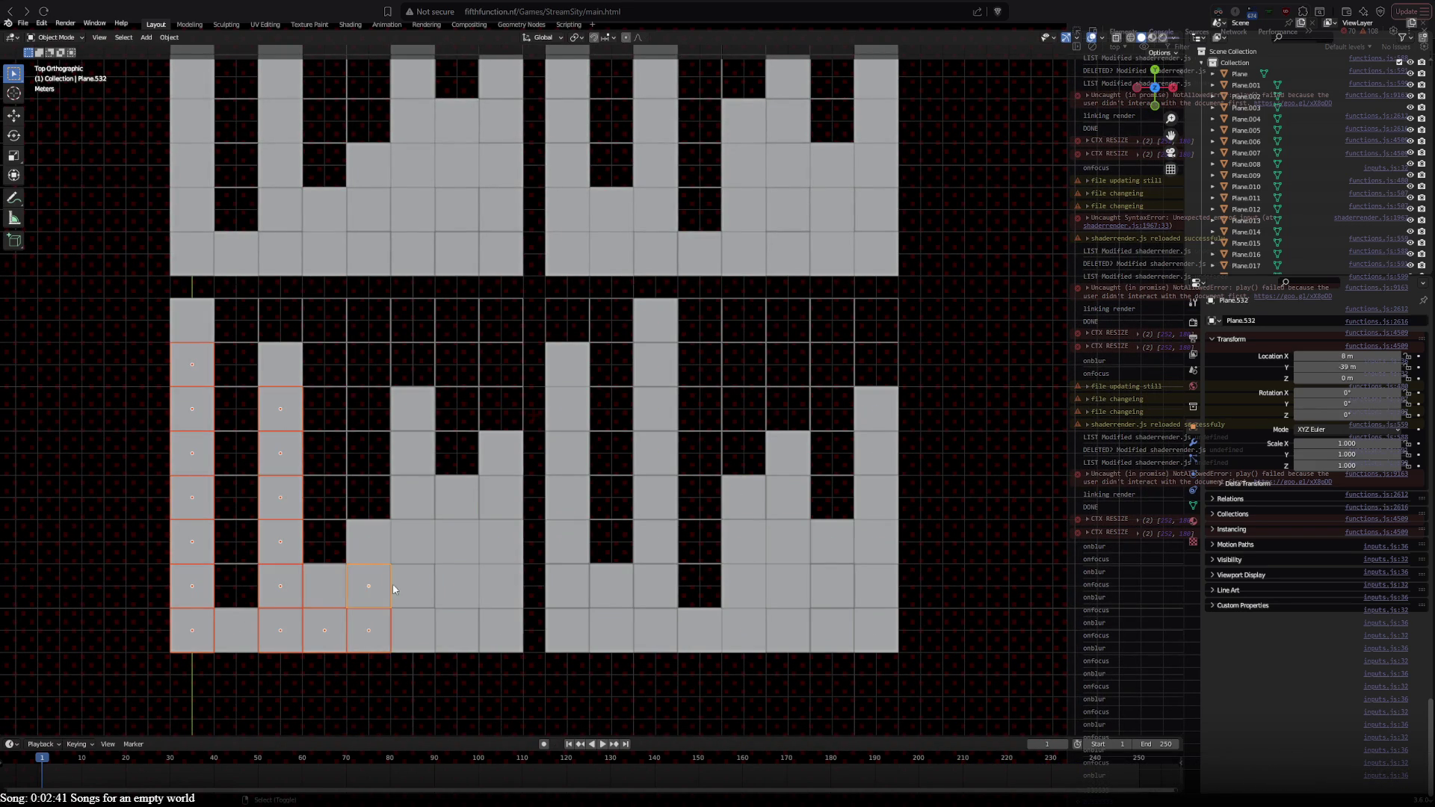
pyautogui.keyDown('shift'); pyautogui.click(411, 628); pyautogui.keyUp('shift')
pyautogui.keyDown('shift'); pyautogui.click(410, 588); pyautogui.keyUp('shift')
pyautogui.keyDown('shift'); pyautogui.click(411, 543); pyautogui.keyUp('shift')
pyautogui.keyDown('shift'); pyautogui.click(410, 486); pyautogui.keyUp('shift')
pyautogui.keyDown('shift'); pyautogui.click(413, 456); pyautogui.keyUp('shift')
pyautogui.keyDown('shift'); pyautogui.click(460, 546); pyautogui.keyUp('shift')
pyautogui.keyDown('shift'); pyautogui.click(457, 588); pyautogui.keyUp('shift')
pyautogui.keyDown('shift'); pyautogui.click(458, 628); pyautogui.keyUp('shift')
pyautogui.keyDown('shift'); pyautogui.click(499, 628); pyautogui.keyUp('shift')
pyautogui.keyDown('shift'); pyautogui.click(499, 587); pyautogui.keyUp('shift')
pyautogui.keyDown('shift'); pyautogui.click(499, 542); pyautogui.keyUp('shift')
pyautogui.keyDown('shift'); pyautogui.click(499, 497); pyautogui.keyUp('shift')
# Step: Add the right-hand columns' unwanted tiles to the selection and delete them, leaving diagonal tiles
pyautogui.keyDown('shift'); pyautogui.click(568, 409); pyautogui.keyUp('shift')
pyautogui.keyDown('shift'); pyautogui.click(569, 449); pyautogui.keyUp('shift')
pyautogui.keyDown('shift'); pyautogui.click(566, 508); pyautogui.keyUp('shift')
pyautogui.keyDown('shift'); pyautogui.click(568, 543); pyautogui.keyUp('shift')
pyautogui.keyDown('shift'); pyautogui.click(569, 586); pyautogui.keyUp('shift')
pyautogui.keyDown('shift'); pyautogui.click(568, 633); pyautogui.keyUp('shift')
pyautogui.keyDown('shift'); pyautogui.click(611, 630); pyautogui.keyUp('shift')
pyautogui.keyDown('shift'); pyautogui.click(611, 591); pyautogui.keyUp('shift')
pyautogui.keyDown('shift'); pyautogui.click(654, 590); pyautogui.keyUp('shift')
pyautogui.keyDown('shift'); pyautogui.click(611, 591); pyautogui.keyUp('shift')
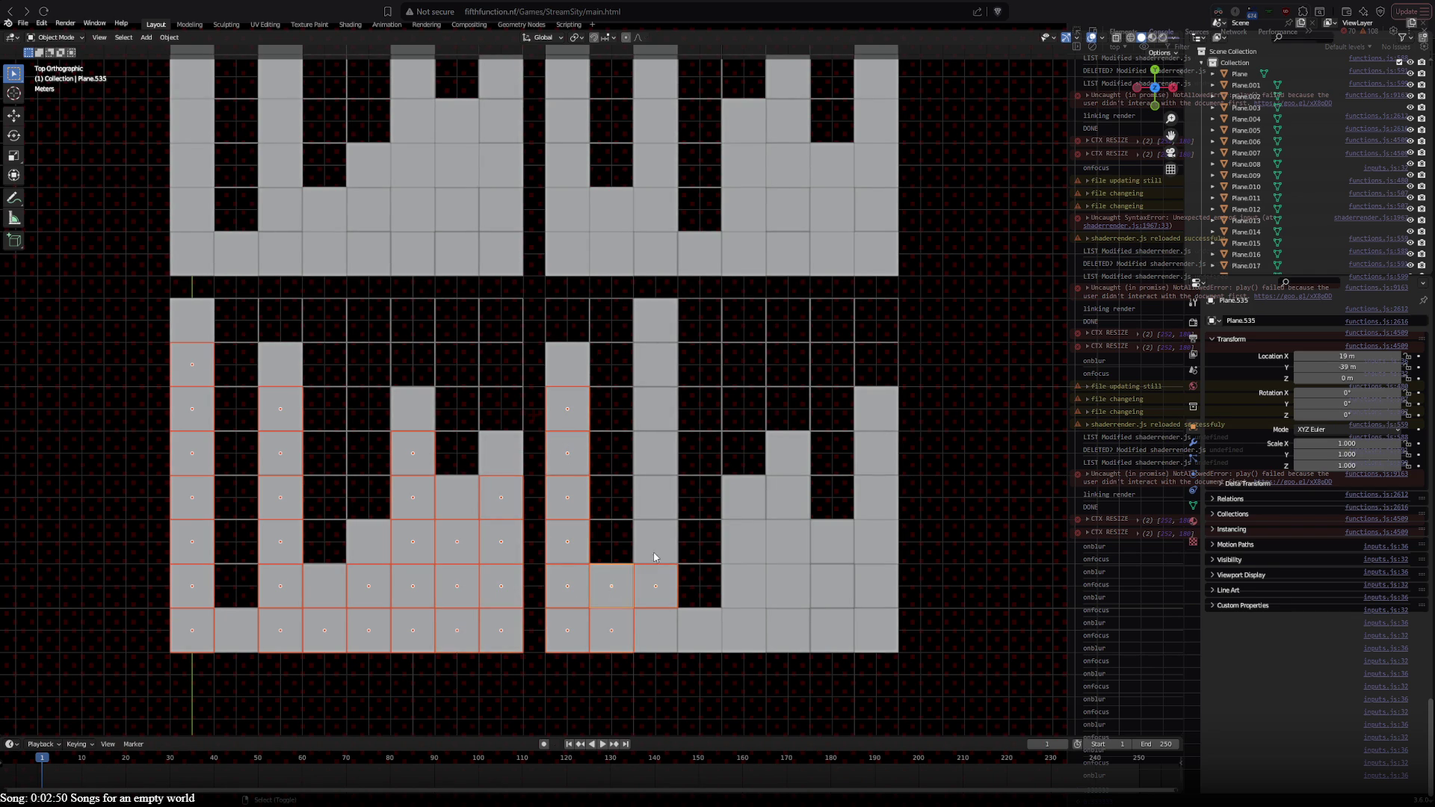
pyautogui.keyDown('shift'); pyautogui.click(612, 584); pyautogui.keyUp('shift')
pyautogui.keyDown('shift'); pyautogui.click(649, 554); pyautogui.keyUp('shift')
pyautogui.keyDown('shift'); pyautogui.click(660, 497); pyautogui.keyUp('shift')
pyautogui.keyDown('shift'); pyautogui.click(658, 453); pyautogui.keyUp('shift')
pyautogui.keyDown('shift'); pyautogui.click(658, 409); pyautogui.keyUp('shift')
pyautogui.keyDown('shift'); pyautogui.click(661, 361); pyautogui.keyUp('shift')
pyautogui.keyDown('shift'); pyautogui.click(742, 551); pyautogui.keyUp('shift')
pyautogui.keyDown('shift'); pyautogui.click(741, 594); pyautogui.keyUp('shift')
pyautogui.keyDown('shift'); pyautogui.click(740, 634); pyautogui.keyUp('shift')
pyautogui.keyDown('shift'); pyautogui.click(665, 625); pyautogui.keyUp('shift')
pyautogui.keyDown('shift'); pyautogui.click(794, 634); pyautogui.keyUp('shift')
pyautogui.keyDown('shift'); pyautogui.click(790, 589); pyautogui.keyUp('shift')
pyautogui.keyDown('shift'); pyautogui.click(789, 546); pyautogui.keyUp('shift')
pyautogui.keyDown('shift'); pyautogui.click(788, 497); pyautogui.keyUp('shift')
pyautogui.keyDown('shift'); pyautogui.click(831, 551); pyautogui.keyUp('shift')
pyautogui.keyDown('shift'); pyautogui.click(833, 548); pyautogui.keyUp('shift')
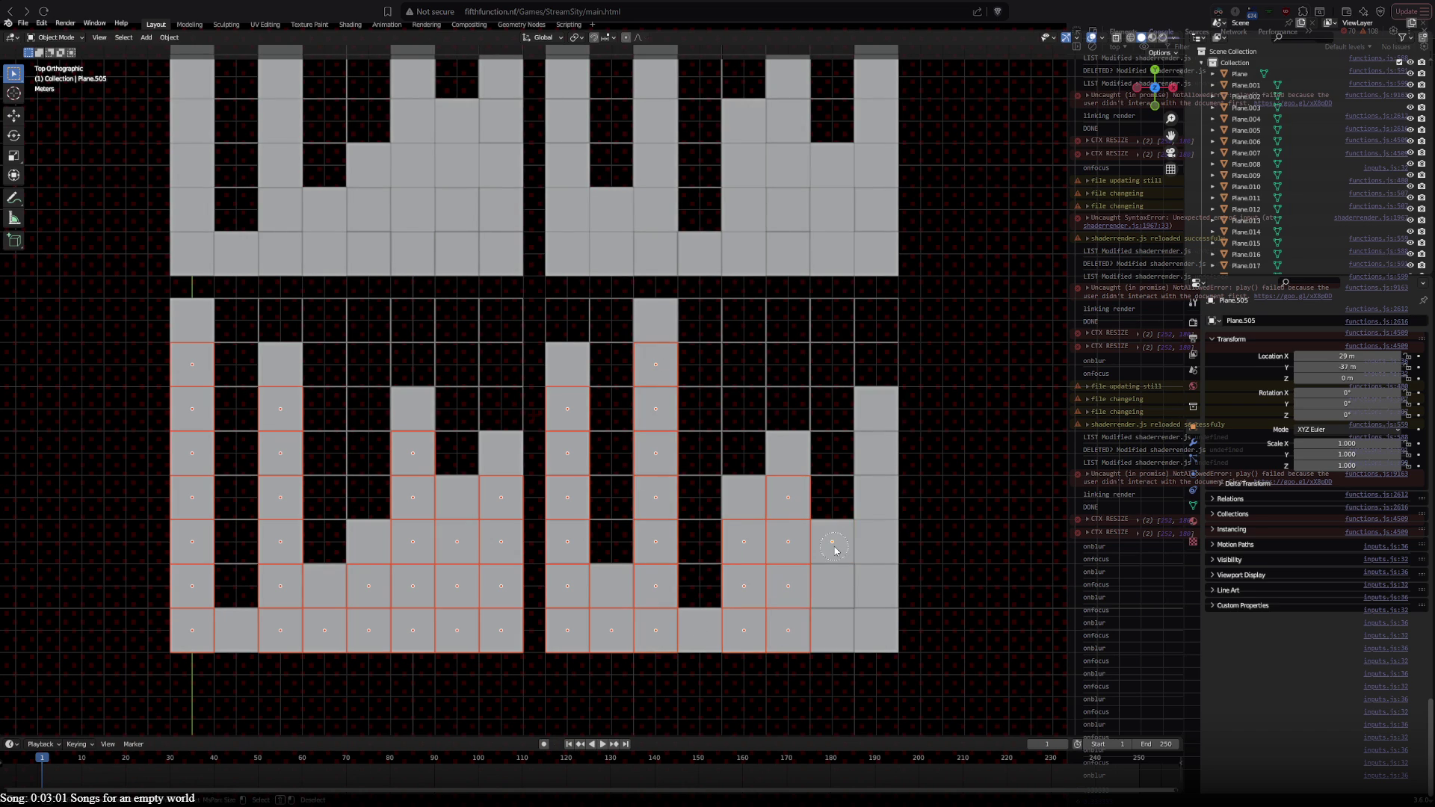
pyautogui.keyDown('shift'); pyautogui.click(822, 589); pyautogui.keyUp('shift')
pyautogui.keyDown('shift'); pyautogui.click(829, 546); pyautogui.keyUp('shift')
pyautogui.keyDown('shift'); pyautogui.click(837, 631); pyautogui.keyUp('shift')
pyautogui.keyDown('shift'); pyautogui.click(865, 630); pyautogui.keyUp('shift')
pyautogui.keyDown('shift'); pyautogui.click(876, 581); pyautogui.keyUp('shift')
pyautogui.keyDown('shift'); pyautogui.click(877, 544); pyautogui.keyUp('shift')
pyautogui.keyDown('shift'); pyautogui.click(879, 508); pyautogui.keyUp('shift')
pyautogui.keyDown('shift'); pyautogui.click(883, 451); pyautogui.keyUp('shift')
pyautogui.press('Delete')
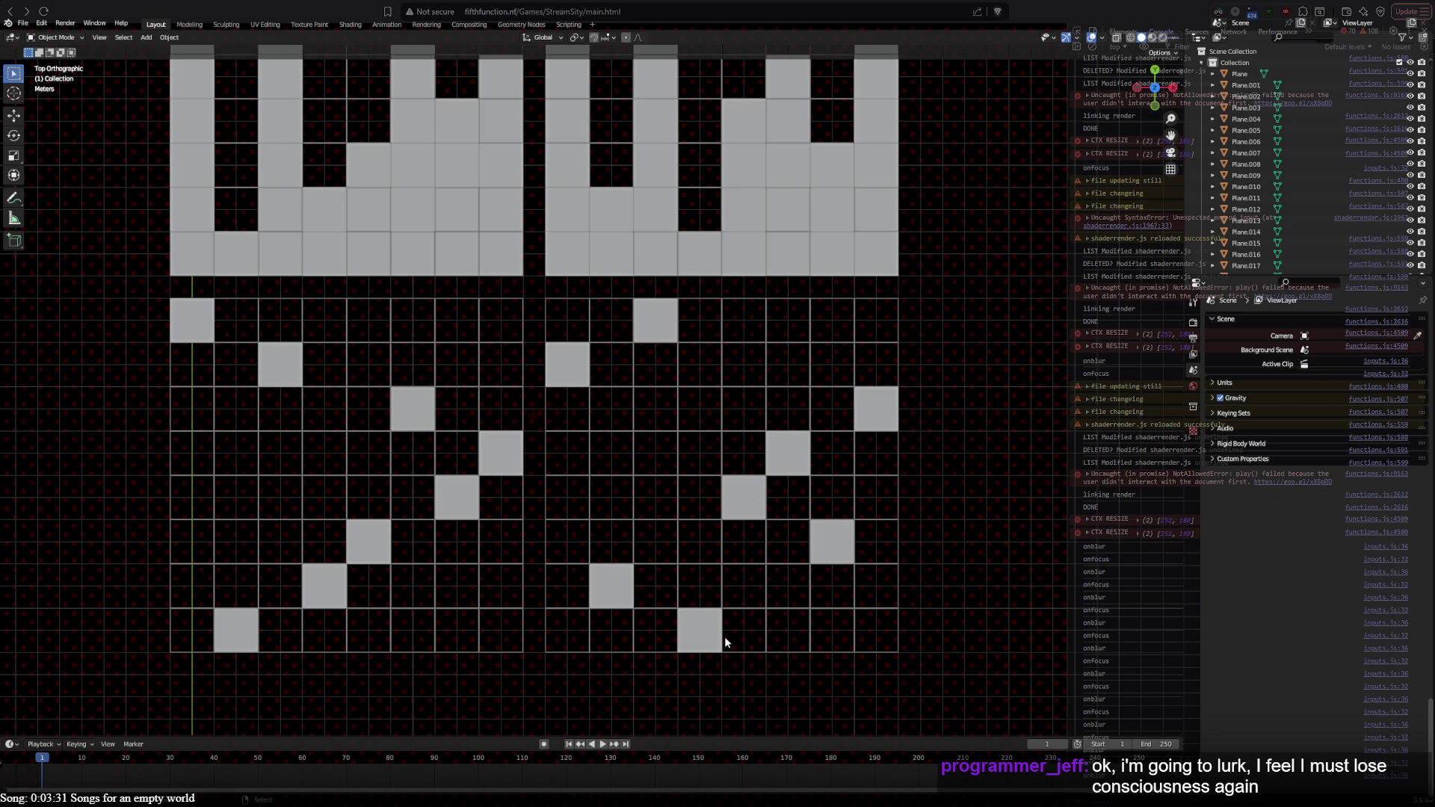
pyautogui.keyDown('shift'); pyautogui.moveTo(929, 254); pyautogui.dragTo(930, 698, button='middle'); pyautogui.keyUp('shift')
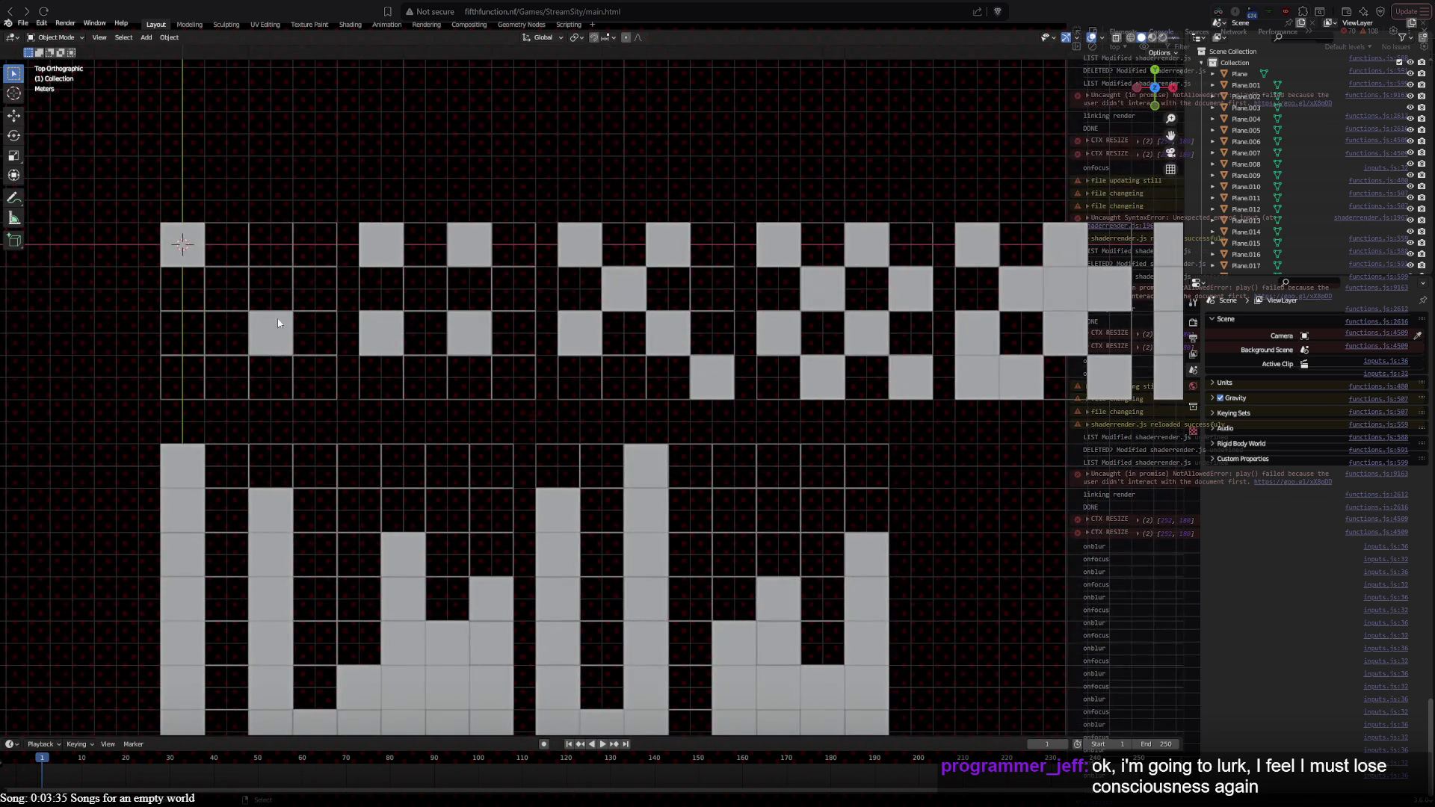
pyautogui.keyDown('shift'); pyautogui.moveTo(216, 326); pyautogui.dragTo(362, 105, button='middle'); pyautogui.keyUp('shift')
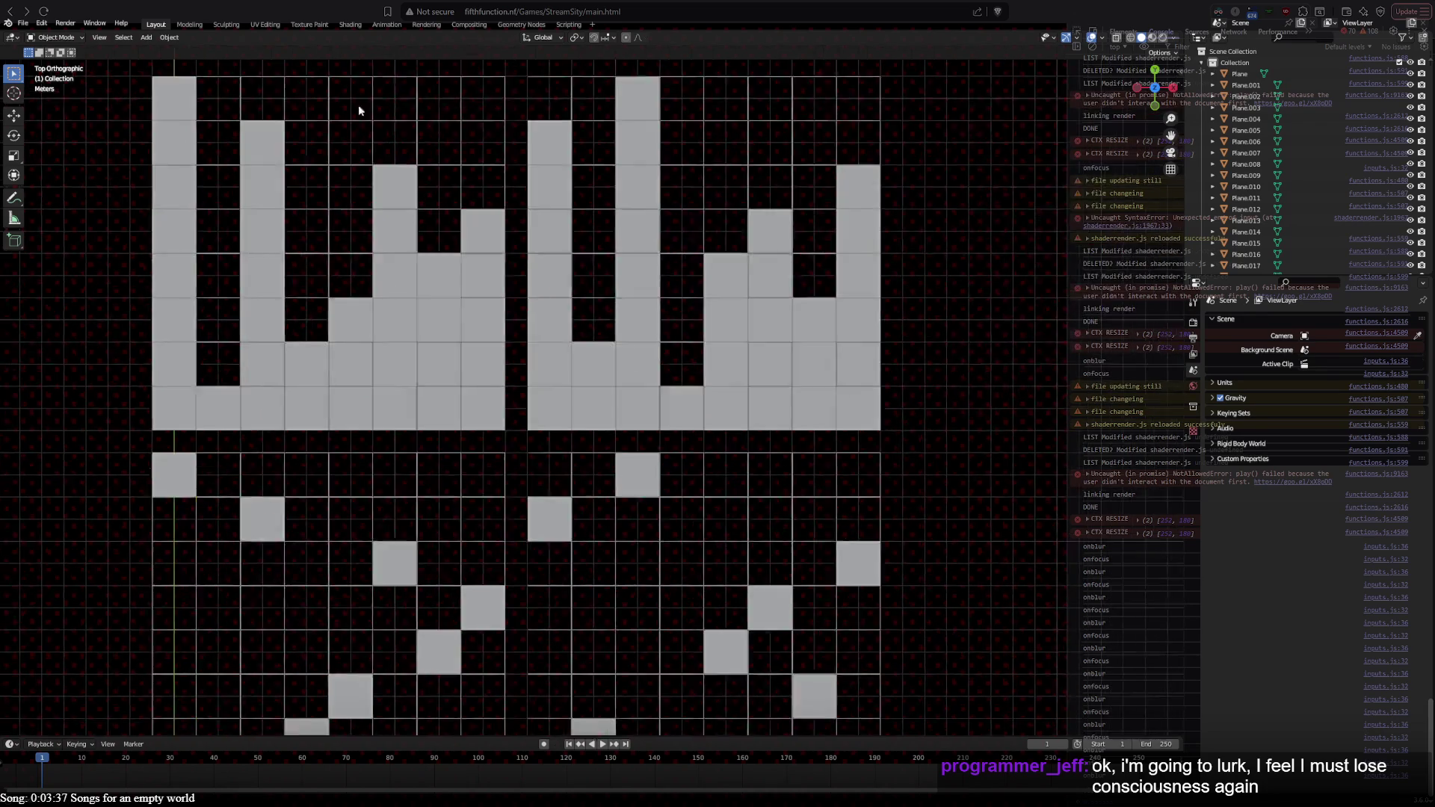
pyautogui.moveTo(919, 495)
pyautogui.keyDown('shift'); pyautogui.mouseDown(button='middle')
pyautogui.moveTo(926, 298)
pyautogui.moveTo(855, 346)
pyautogui.moveTo(897, 352)
pyautogui.mouseUp(button='middle'); pyautogui.keyUp('shift')
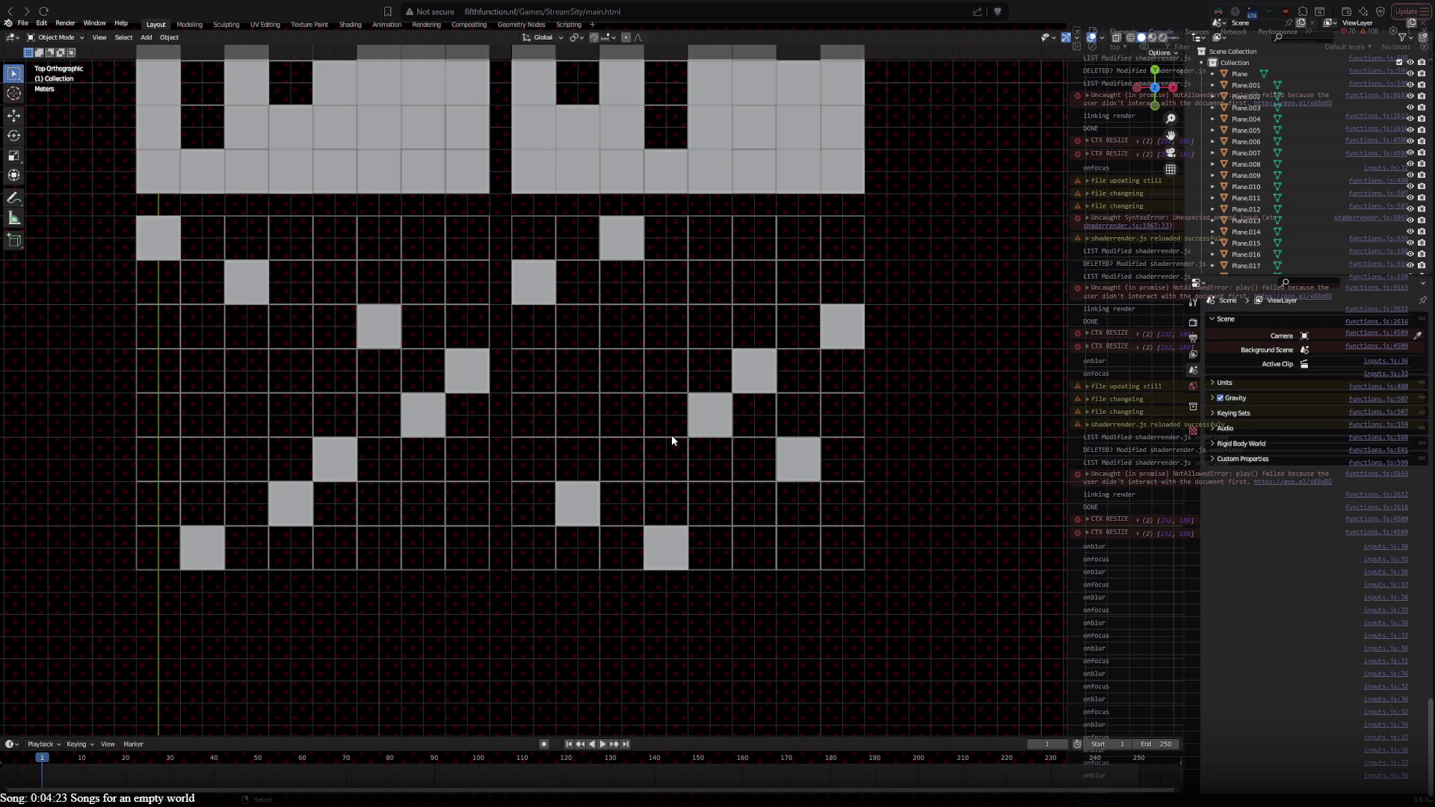
# Step: Check two sparse tiles, recentre on the lower grids, clear the selection, and box-select the right lower grid
pyautogui.click(811, 476)
pyautogui.click(585, 507)
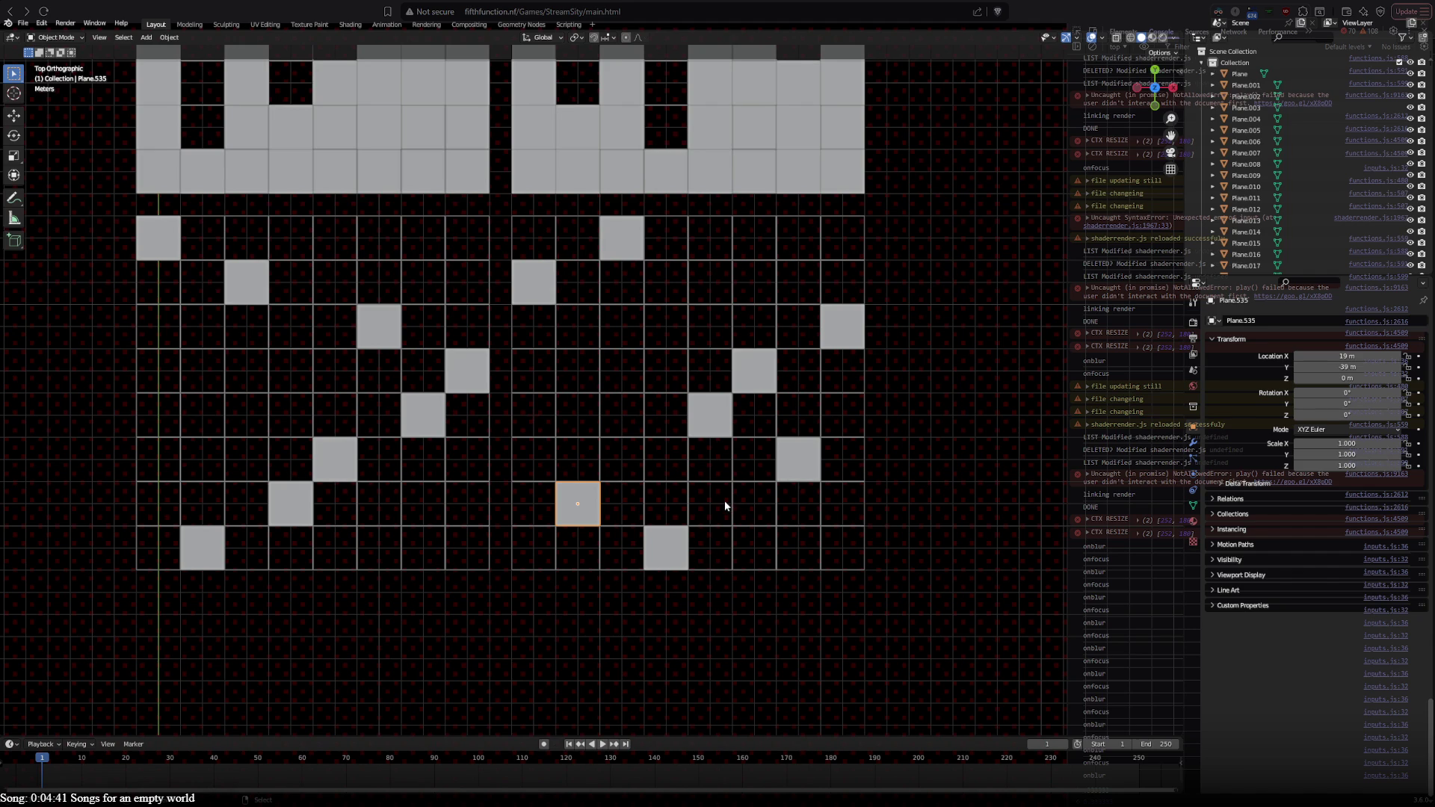
pyautogui.moveTo(318, 218)
pyautogui.keyDown('shift'); pyautogui.mouseDown(button='middle')
pyautogui.moveTo(346, 420)
pyautogui.moveTo(356, 283)
pyautogui.mouseUp(button='middle'); pyautogui.keyUp('shift')
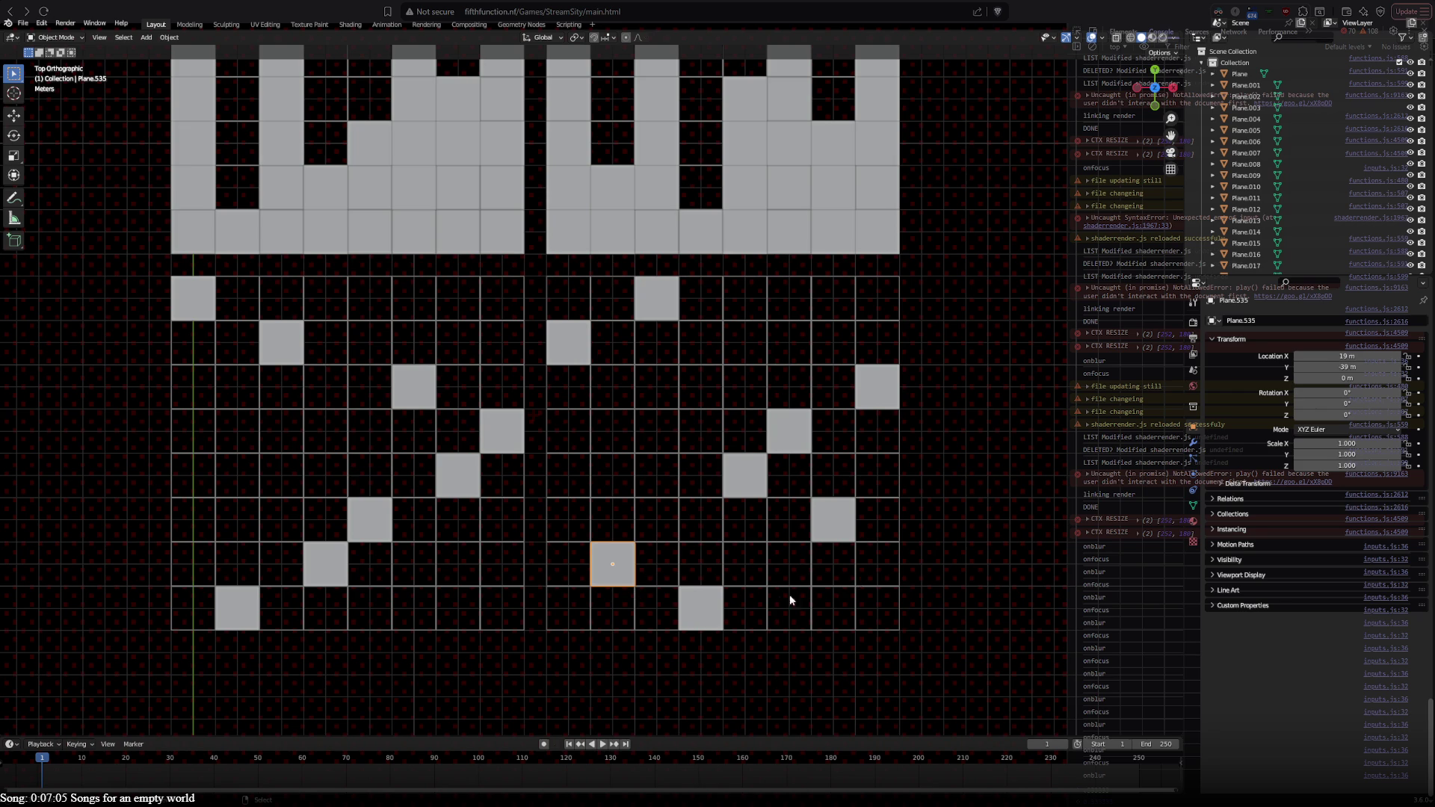
pyautogui.keyDown('shift'); pyautogui.moveTo(789, 600); pyautogui.dragTo(762, 521, button='middle'); pyautogui.keyUp('shift')
pyautogui.press('a')
pyautogui.hotkey('alt', 'a')
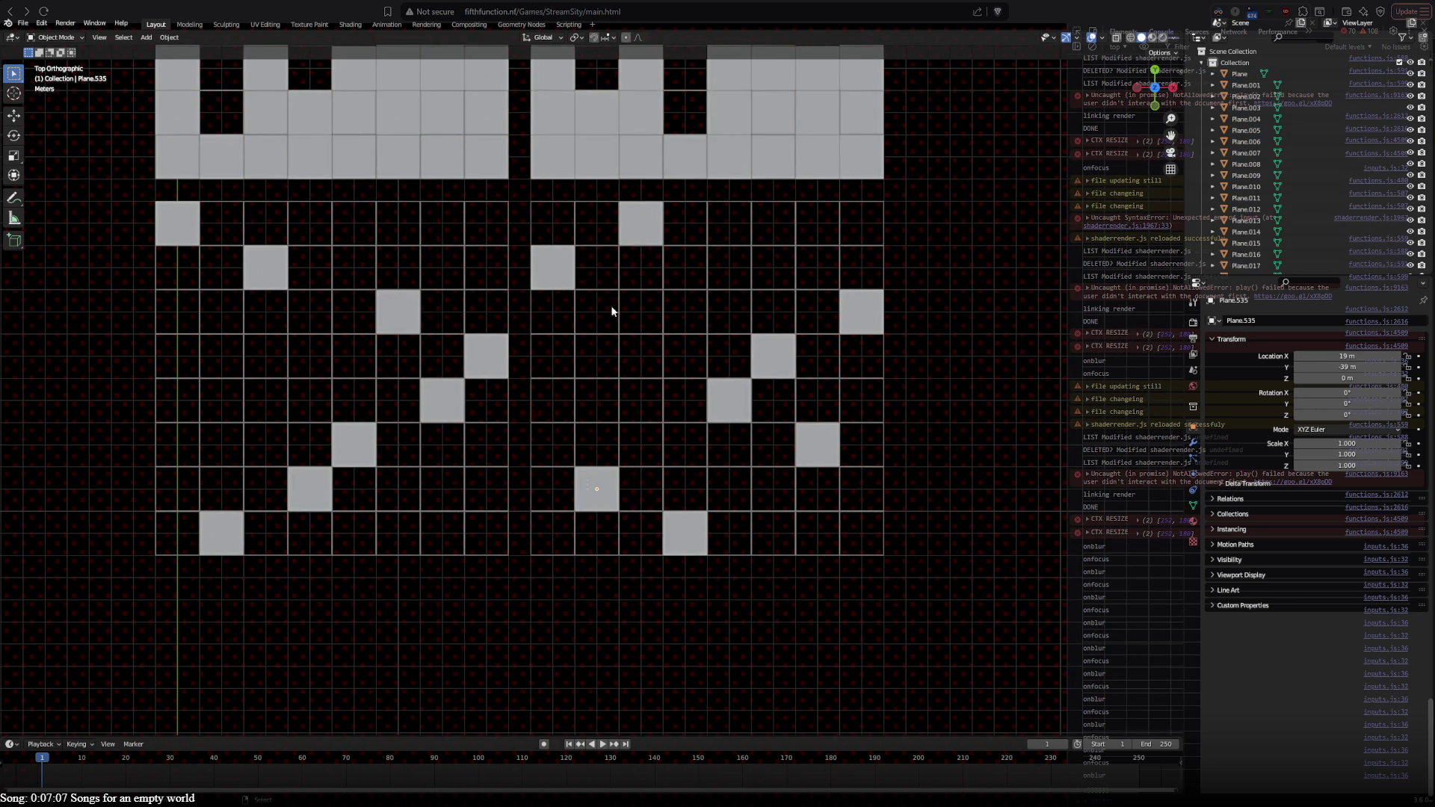
pyautogui.moveTo(522, 190)
pyautogui.mouseDown()
pyautogui.moveTo(1076, 670)
pyautogui.moveTo(991, 665)
pyautogui.mouseUp()
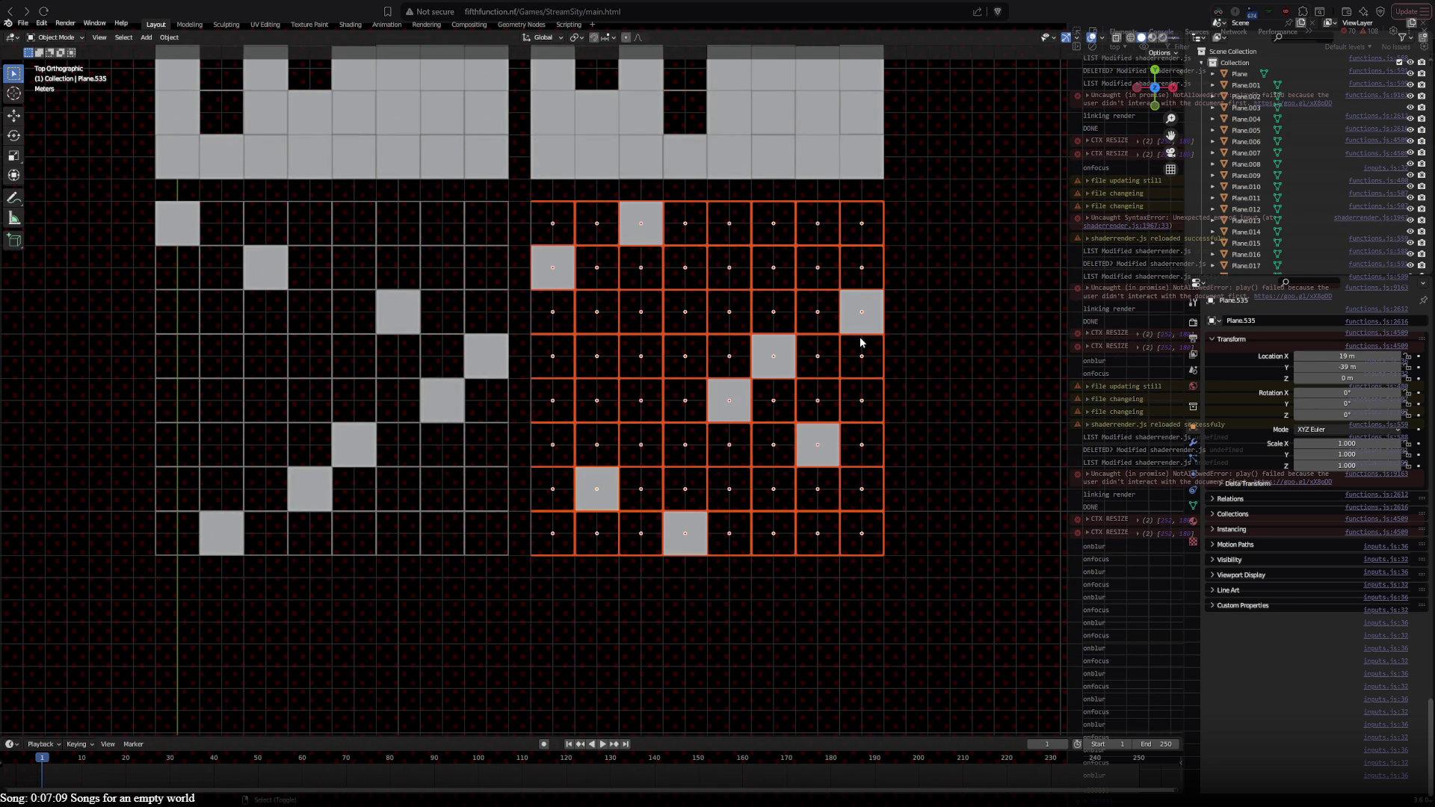
# Step: Duplicate the diagonal-pattern grid and place the copy below the others
pyautogui.hotkey('shift', 'd')
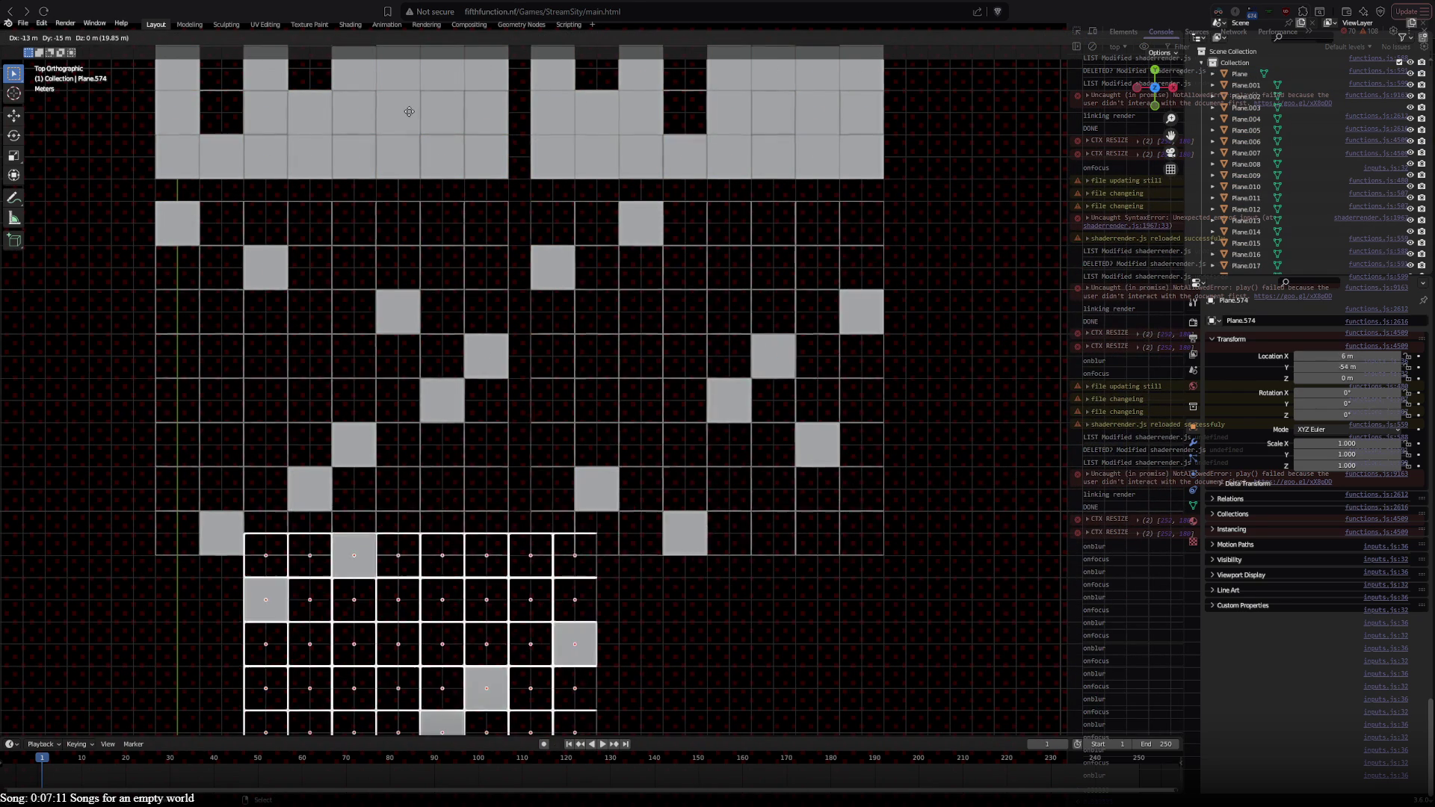
pyautogui.click(342, 171)
pyautogui.keyDown('shift'); pyautogui.moveTo(557, 580); pyautogui.dragTo(760, 378, button='middle'); pyautogui.keyUp('shift')
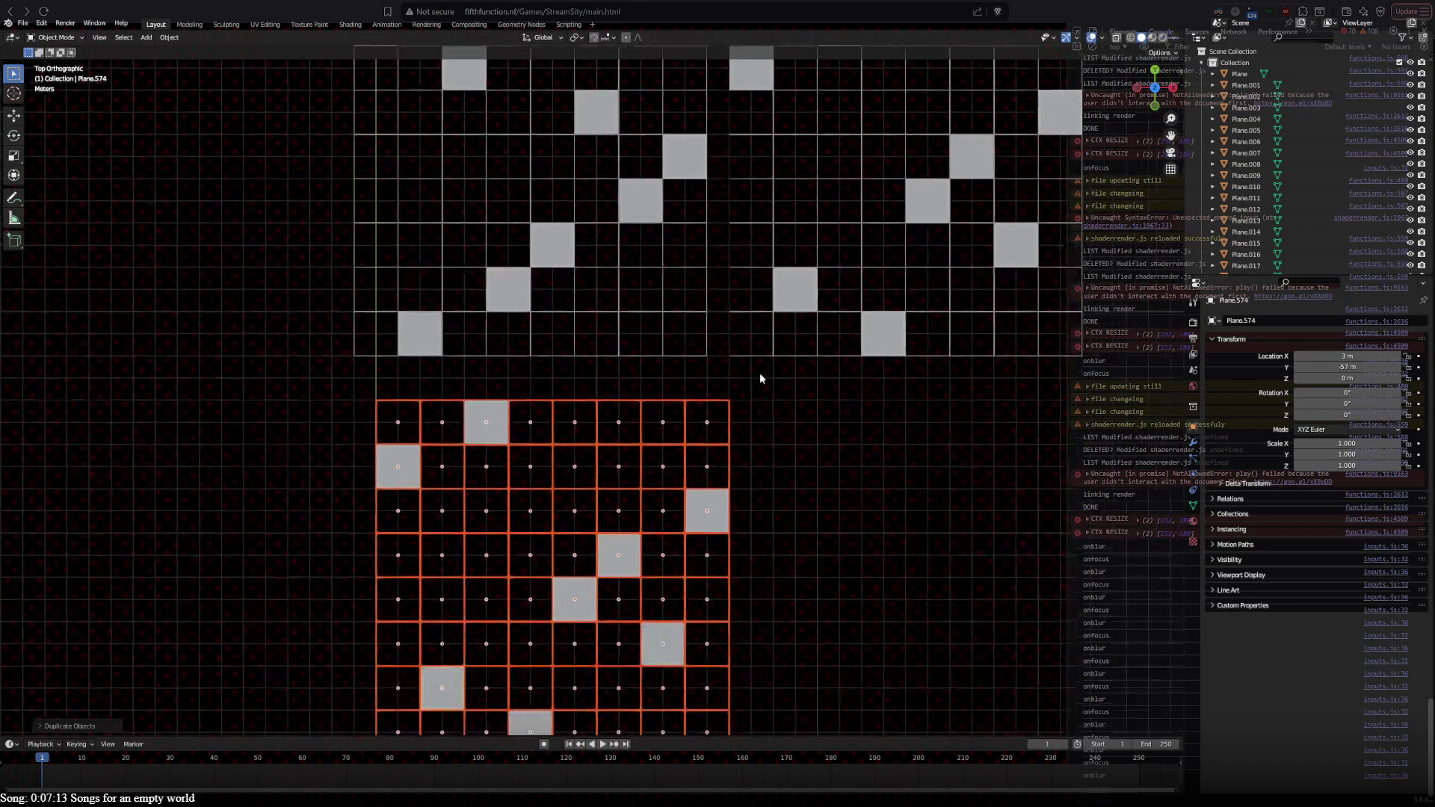
pyautogui.press('g')
pyautogui.click(746, 362)
# Step: Mirror the copy with scale -1 on Y and -1 on X, then start duplicating it
pyautogui.press('s')
pyautogui.press('x')
pyautogui.write('y')
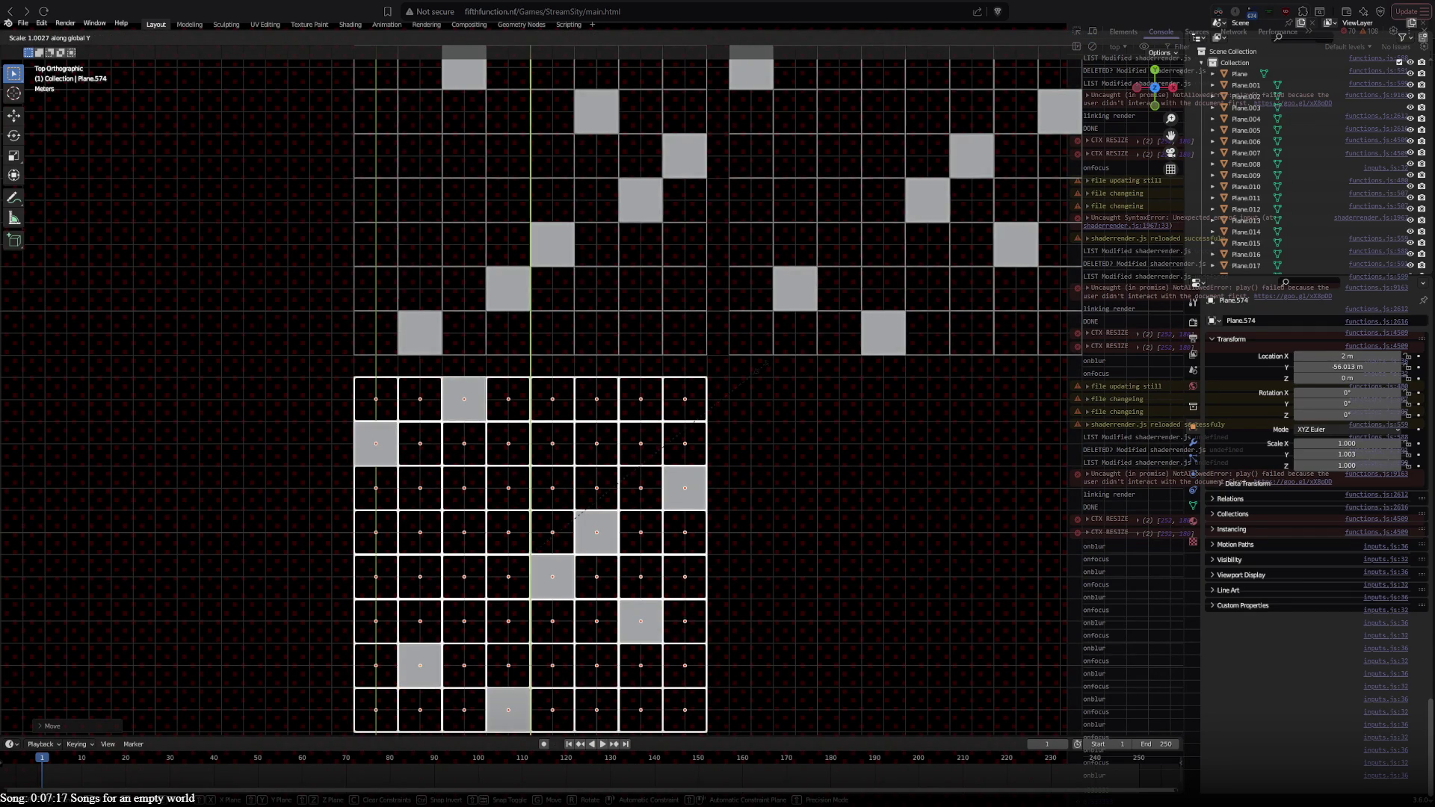
pyautogui.write('-1')
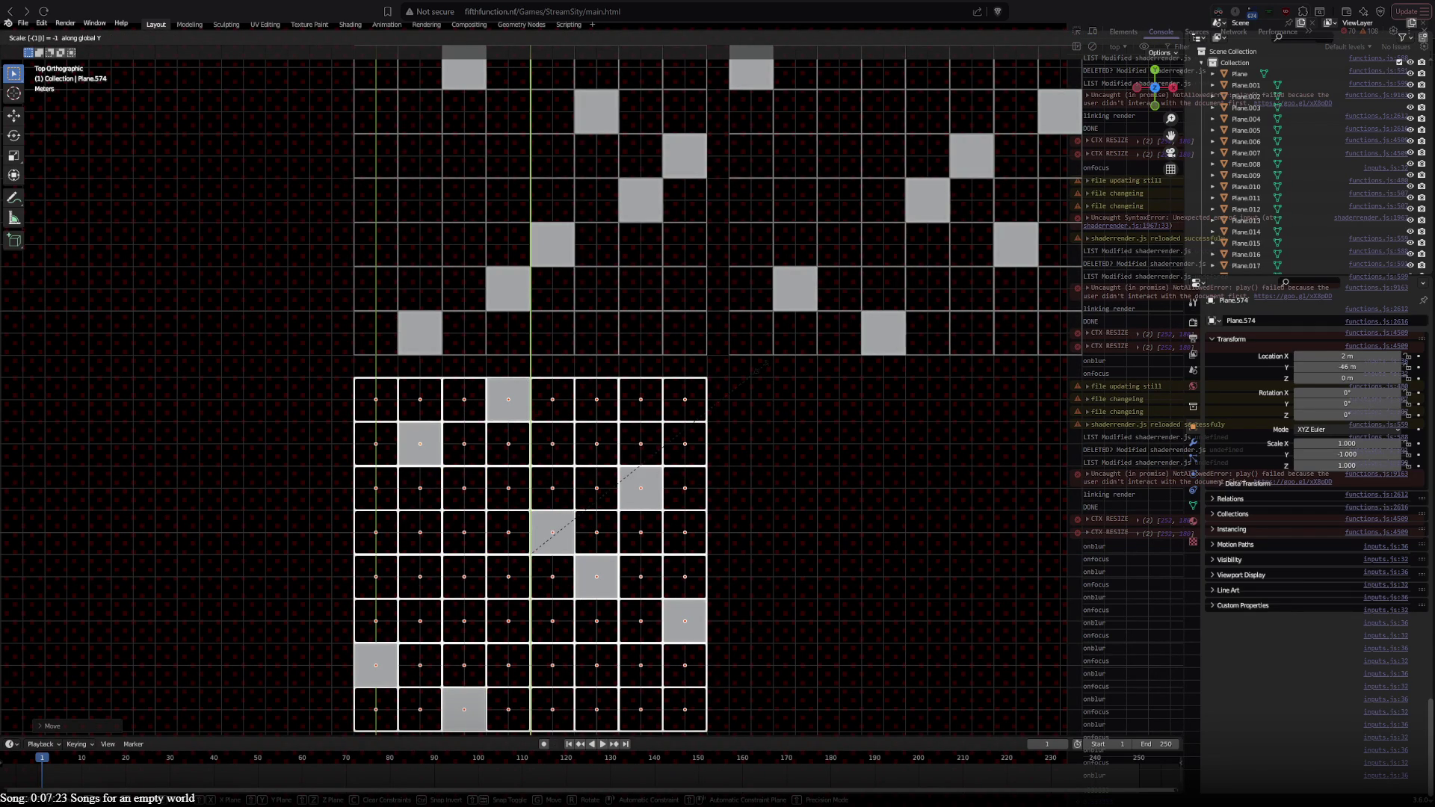
pyautogui.press('Return')
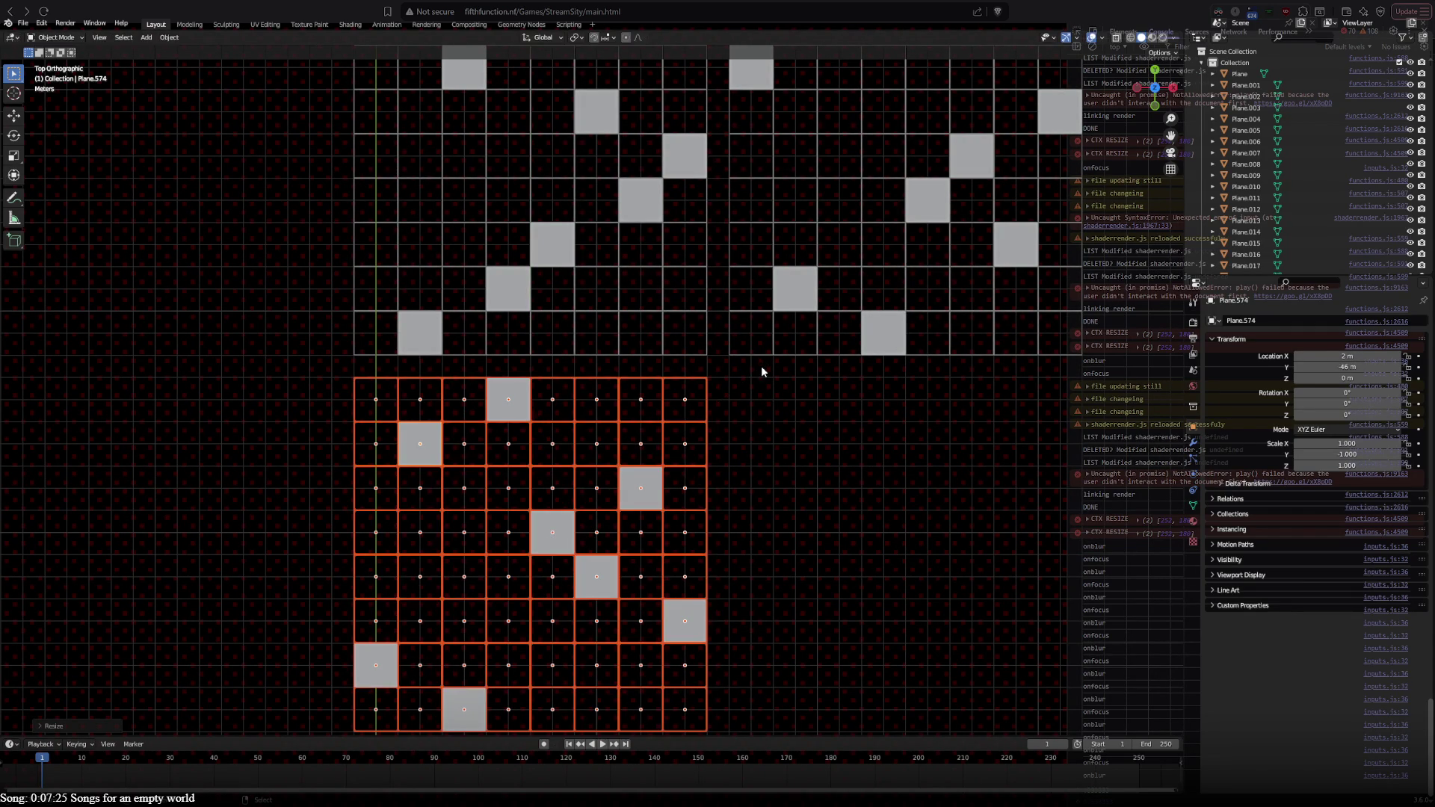
pyautogui.write('sx')
pyautogui.write('-1')
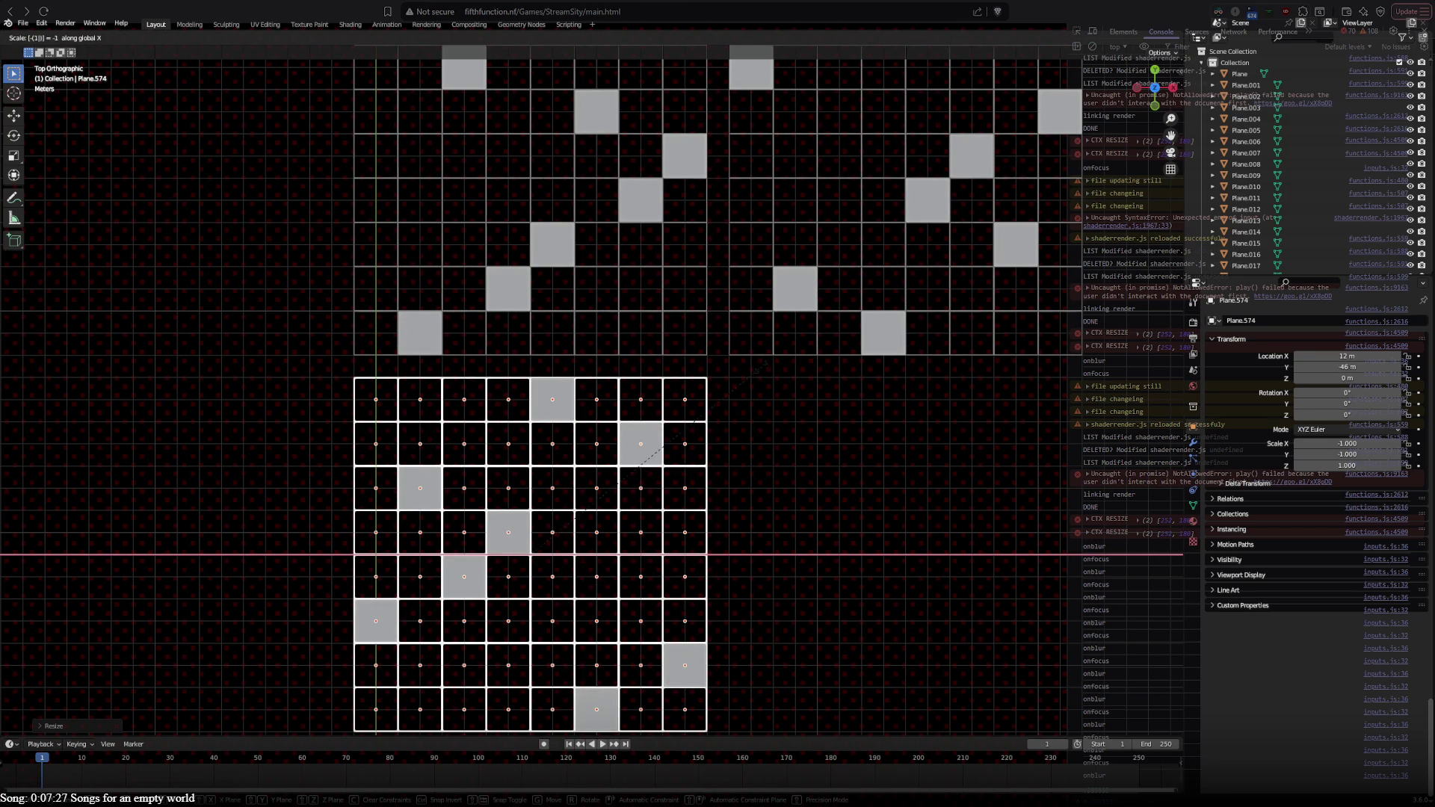
pyautogui.press('Return')
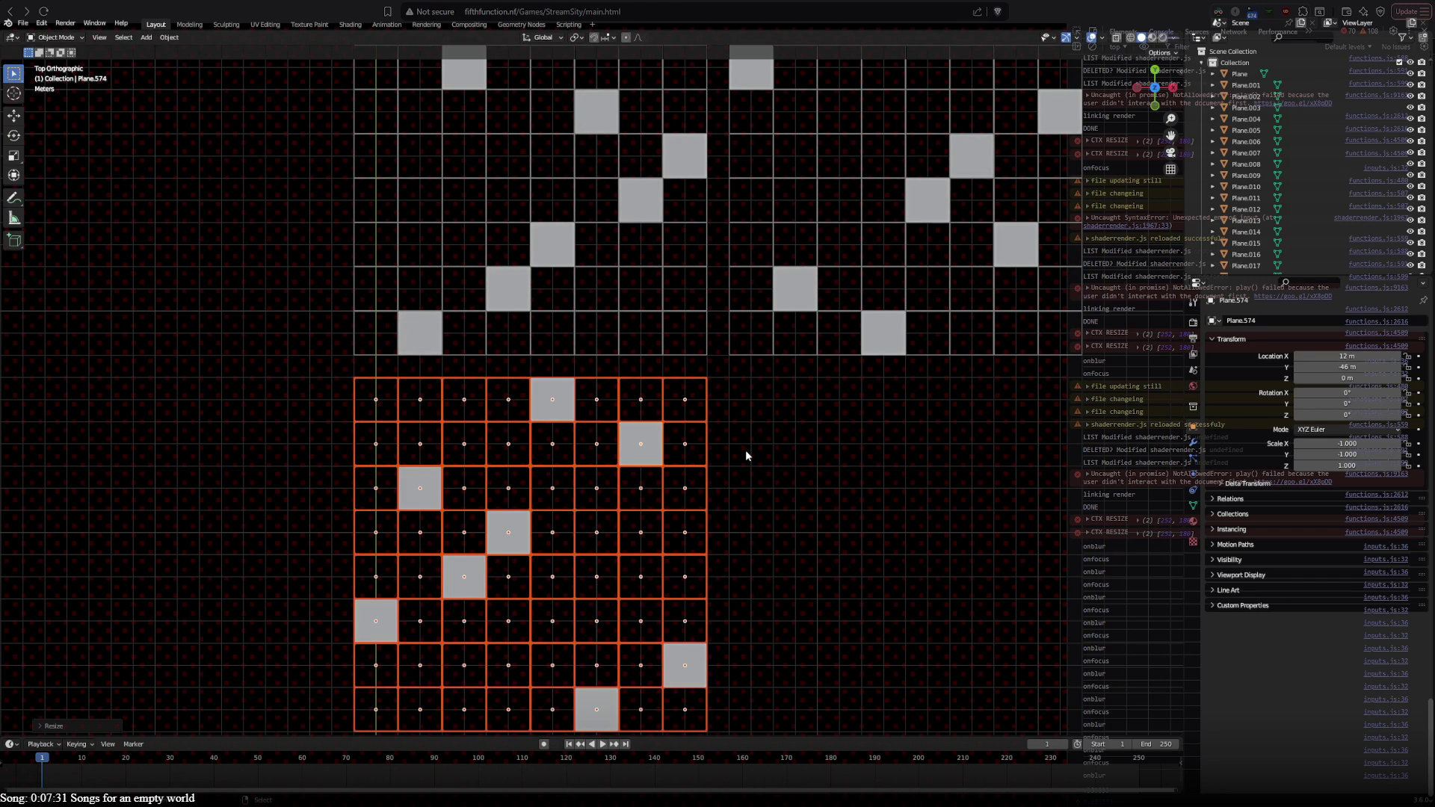
pyautogui.hotkey('shift', 'd')
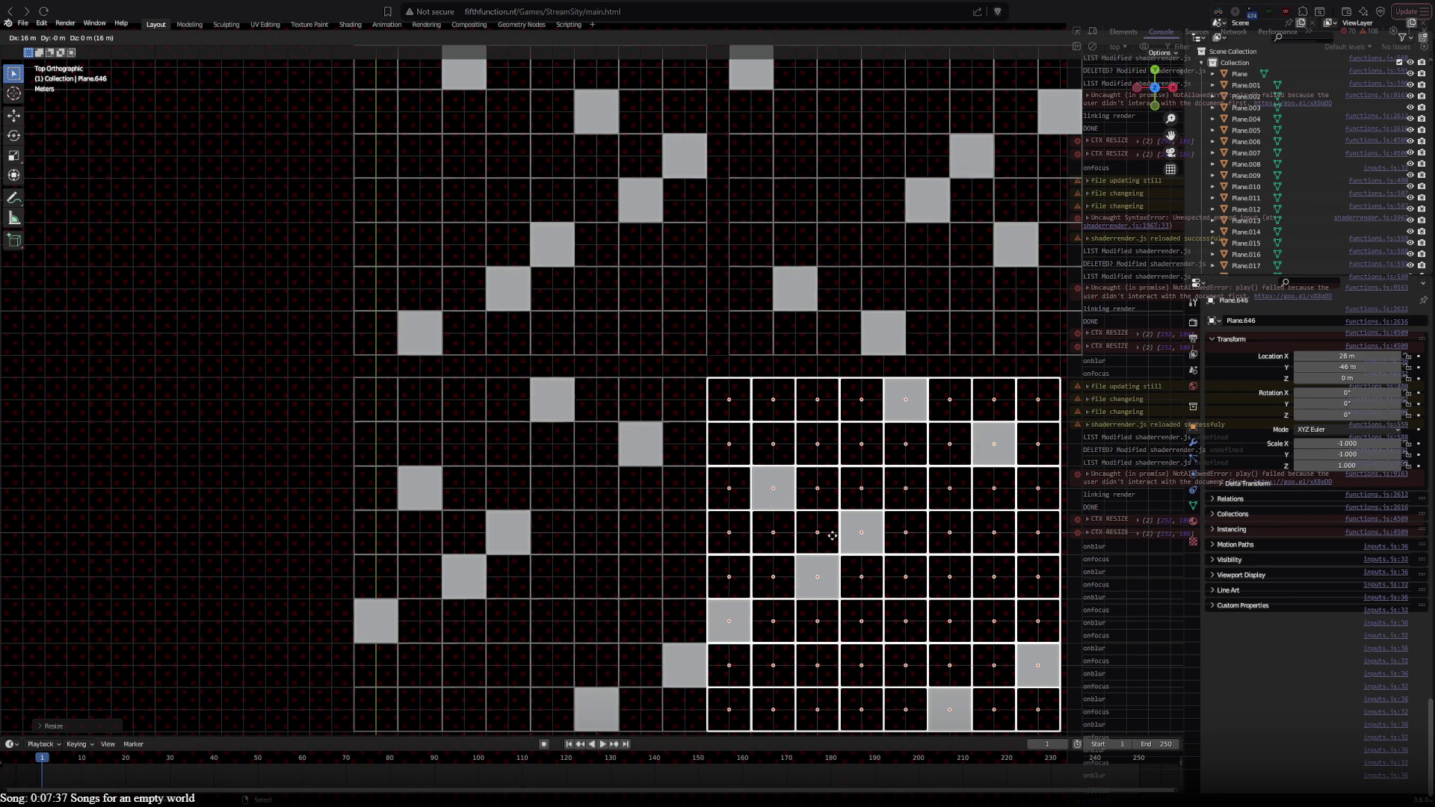
# Step: Set the second mirrored grid to the right of the first and clear the selection
pyautogui.click(832, 536)
pyautogui.moveTo(783, 424)
pyautogui.keyDown('shift'); pyautogui.mouseDown(button='middle')
pyautogui.moveTo(700, 517)
pyautogui.moveTo(717, 341)
pyautogui.moveTo(721, 468)
pyautogui.mouseUp(button='middle'); pyautogui.keyUp('shift')
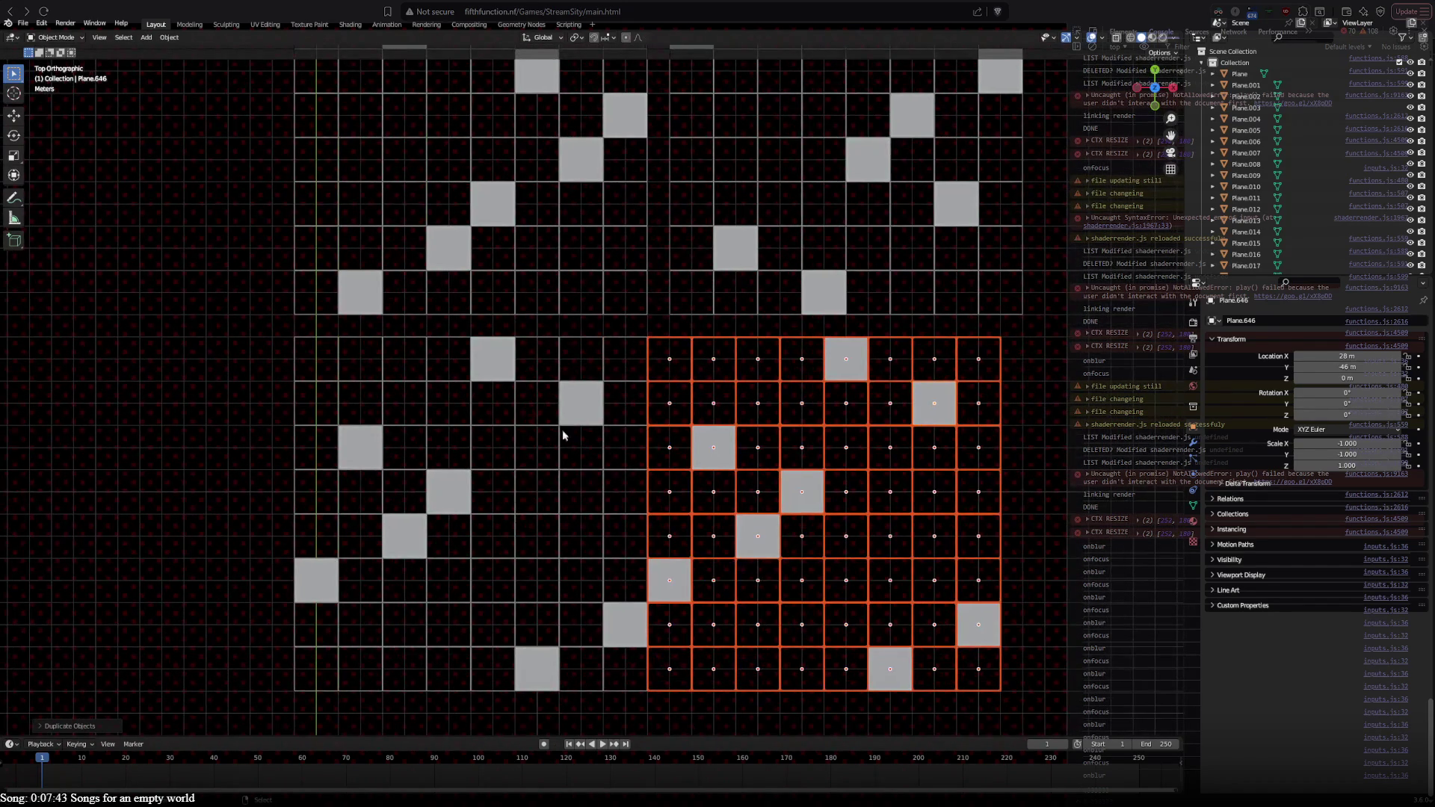
pyautogui.press('a')
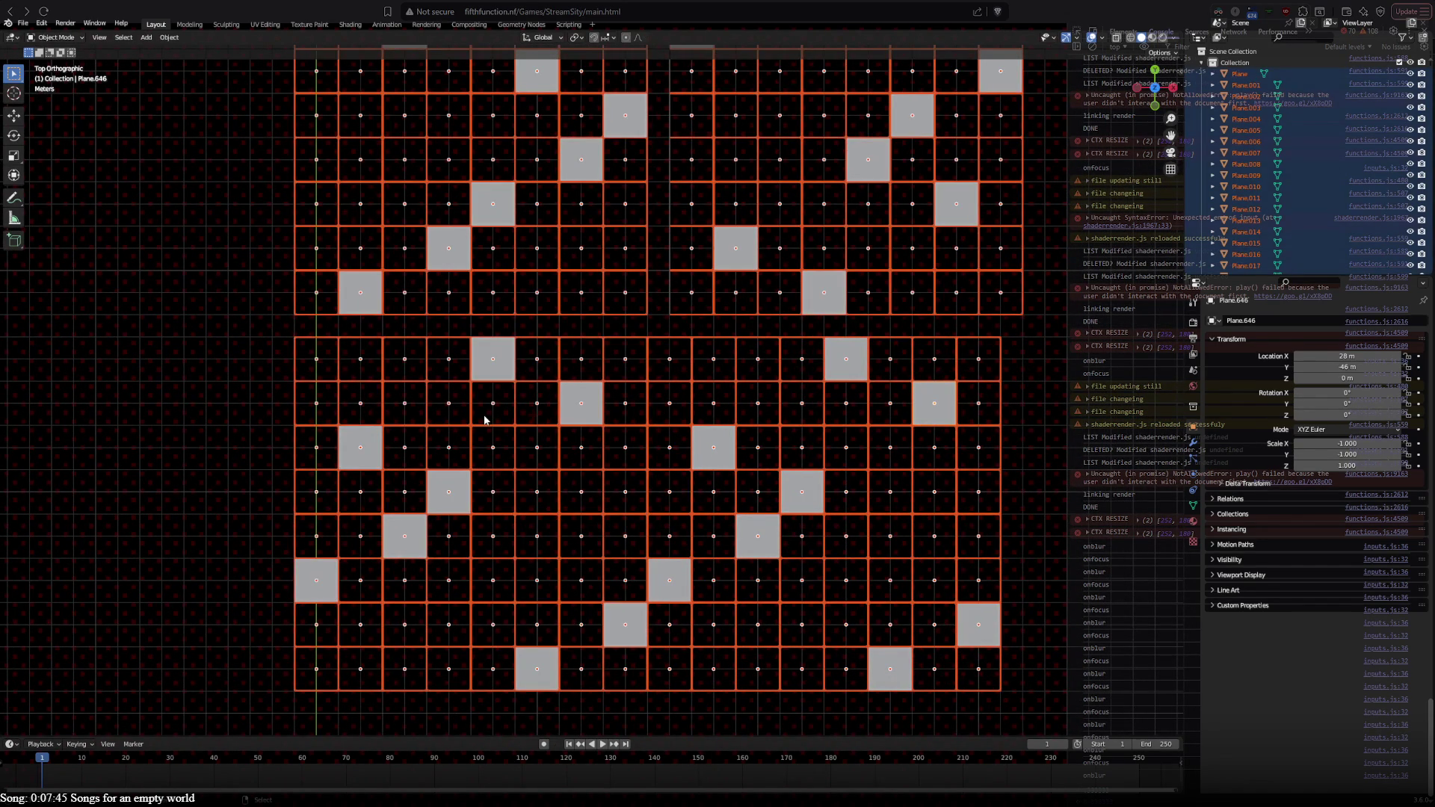
pyautogui.hotkey('alt', 'a')
# Step: Box-select a block of lower-grid tiles, drop the left column, and start moving the rest
pyautogui.press('b')
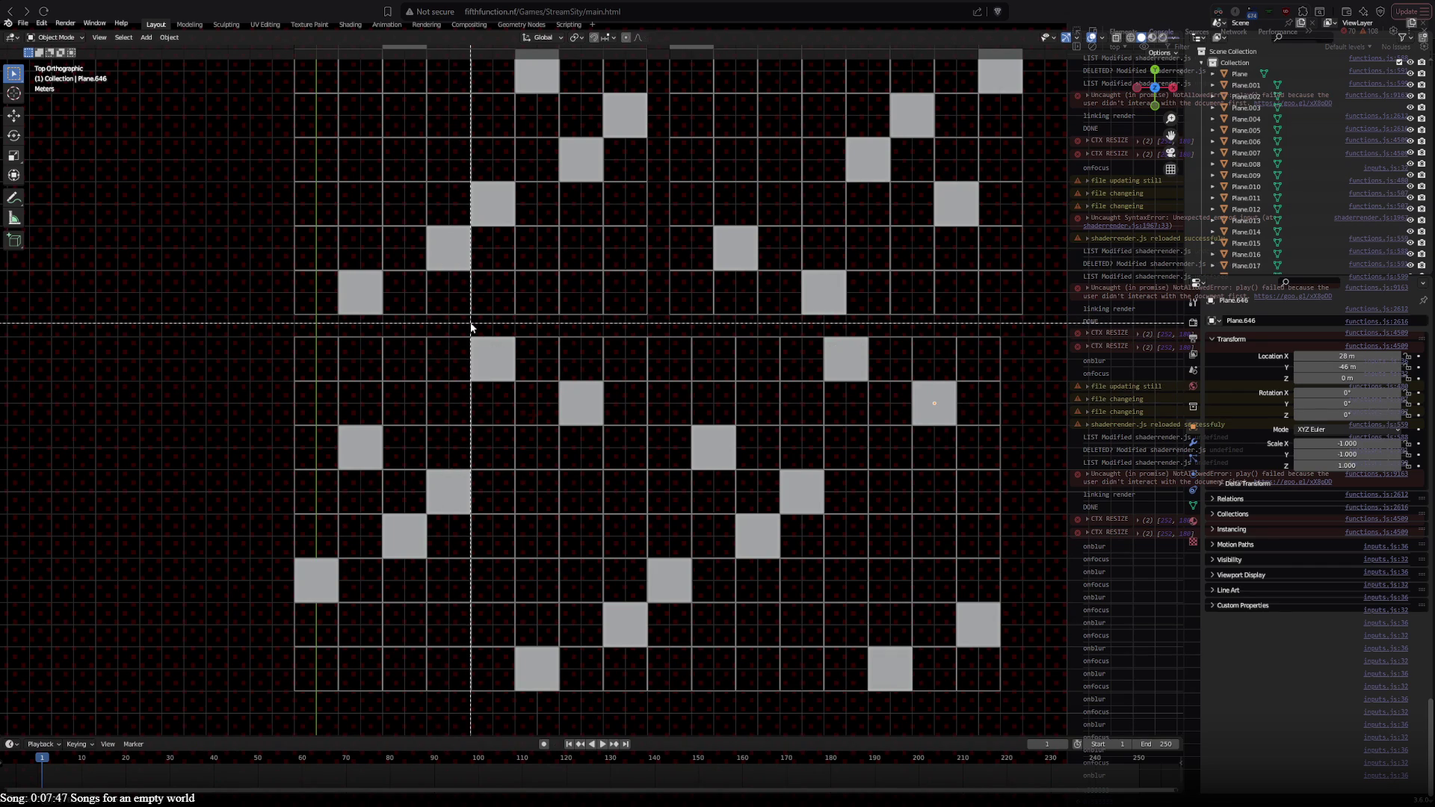
pyautogui.moveTo(471, 325)
pyautogui.mouseDown()
pyautogui.moveTo(711, 600)
pyautogui.moveTo(770, 698)
pyautogui.moveTo(822, 714)
pyautogui.mouseUp()
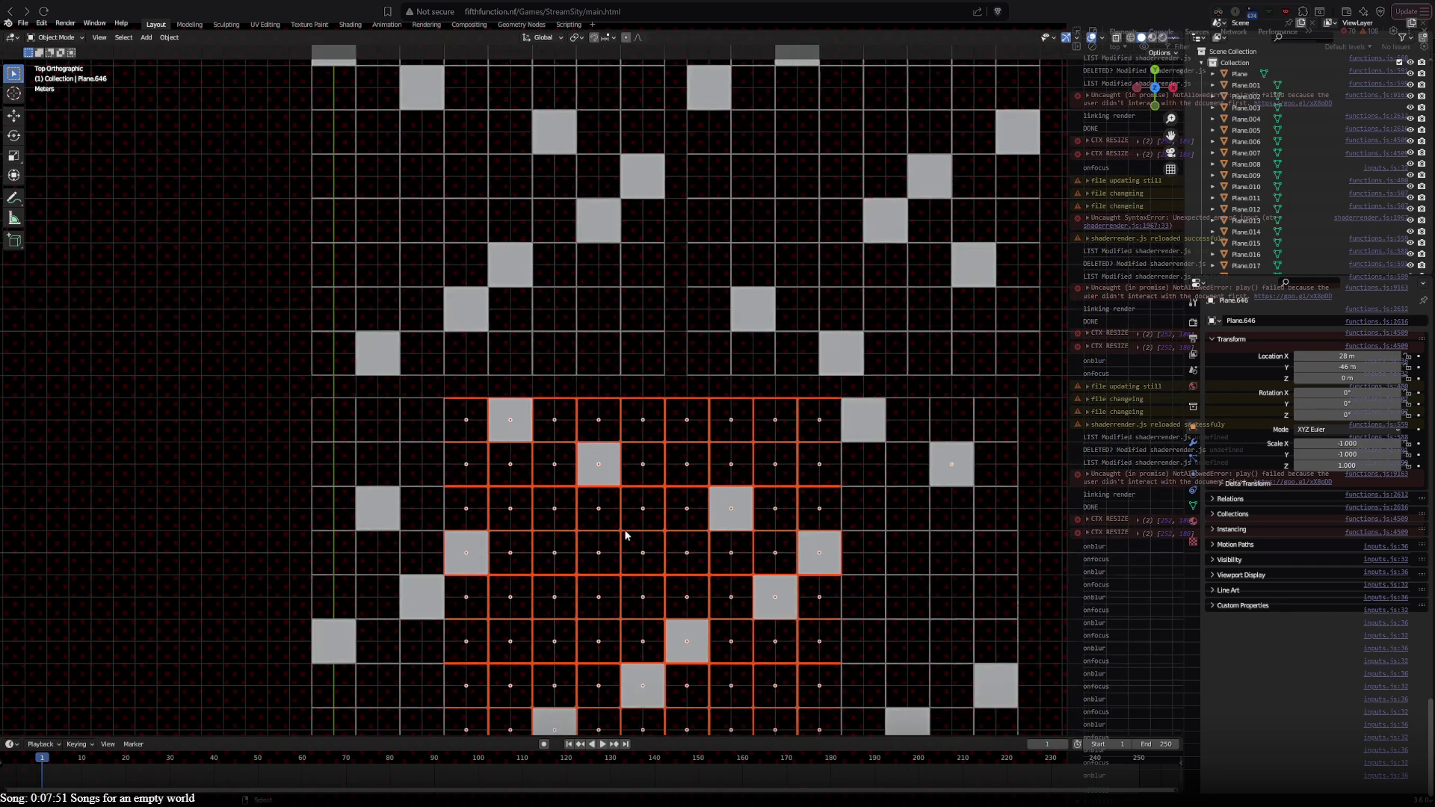
pyautogui.scroll(-2, 635, 479)
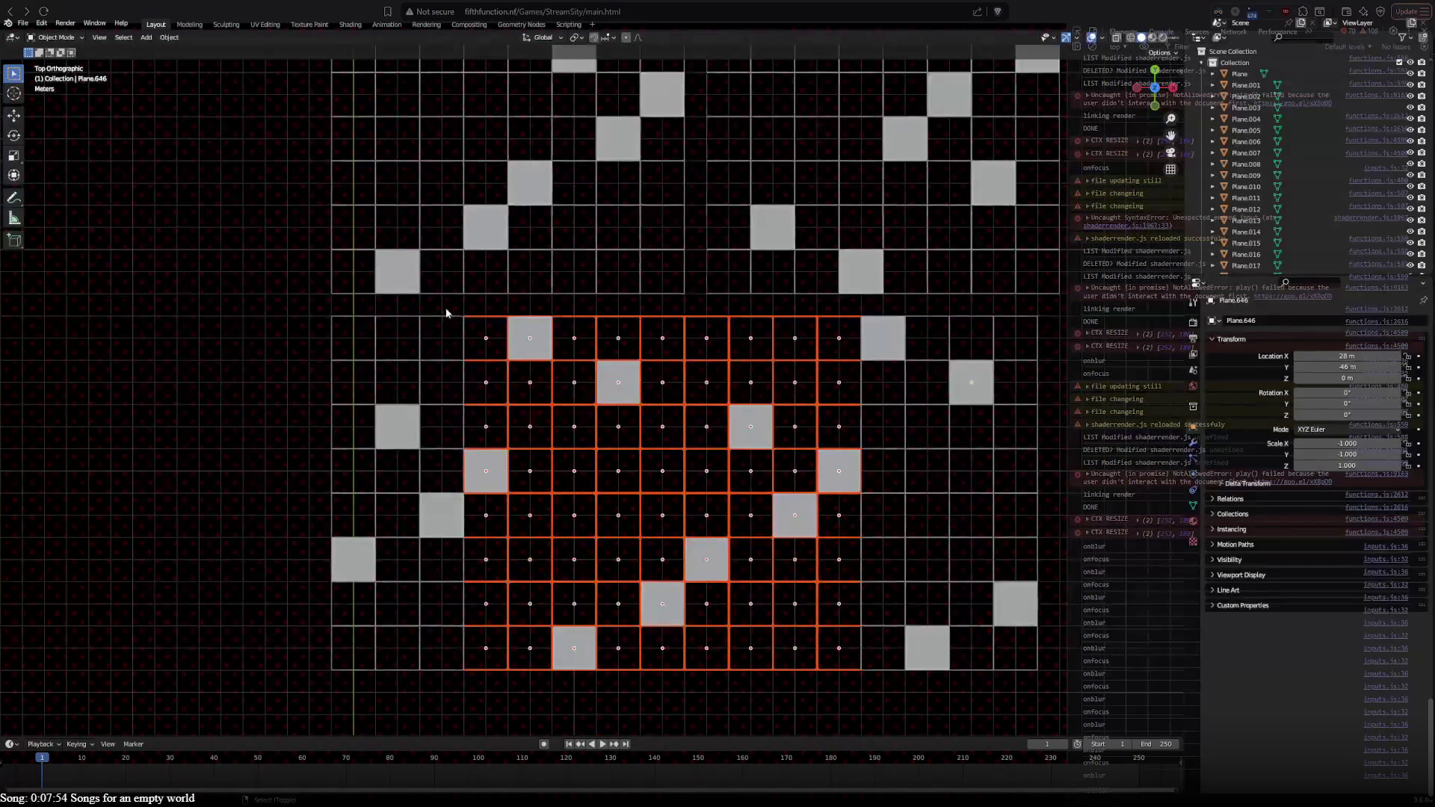
pyautogui.keyDown('shift'); pyautogui.click(460, 351); pyautogui.keyUp('shift')
pyautogui.click(458, 335)
pyautogui.press('b')
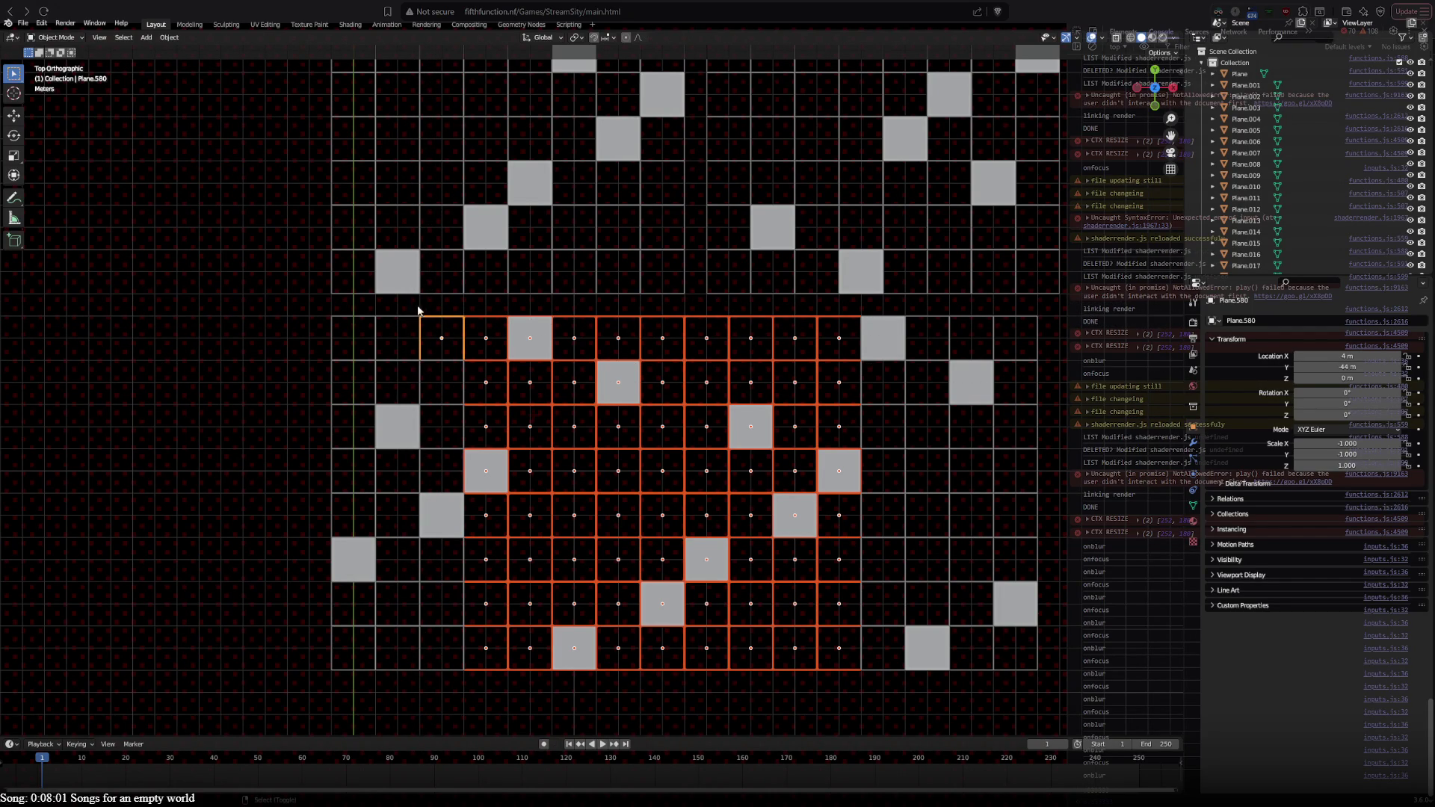
pyautogui.moveTo(406, 303)
pyautogui.mouseDown()
pyautogui.moveTo(517, 590)
pyautogui.moveTo(492, 676)
pyautogui.mouseUp()
pyautogui.press('g')
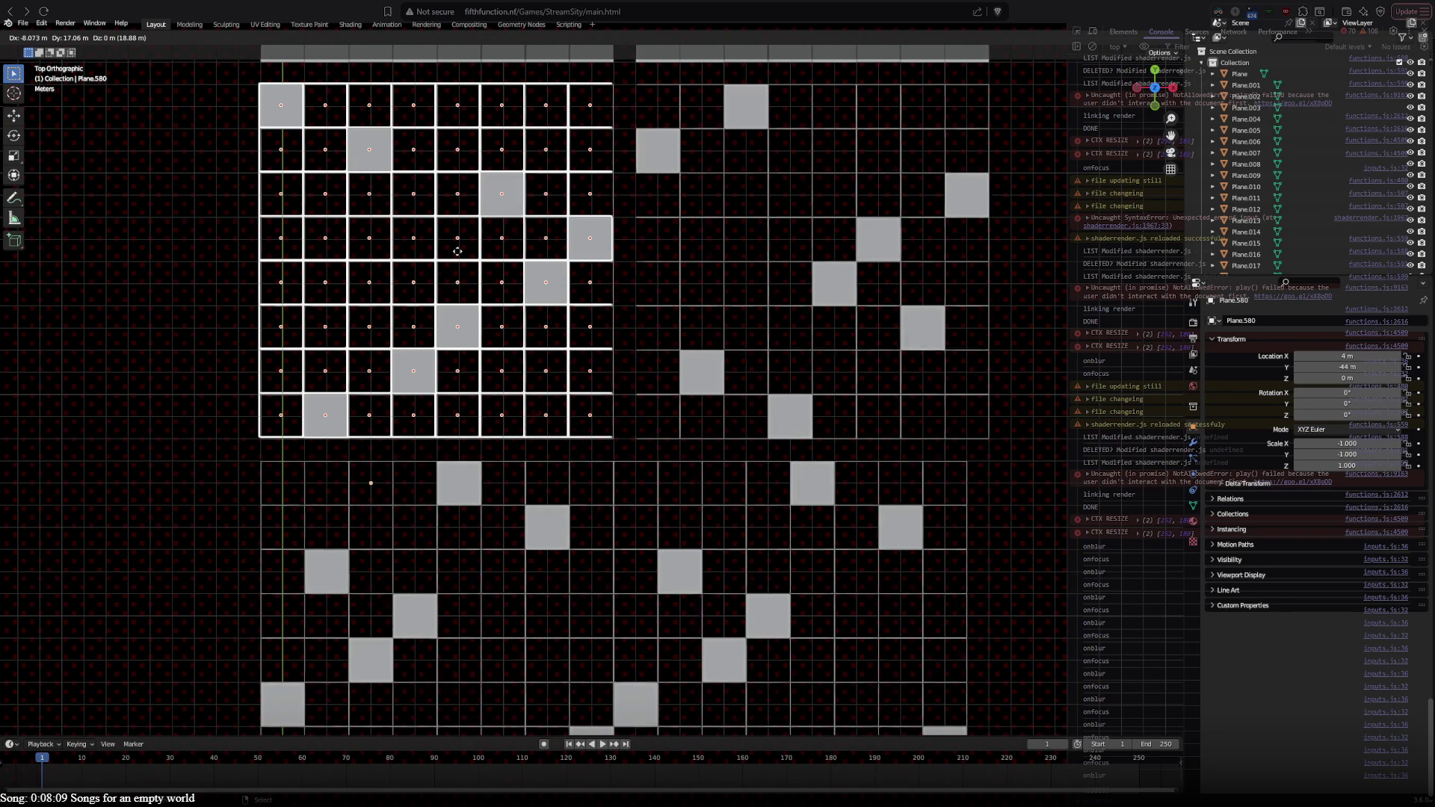
# Step: Cancel the pending move and shift the left block of lower tiles 1 m left
pyautogui.press('Escape')
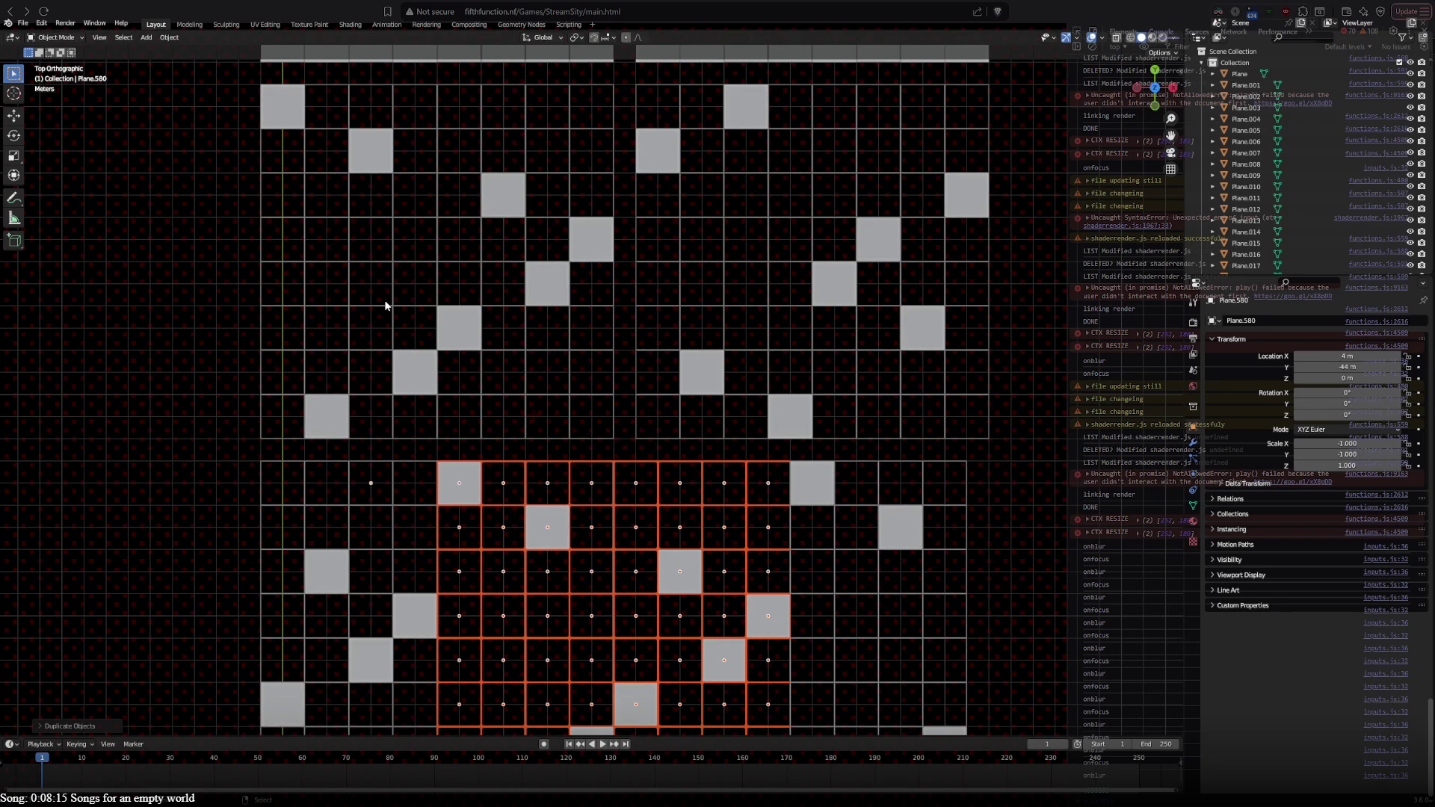
pyautogui.keyDown('shift'); pyautogui.moveTo(386, 305); pyautogui.dragTo(395, 128, button='middle'); pyautogui.keyUp('shift')
pyautogui.click(532, 419)
pyautogui.moveTo(258, 270); pyautogui.dragTo(432, 674)
pyautogui.press('g')
pyautogui.click(463, 604)
# Step: Box-select the right block of lower tiles and shift it 1 m right
pyautogui.press('a')
pyautogui.hotkey('alt', 'a')
pyautogui.press('b')
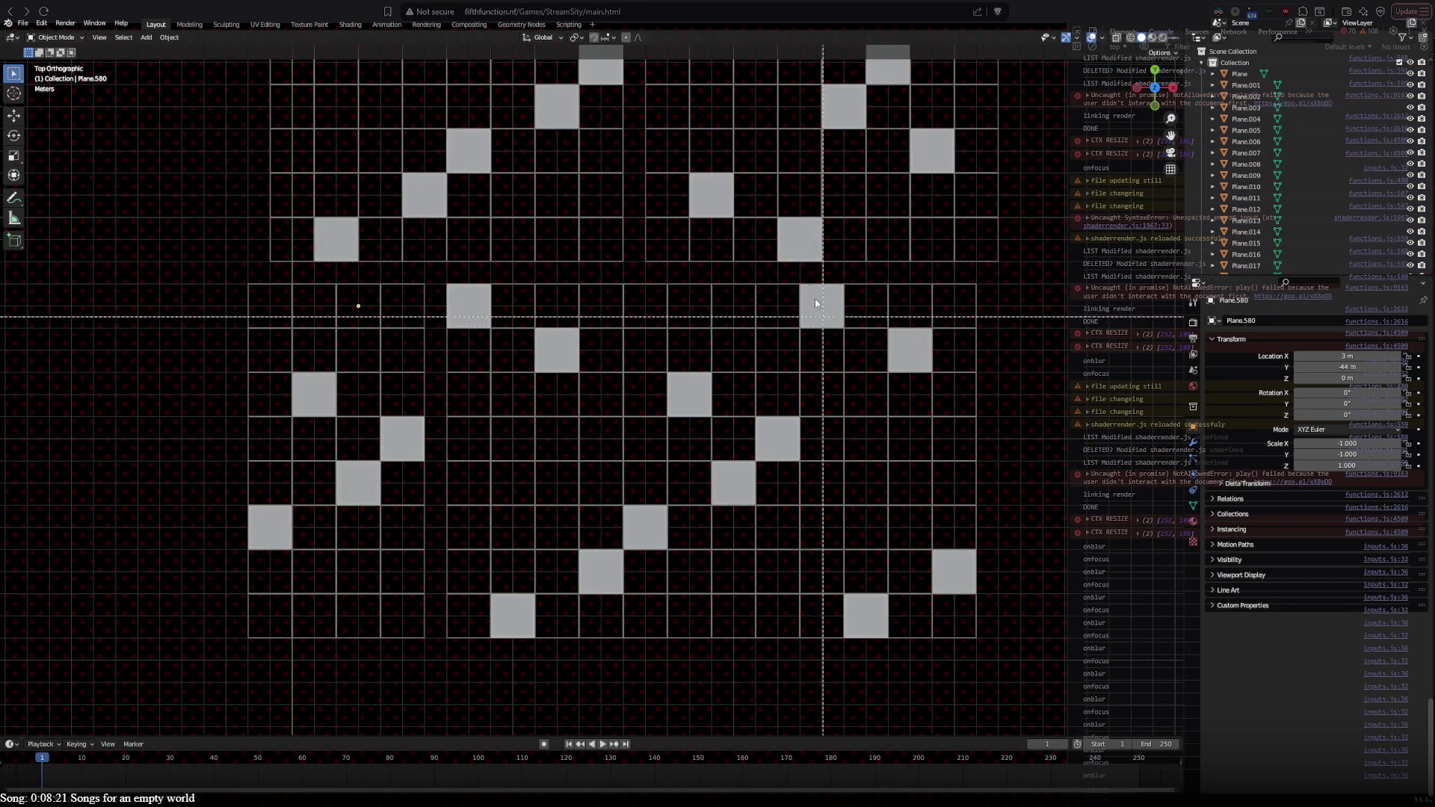
pyautogui.press('Escape')
pyautogui.moveTo(815, 284); pyautogui.dragTo(1001, 728)
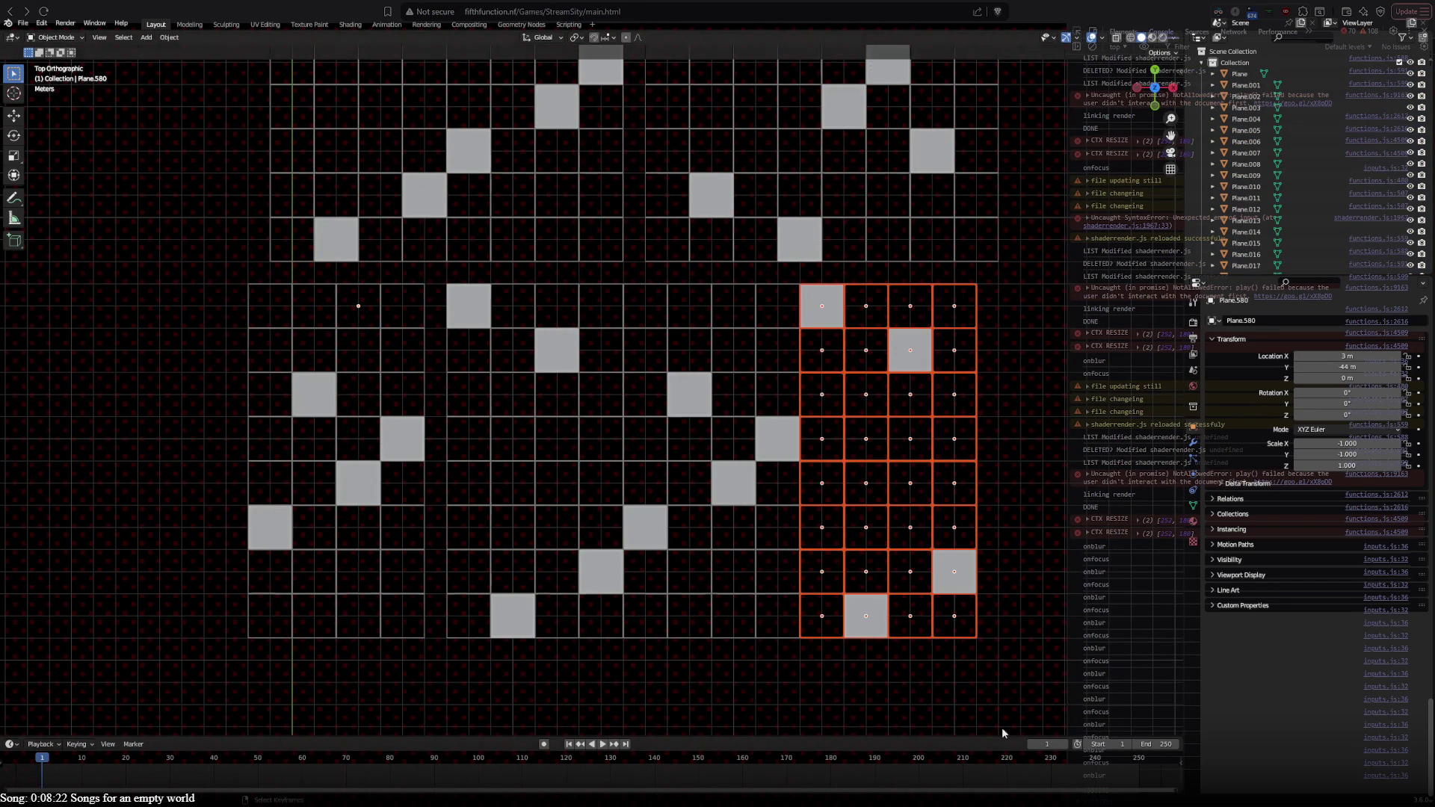
pyautogui.press('g')
pyautogui.click(820, 569)
pyautogui.keyDown('shift'); pyautogui.moveTo(637, 340); pyautogui.dragTo(656, 599, button='middle'); pyautogui.keyUp('shift')
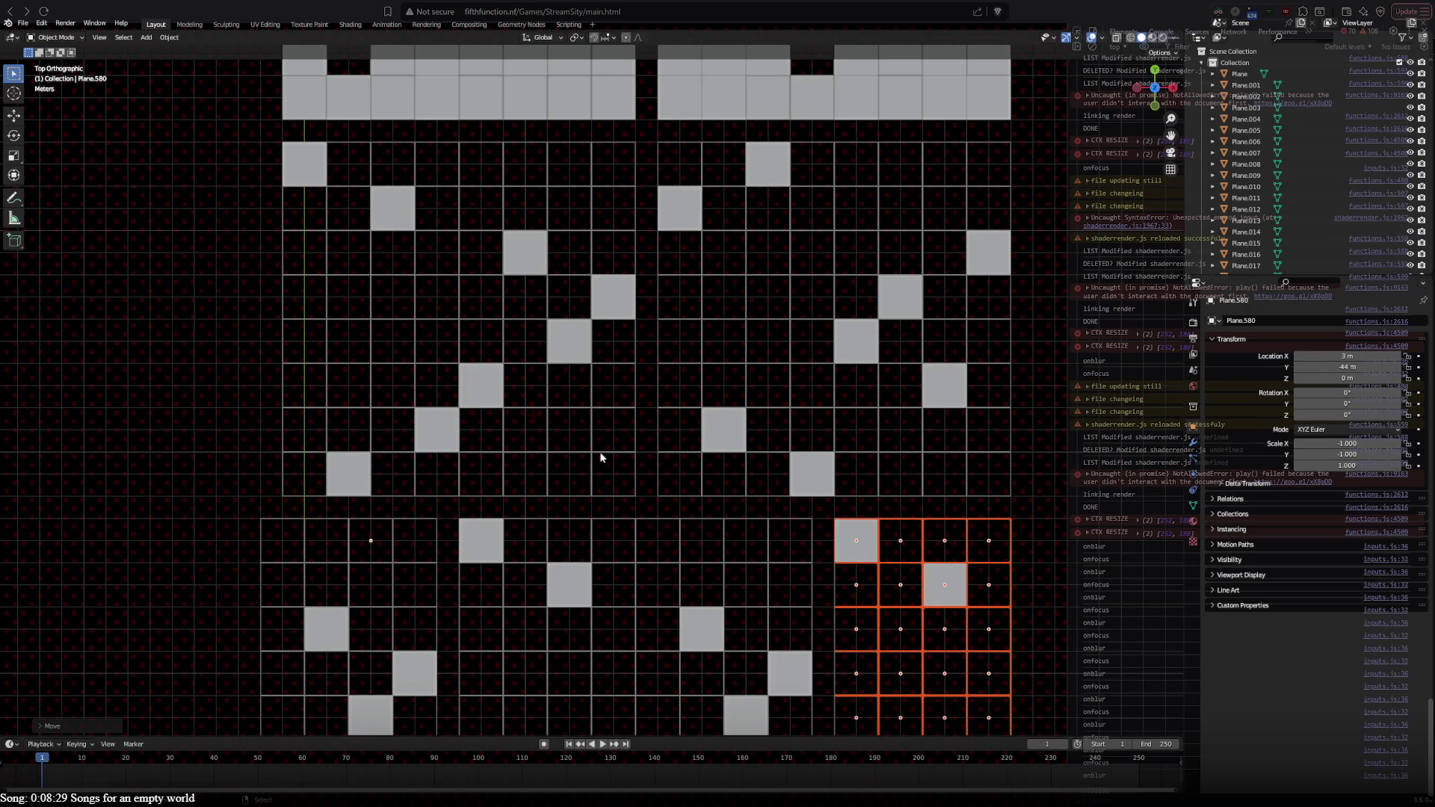
# Step: Nudge the tile view slightly, then switch to the shaderrender.js code in the editor
pyautogui.keyDown('shift'); pyautogui.moveTo(489, 337); pyautogui.dragTo(544, 401, button='middle'); pyautogui.keyUp('shift')
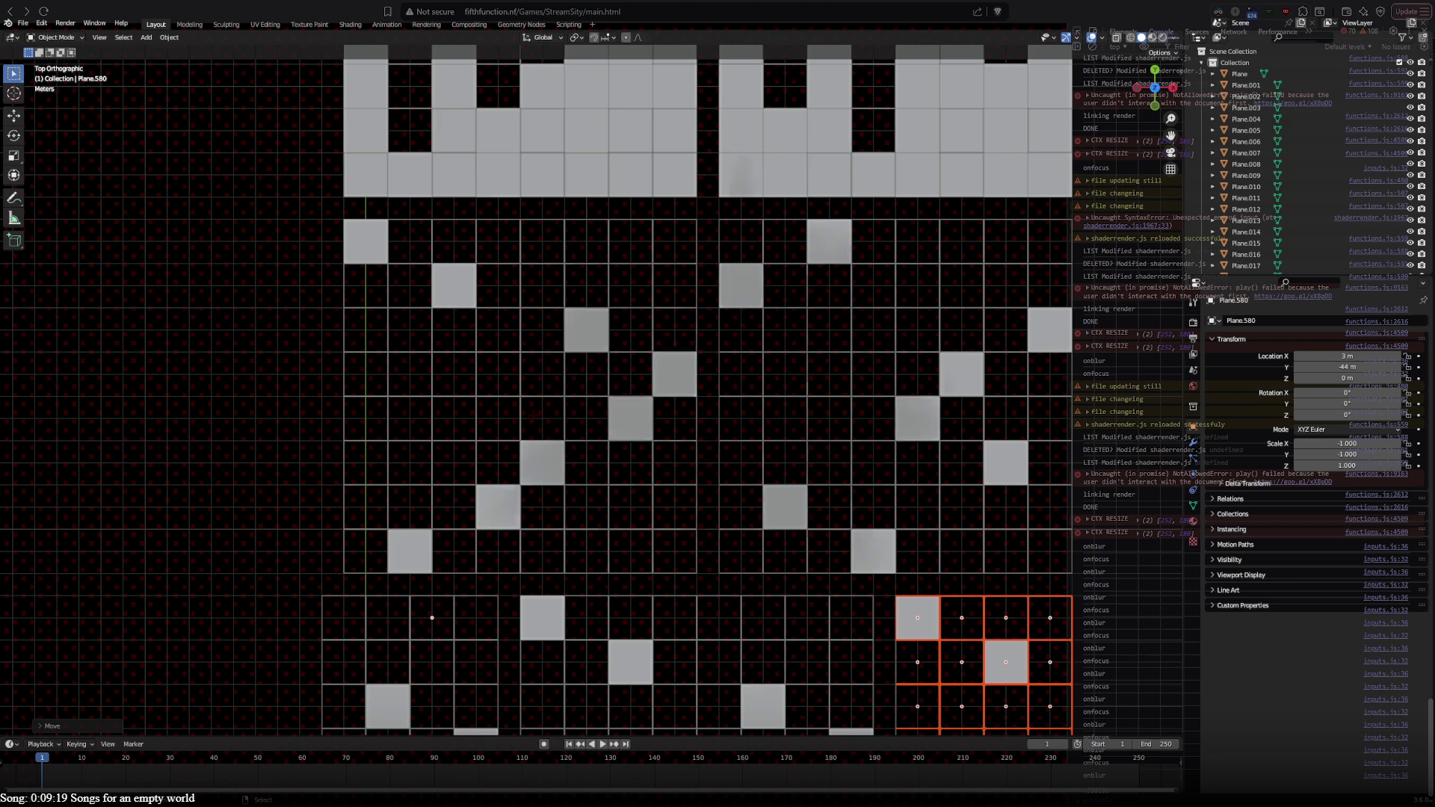
pyautogui.hotkey('alt', 'Tab')
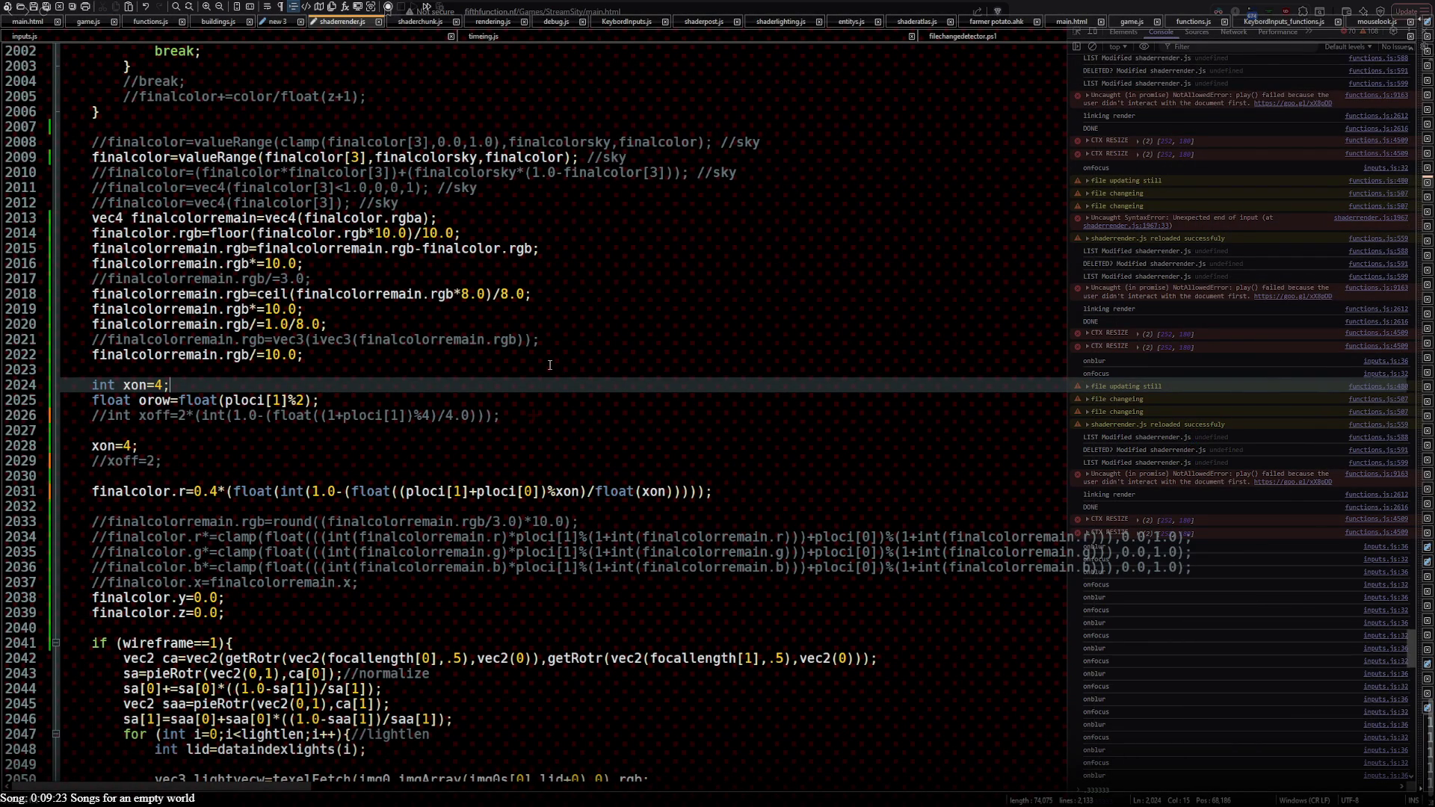
# Step: Append an *orow factor to the finalcolor.r line below xon=4
pyautogui.click(161, 450)
pyautogui.press('Left')
pyautogui.hotkey('shift', 'Left')
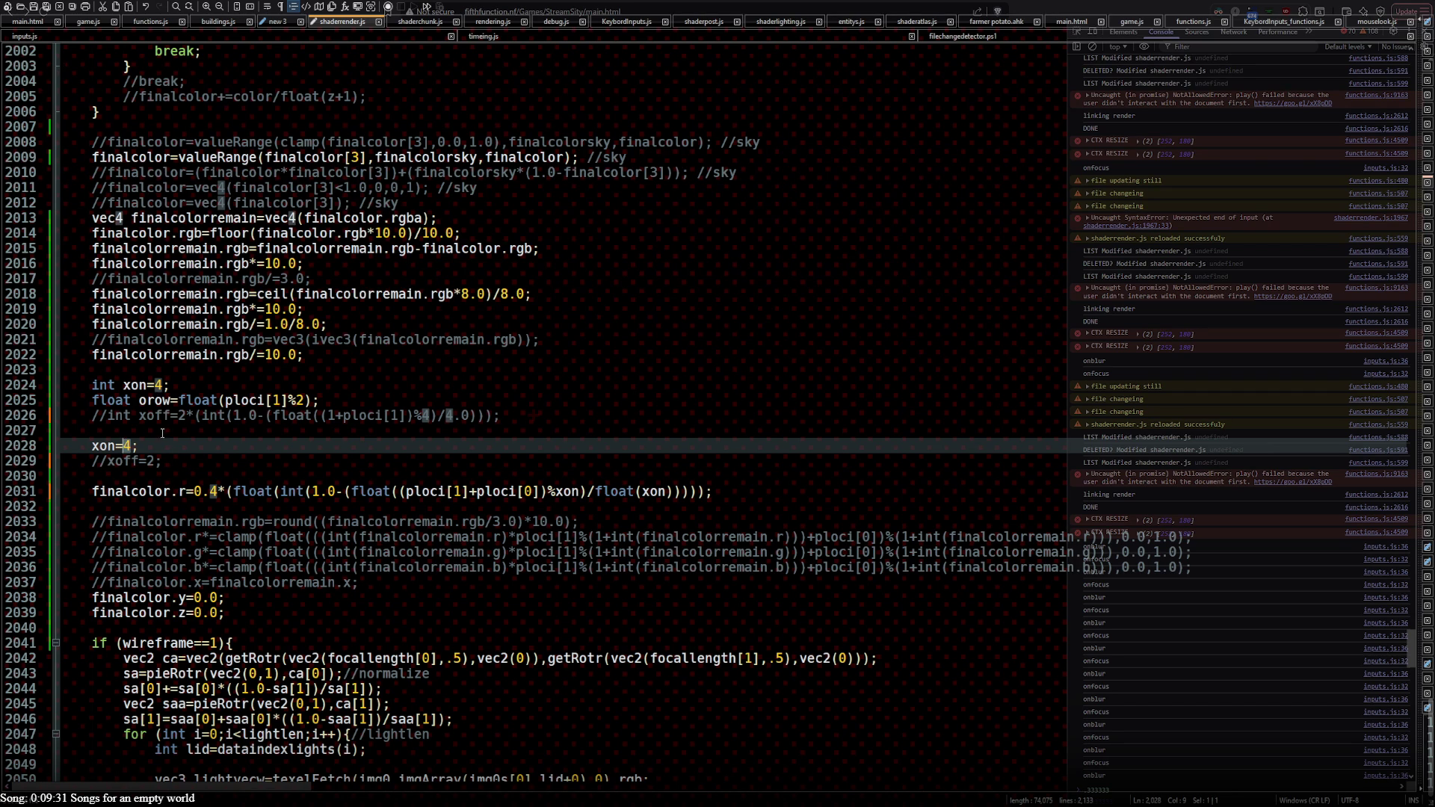
pyautogui.click(132, 446)
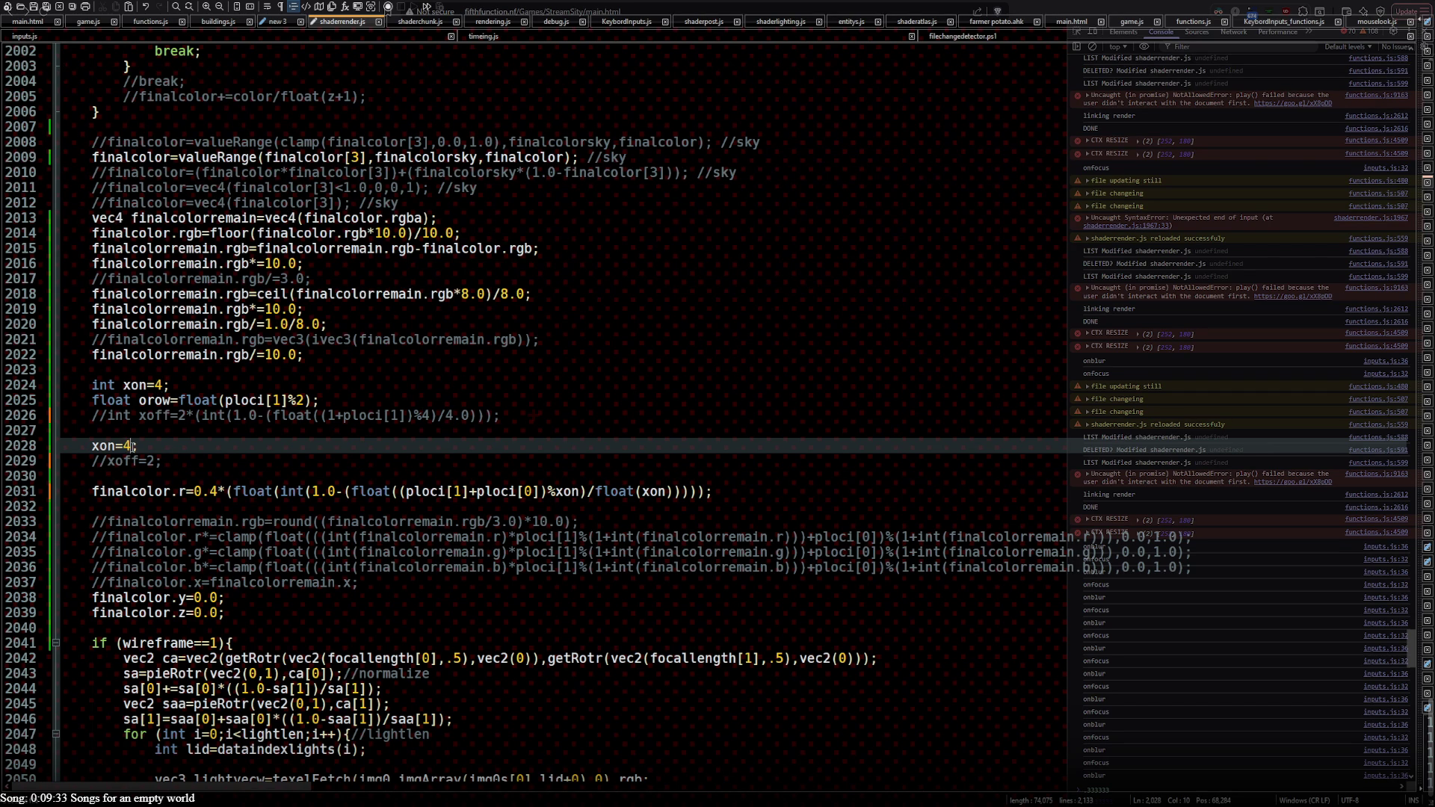
pyautogui.press('Down')
pyautogui.press('Down')
pyautogui.press('Down')
pyautogui.press('End')
pyautogui.press('Left')
pyautogui.write('*orow')
# Step: Uncomment the xoff=2 line and the xoff calculation line
pyautogui.press('Up')
pyautogui.press('Up')
pyautogui.press('Home')
pyautogui.press('Delete')
pyautogui.press('Delete')
pyautogui.hotkey('ctrl', 'z')
pyautogui.hotkey('ctrl', 'z')
pyautogui.hotkey('ctrl', 'z')
pyautogui.hotkey('ctrl', 'y')
pyautogui.hotkey('ctrl', 'y')
pyautogui.hotkey('ctrl', 'y')
pyautogui.press('Up')
pyautogui.press('Up')
pyautogui.press('Up')
pyautogui.press('Delete')
pyautogui.press('Delete')
# Step: Try xon = 2 and xoff = 0 in the shader code
pyautogui.press('Down')
pyautogui.press('Down')
pyautogui.press('End')
pyautogui.press('Left')
pyautogui.press('BackSpace')
pyautogui.write('3')
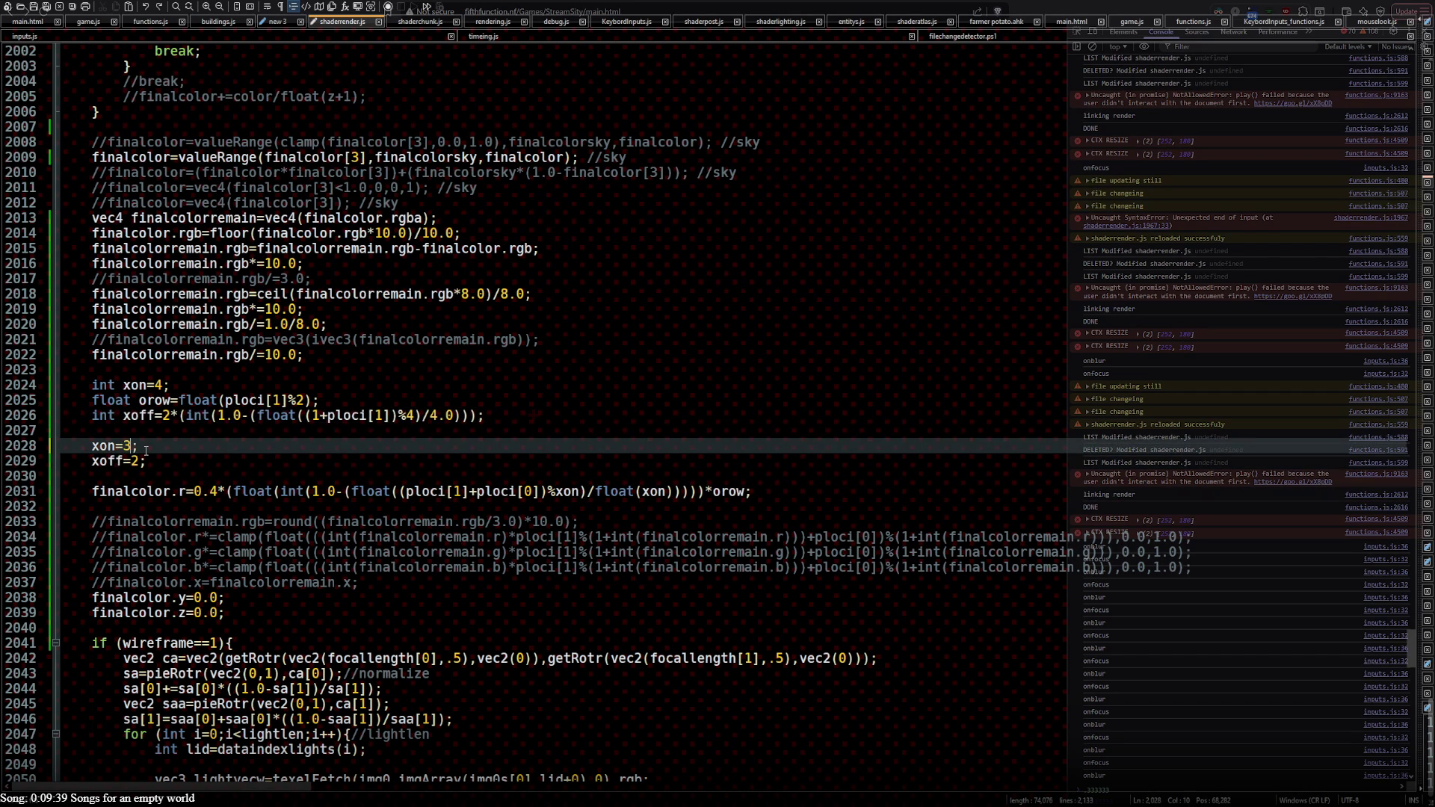
pyautogui.press('BackSpace')
pyautogui.write('2')
pyautogui.press('Down')
pyautogui.press('Delete')
pyautogui.write('0')
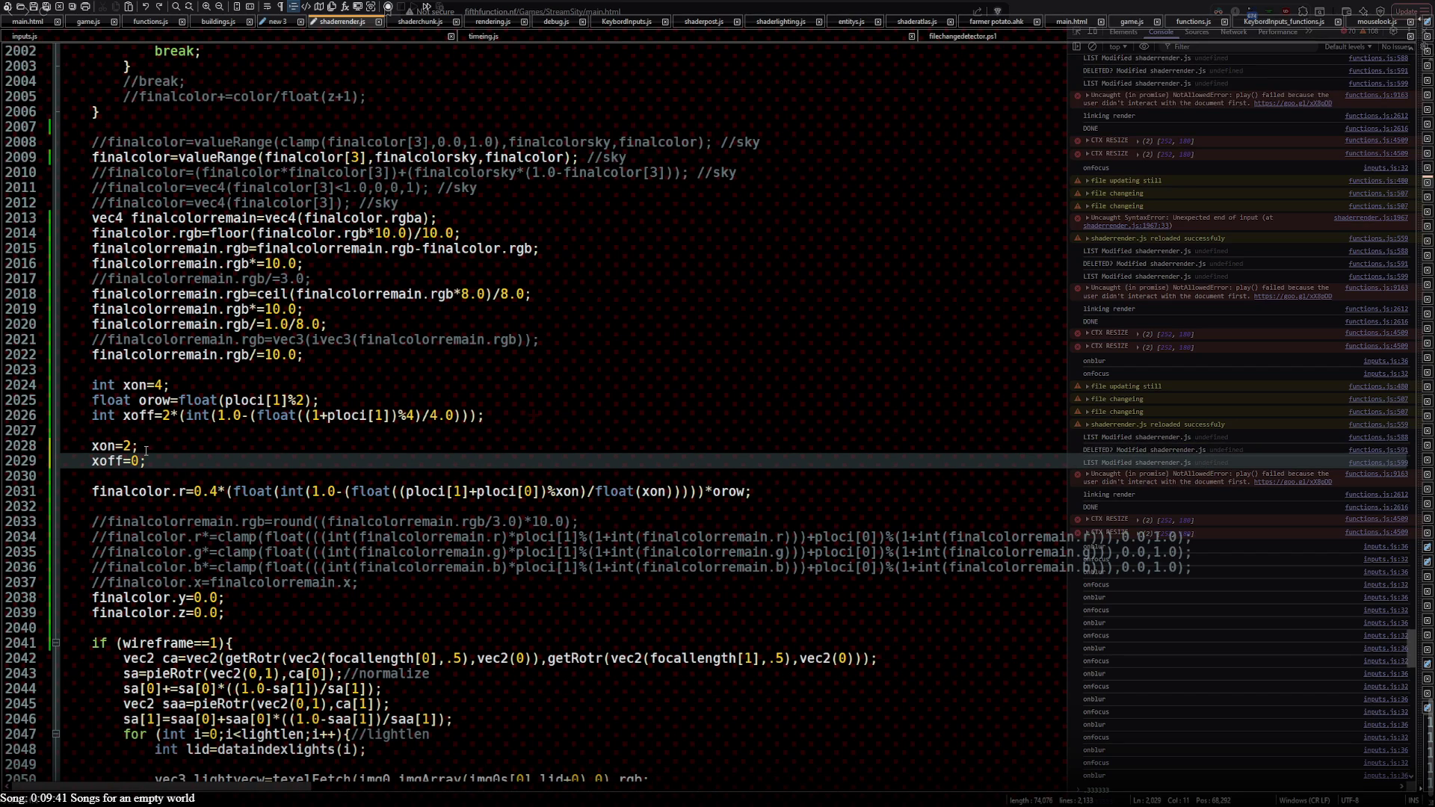
pyautogui.press('Down')
pyautogui.press('Down')
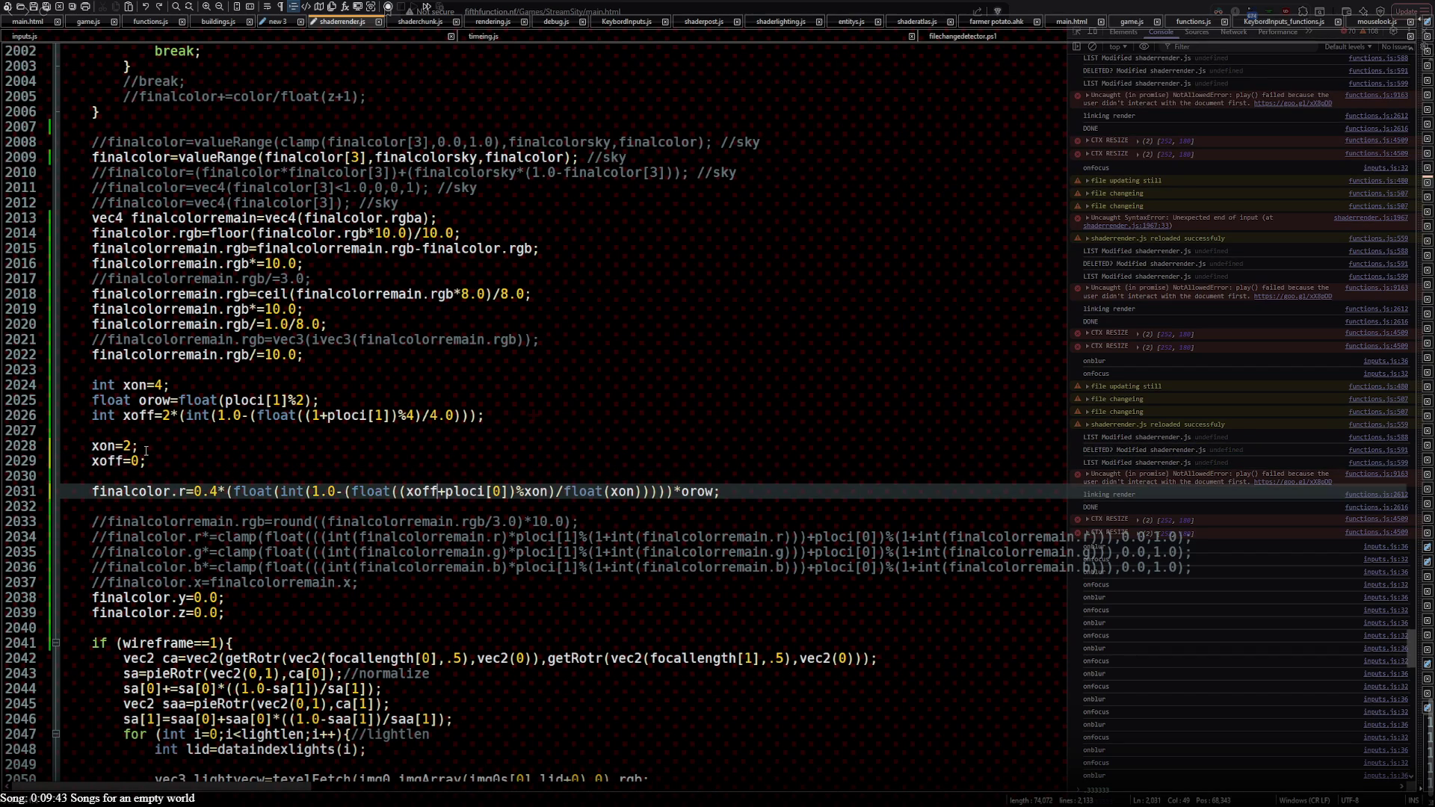
pyautogui.press('Right')
pyautogui.press('Right')
pyautogui.press('Right')
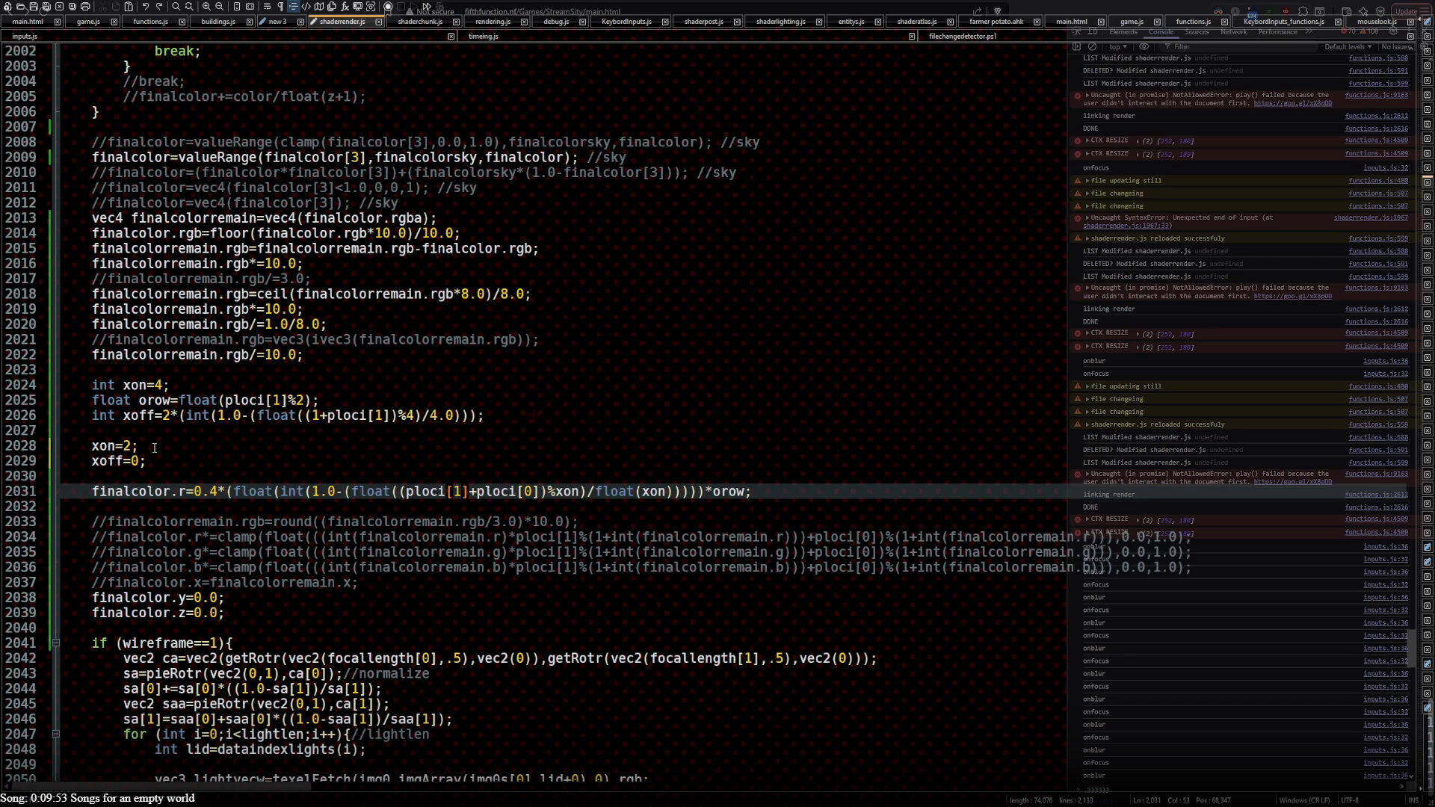
# Step: Restore xoff to 2 and xon to 4, then return to Blender
pyautogui.press('Up')
pyautogui.press('Up')
pyautogui.press('Left')
pyautogui.press('BackSpace')
pyautogui.write('2')
pyautogui.press('Up')
pyautogui.press('Left')
pyautogui.press('BackSpace')
pyautogui.write('4')
pyautogui.press('BackSpace')
pyautogui.write('3')
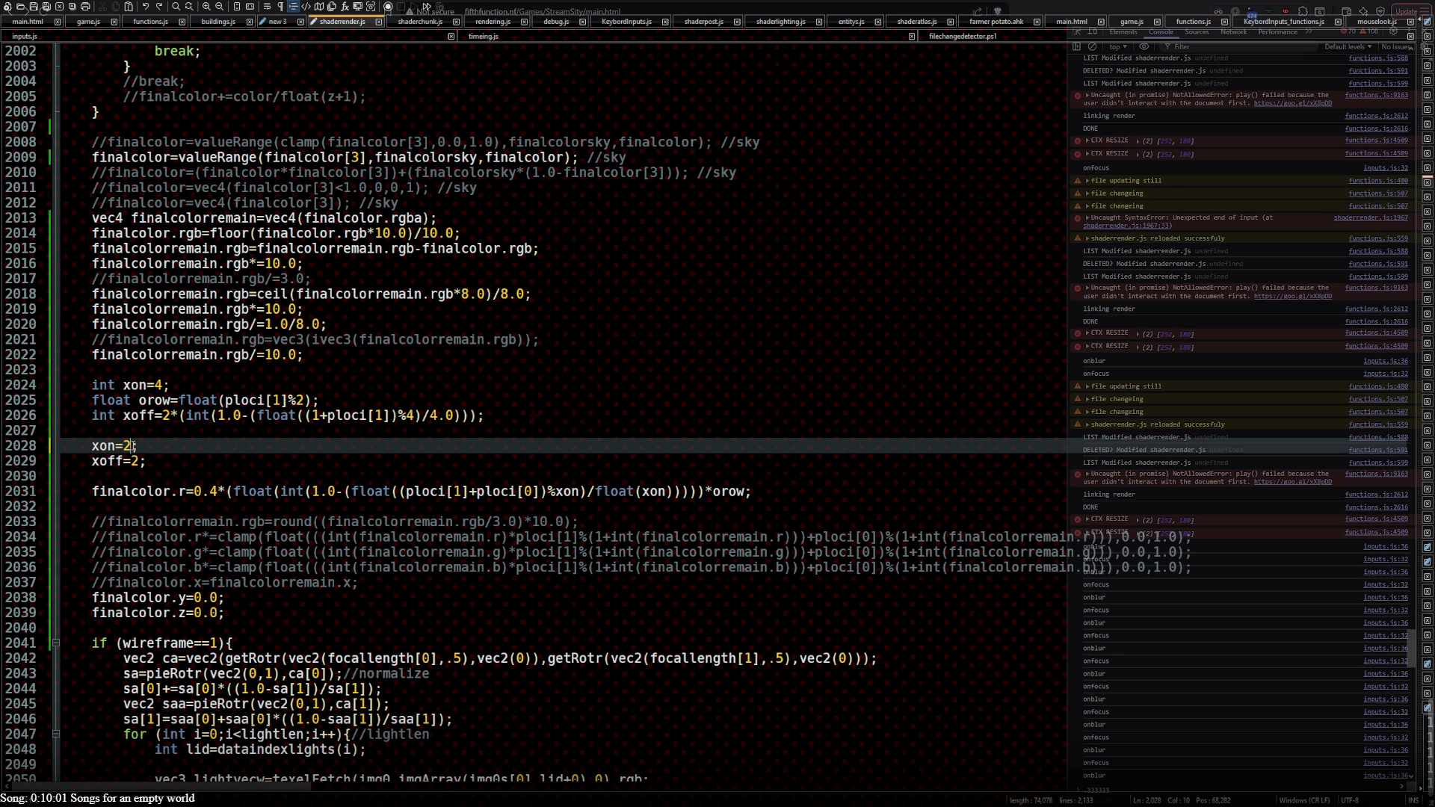
pyautogui.hotkey('ctrl', 'z')
pyautogui.hotkey('ctrl', 'z')
pyautogui.hotkey('ctrl', 'z')
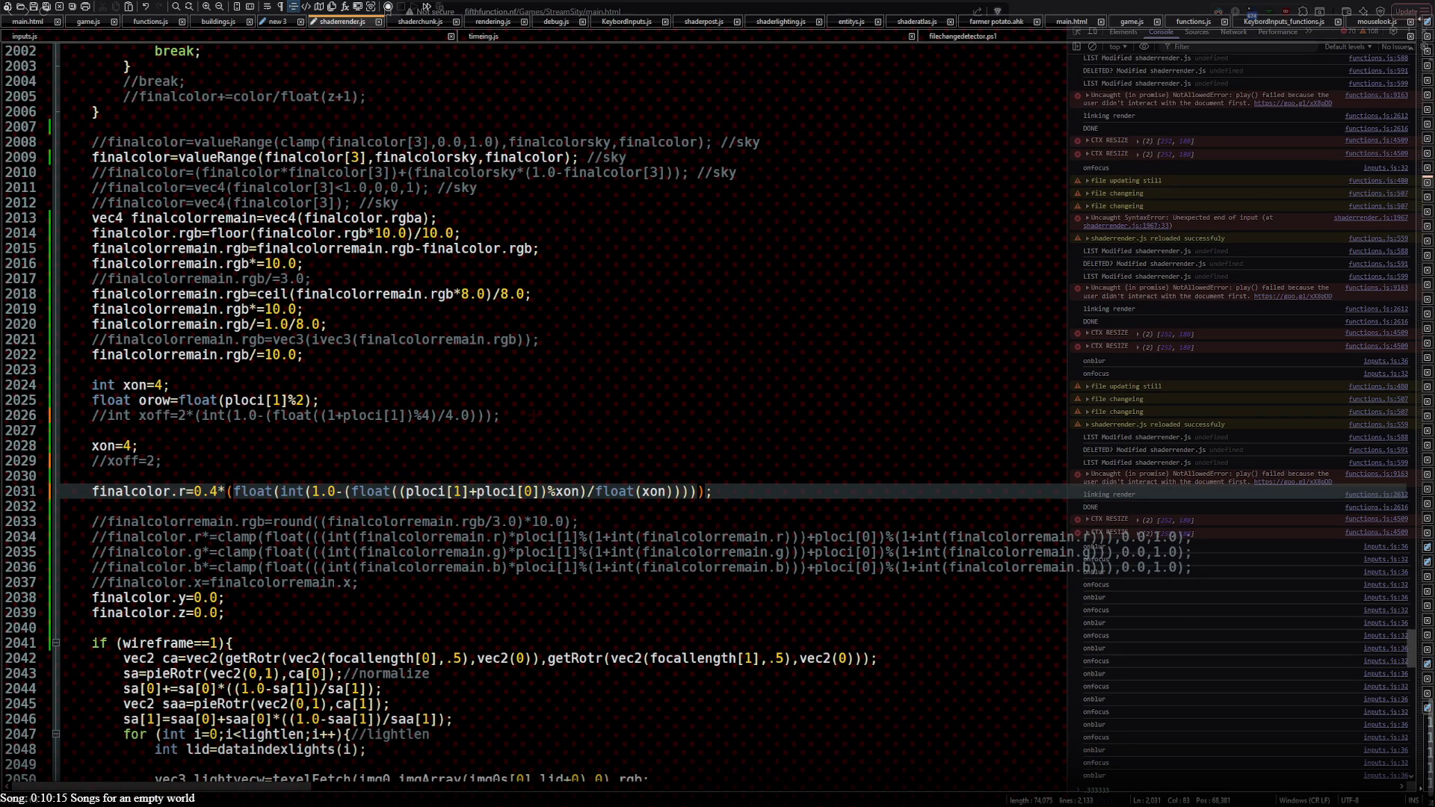
pyautogui.hotkey('alt', 'Tab')
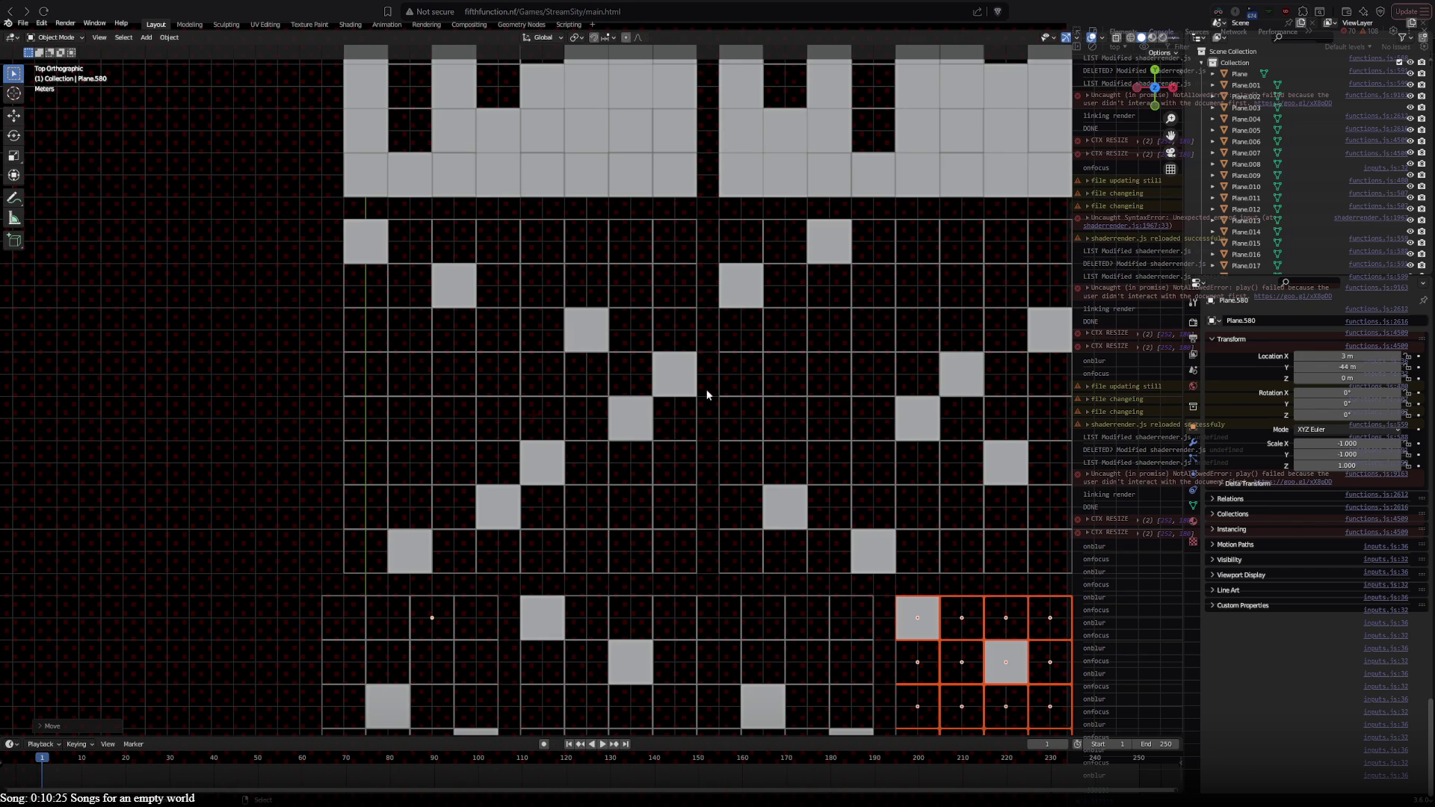
pyautogui.moveTo(267, 541)
pyautogui.keyDown('shift'); pyautogui.mouseDown(button='middle')
pyautogui.moveTo(166, 288)
pyautogui.moveTo(193, 442)
pyautogui.mouseUp(button='middle'); pyautogui.keyUp('shift')
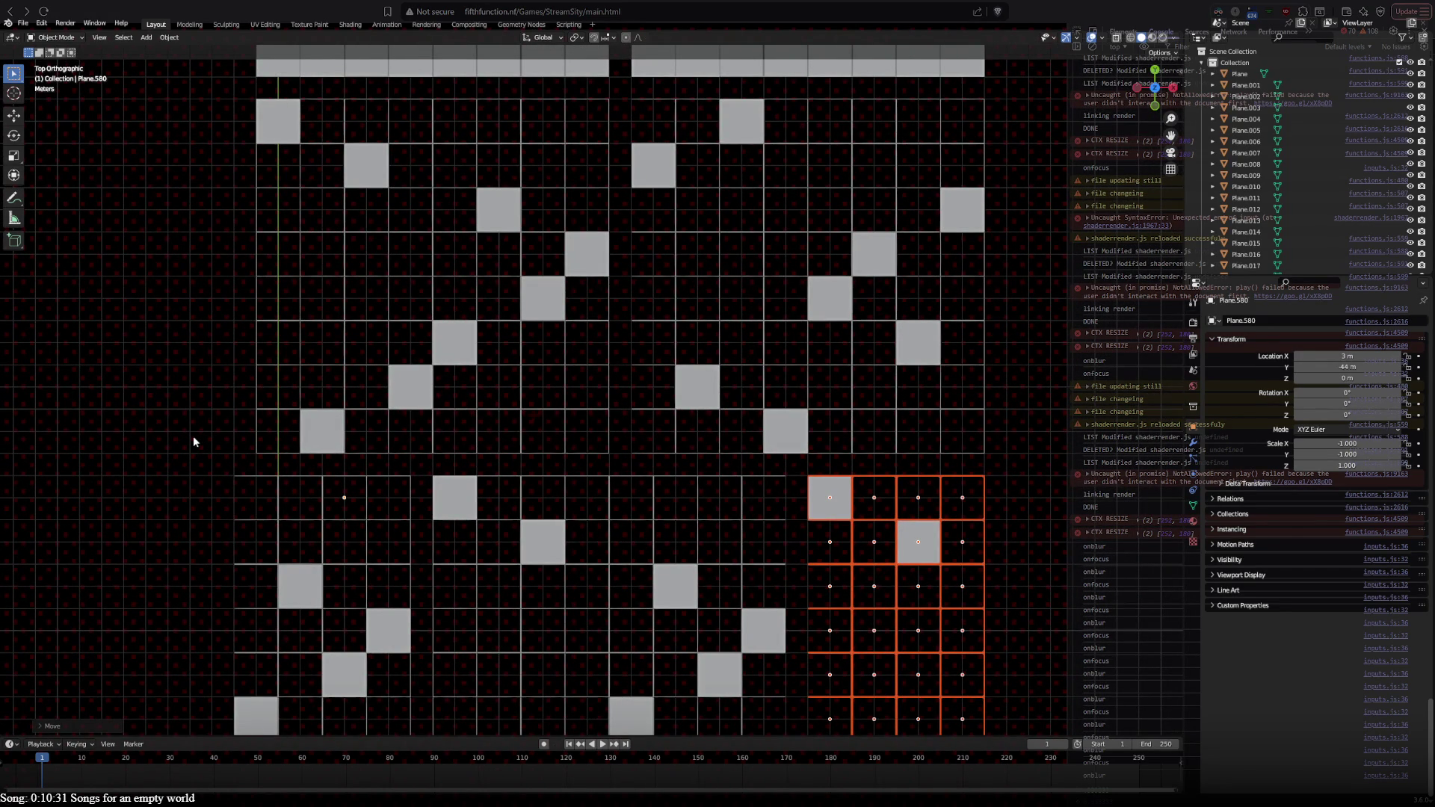
pyautogui.moveTo(192, 442)
pyautogui.keyDown('shift'); pyautogui.mouseDown(button='middle')
pyautogui.moveTo(187, 300)
pyautogui.moveTo(274, 502)
pyautogui.mouseUp(button='middle'); pyautogui.keyUp('shift')
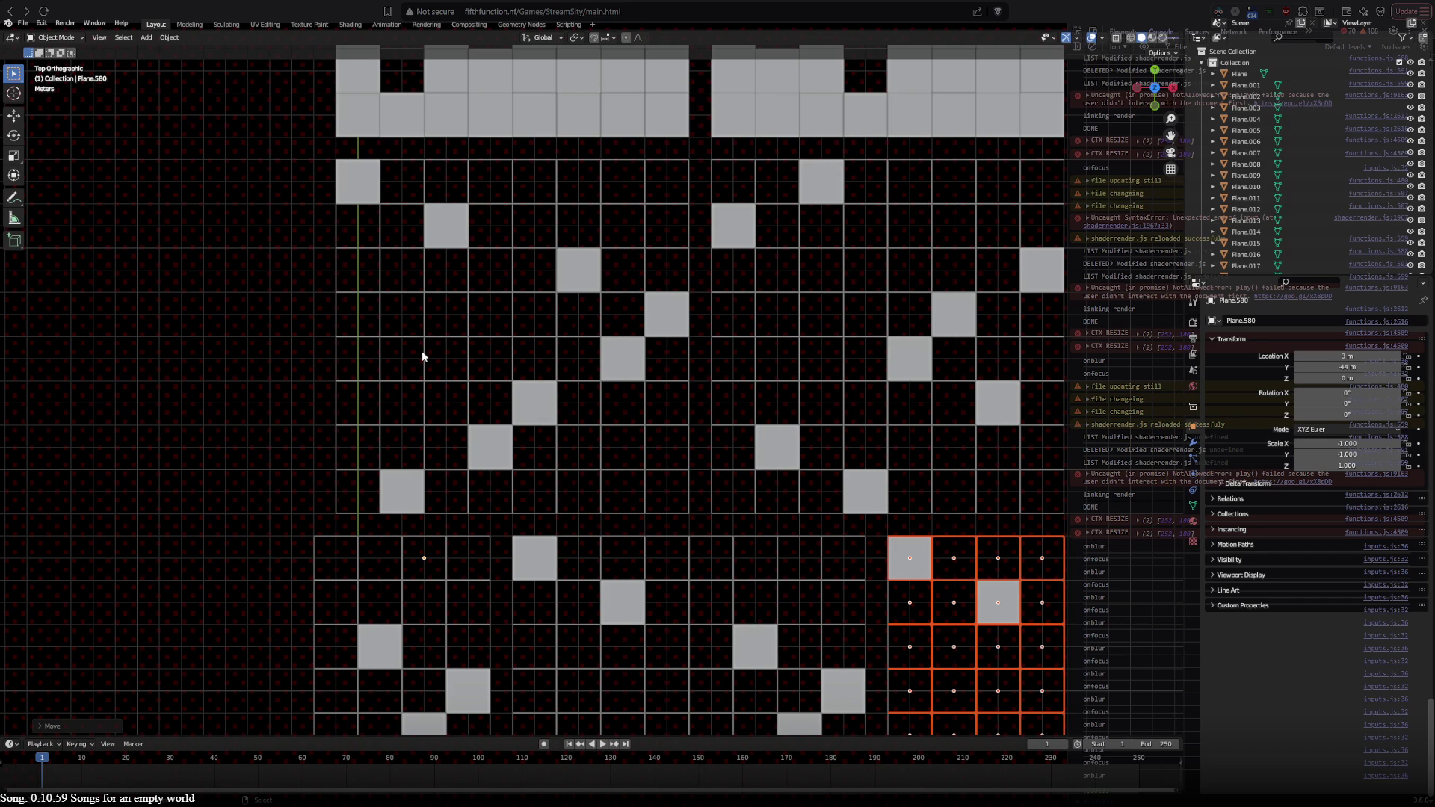
pyautogui.moveTo(292, 160); pyautogui.dragTo(648, 498)
pyautogui.press('a')
# Step: Duplicate the left diagonal tile grid, square it up, and park it at X 3 m, Y -44 m
pyautogui.moveTo(296, 155); pyautogui.dragTo(656, 510)
pyautogui.press('g')
pyautogui.click(714, 462)
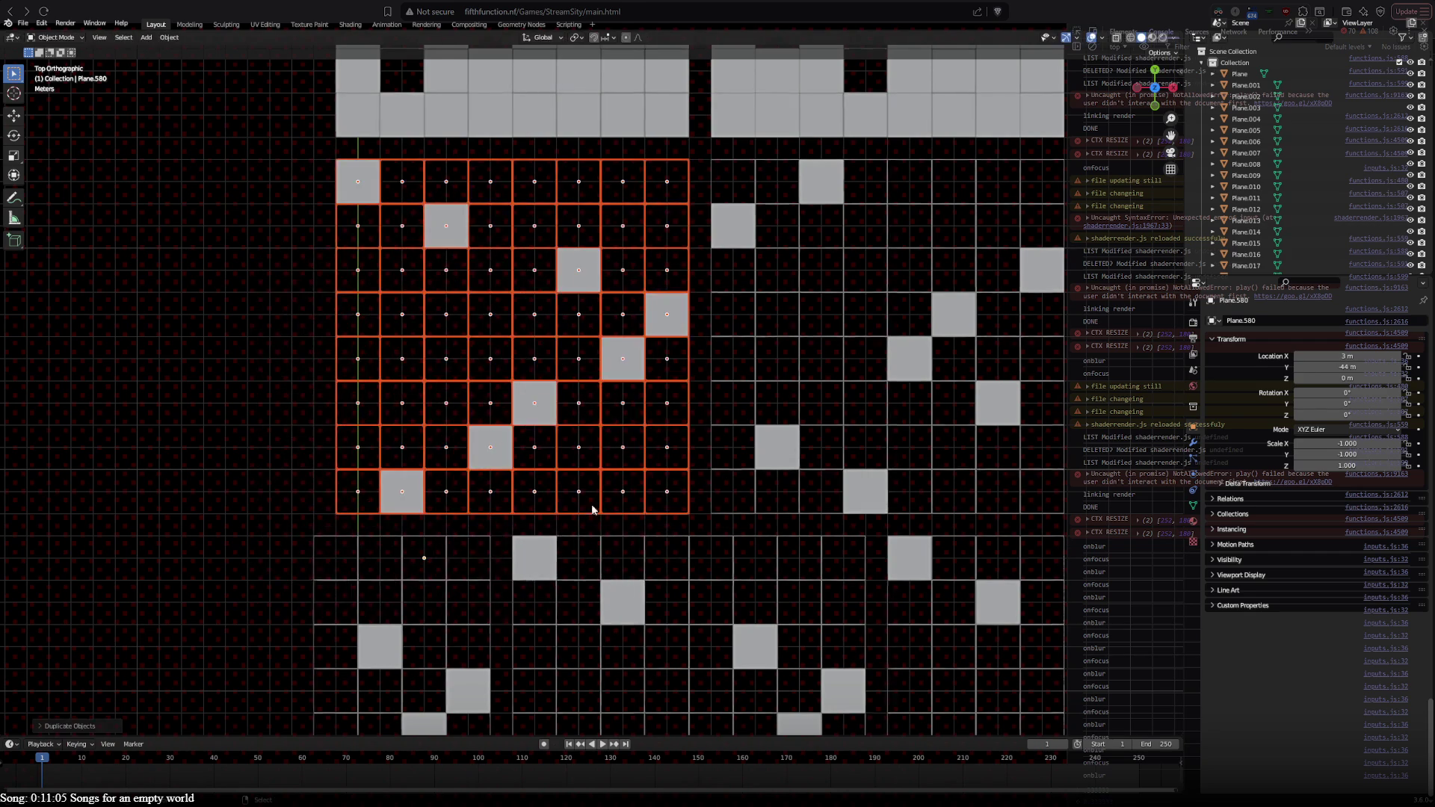
pyautogui.keyDown('shift'); pyautogui.moveTo(713, 462); pyautogui.dragTo(680, 411, button='middle'); pyautogui.keyUp('shift')
pyautogui.press('r')
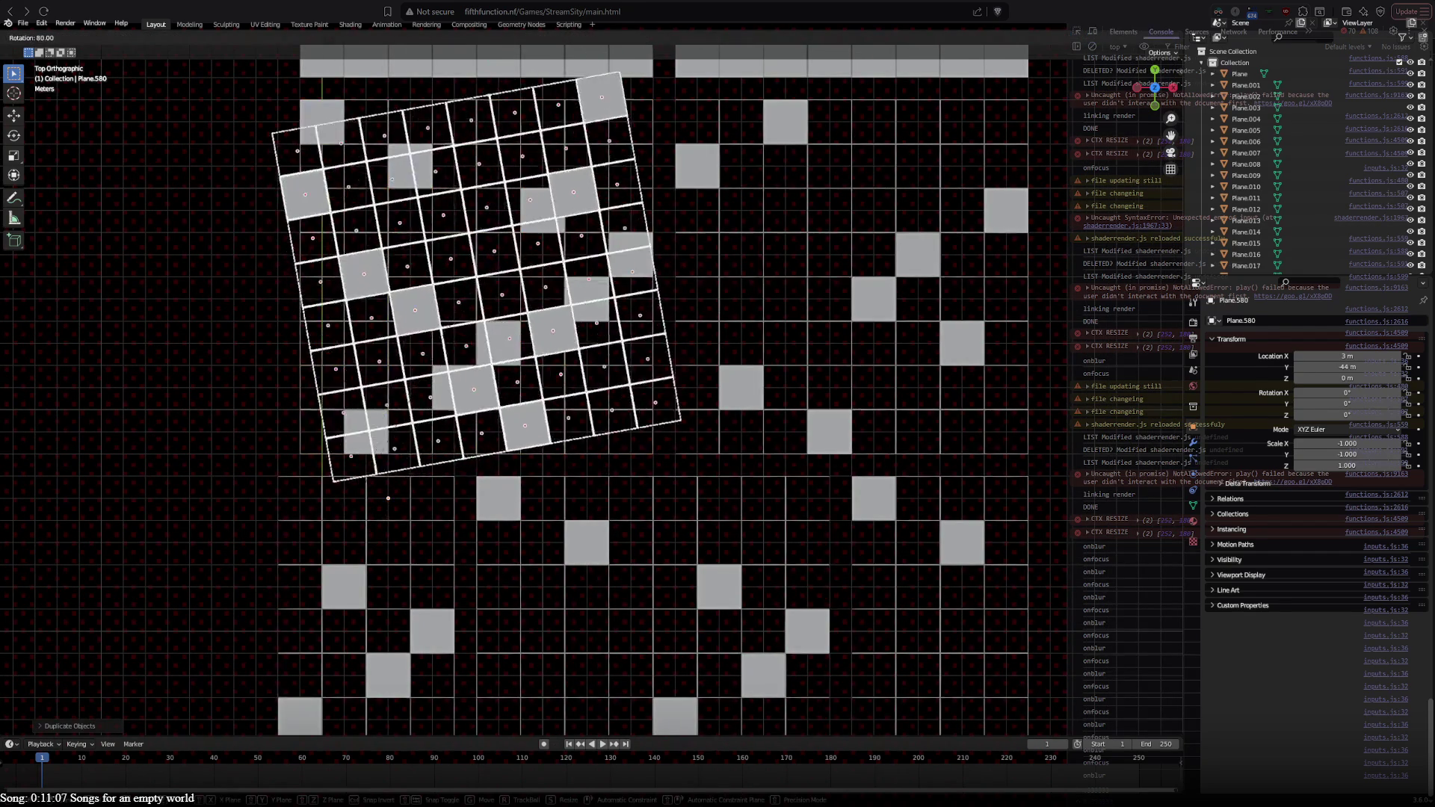
pyautogui.click(442, 473)
pyautogui.press('g')
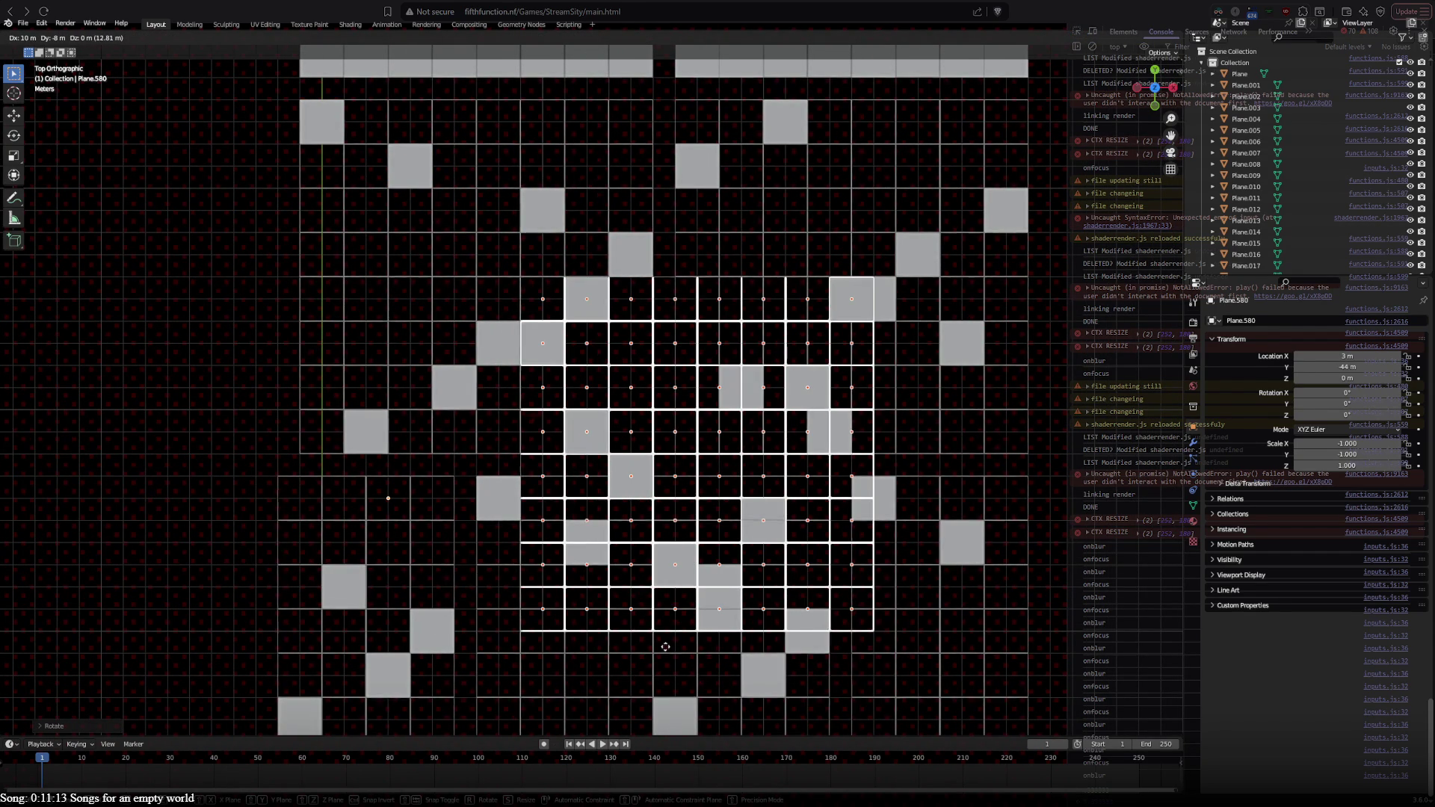
pyautogui.click(69, 514)
pyautogui.keyDown('shift'); pyautogui.moveTo(153, 528); pyautogui.dragTo(482, 582, button='middle'); pyautogui.keyUp('shift')
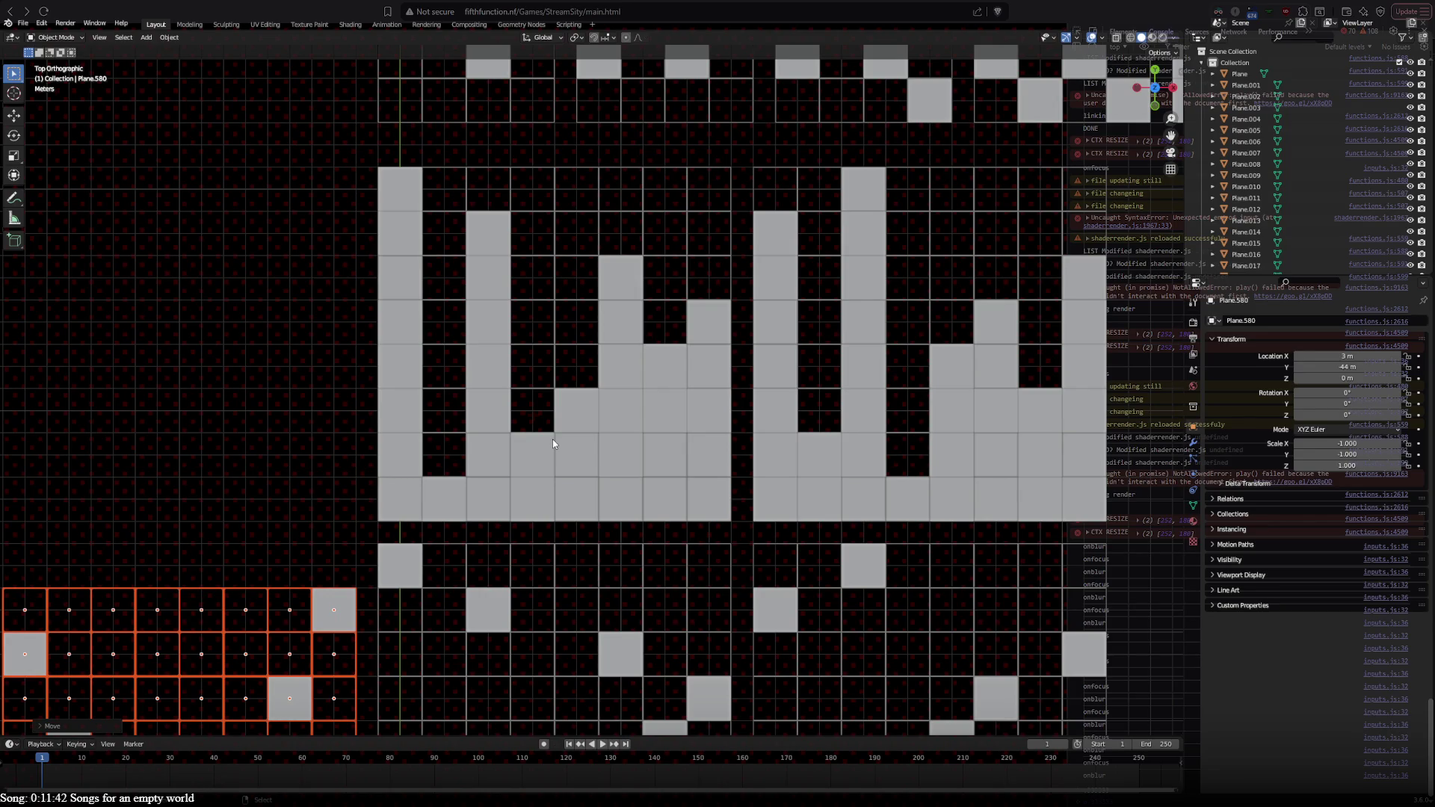
# Step: Test several rotation angles on the copied diagonal grid, then remove the copy
pyautogui.moveTo(493, 577)
pyautogui.keyDown('shift'); pyautogui.mouseDown(button='middle')
pyautogui.moveTo(562, 405)
pyautogui.moveTo(544, 532)
pyautogui.moveTo(547, 510)
pyautogui.mouseUp(button='middle'); pyautogui.keyUp('shift')
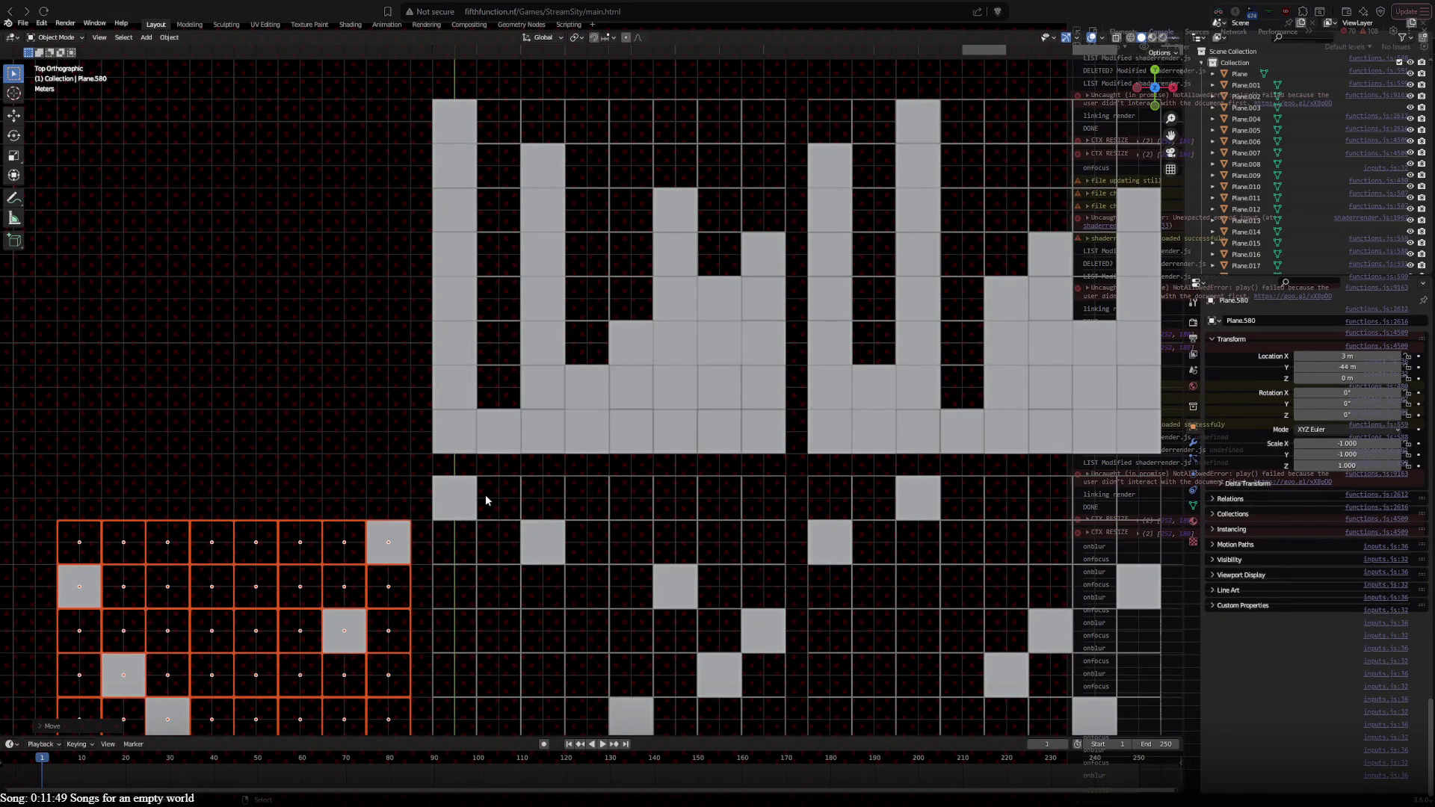
pyautogui.moveTo(503, 580)
pyautogui.keyDown('shift'); pyautogui.mouseDown(button='middle')
pyautogui.moveTo(678, 247)
pyautogui.moveTo(689, 252)
pyautogui.mouseUp(button='middle'); pyautogui.keyUp('shift')
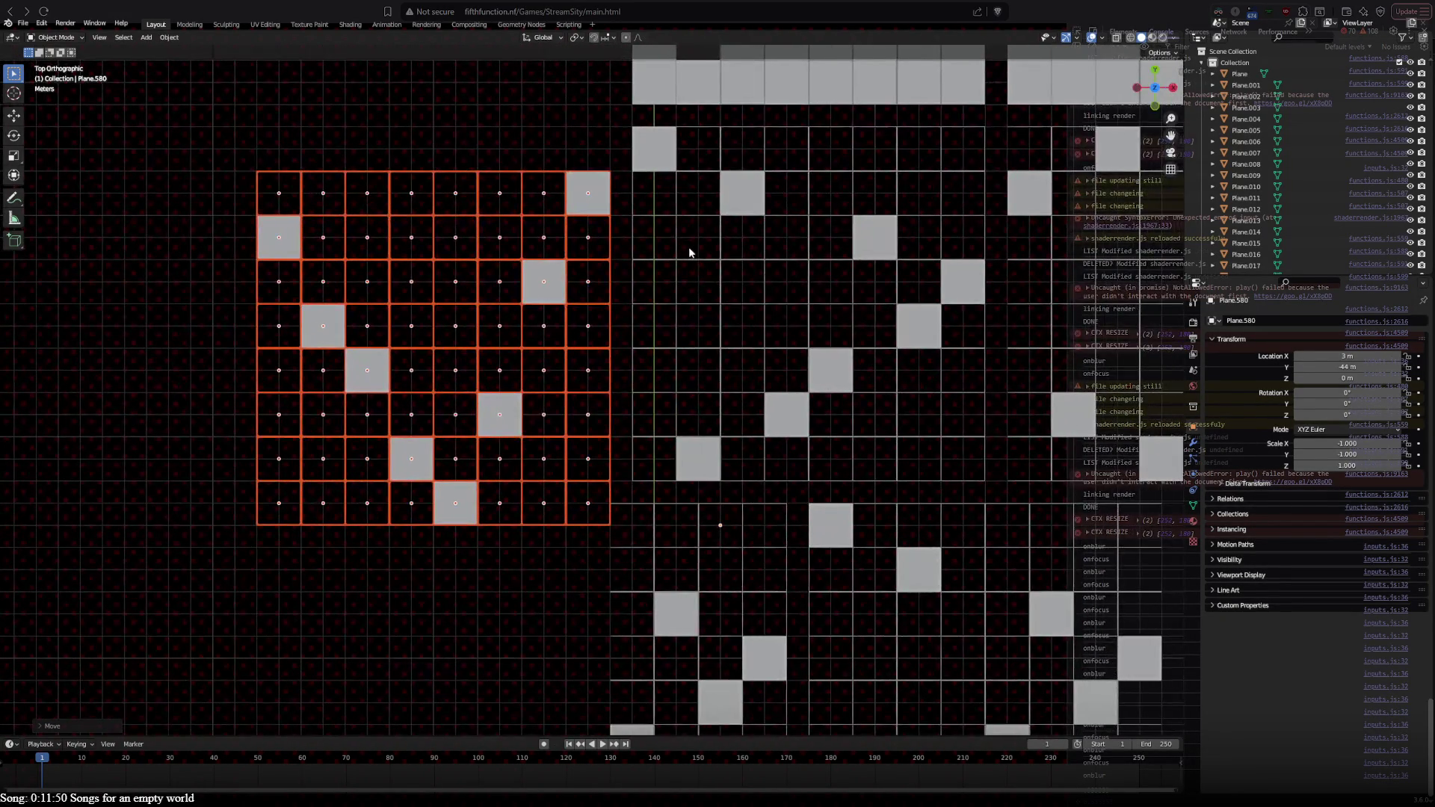
pyautogui.press('r')
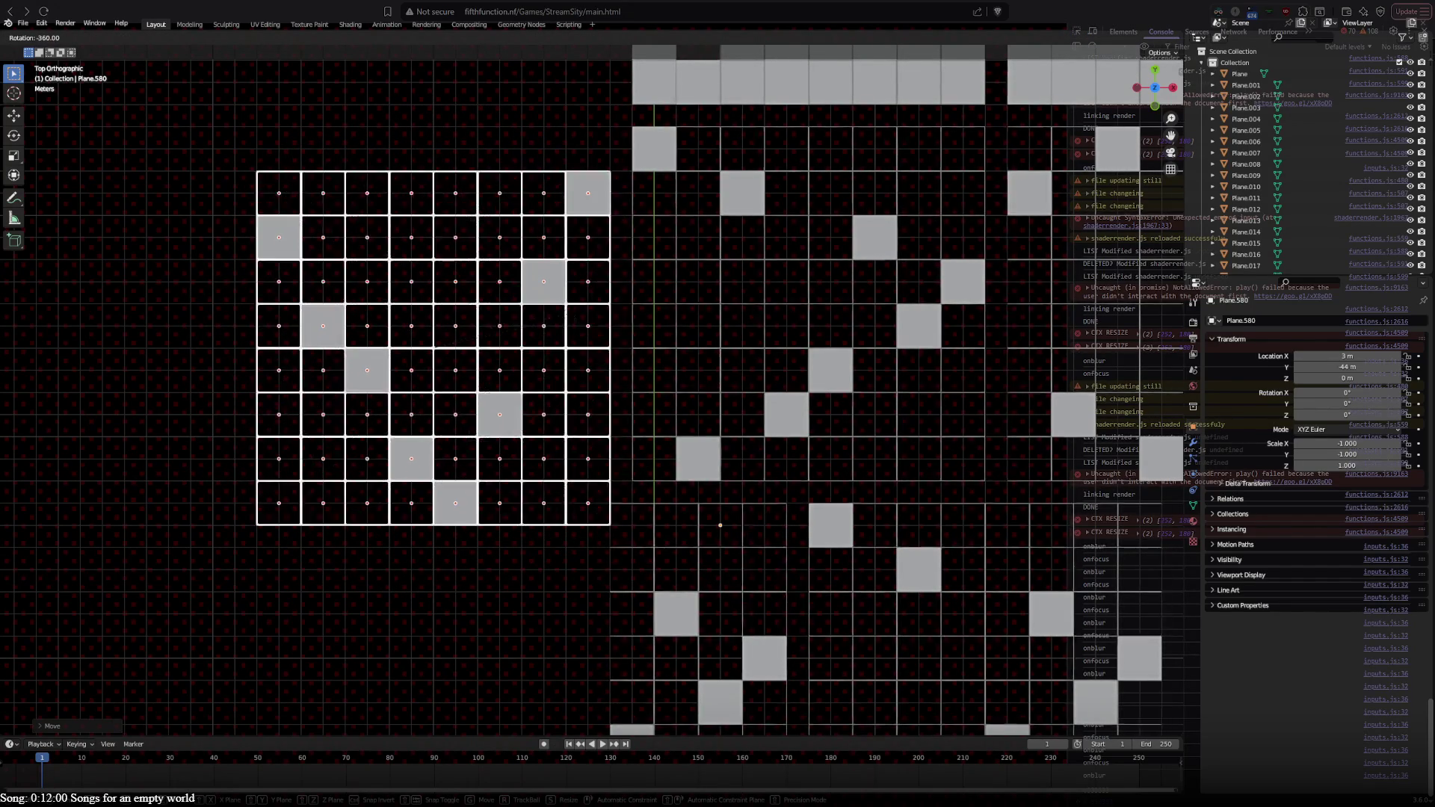
pyautogui.press('Escape')
pyautogui.press('r')
pyautogui.click(585, 352)
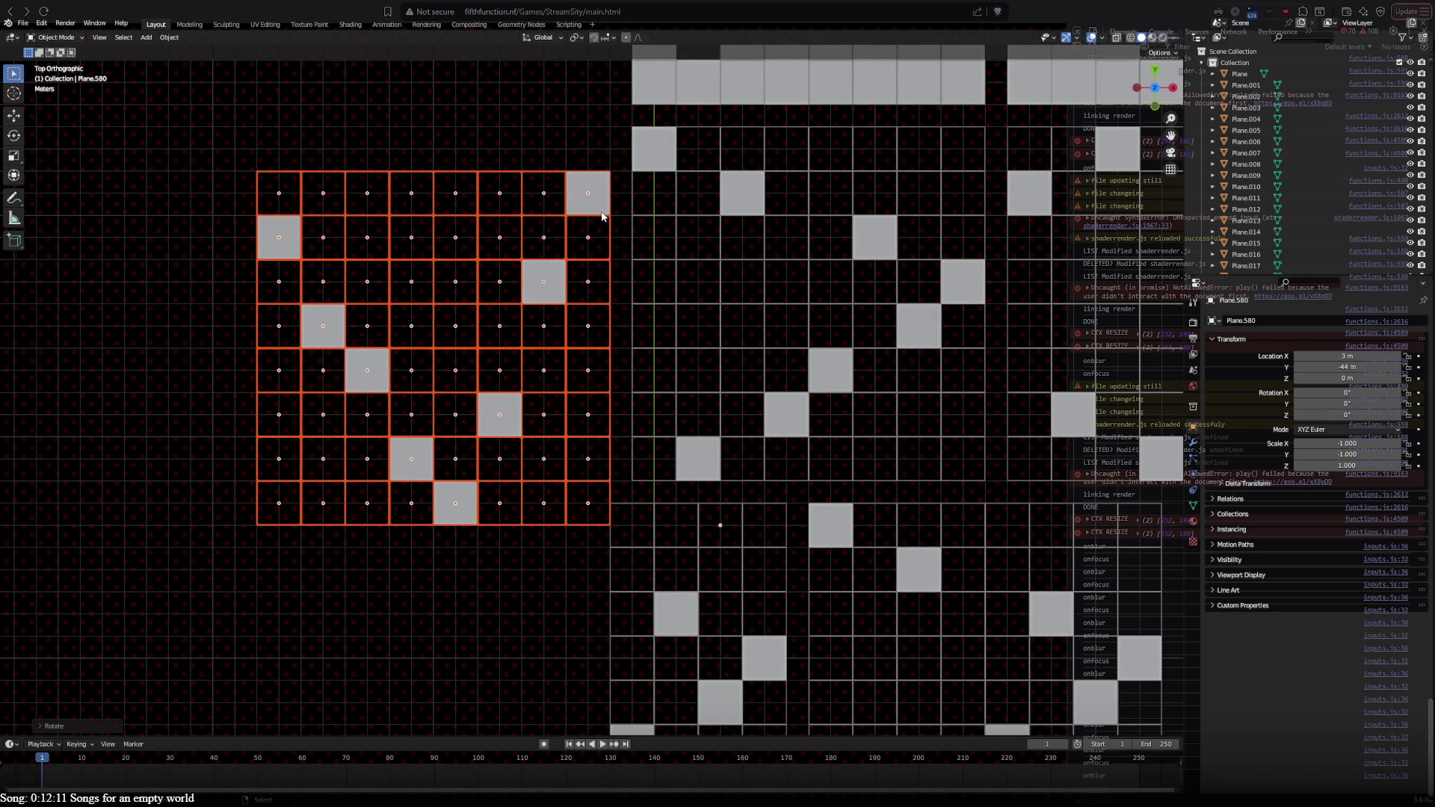
pyautogui.press('r')
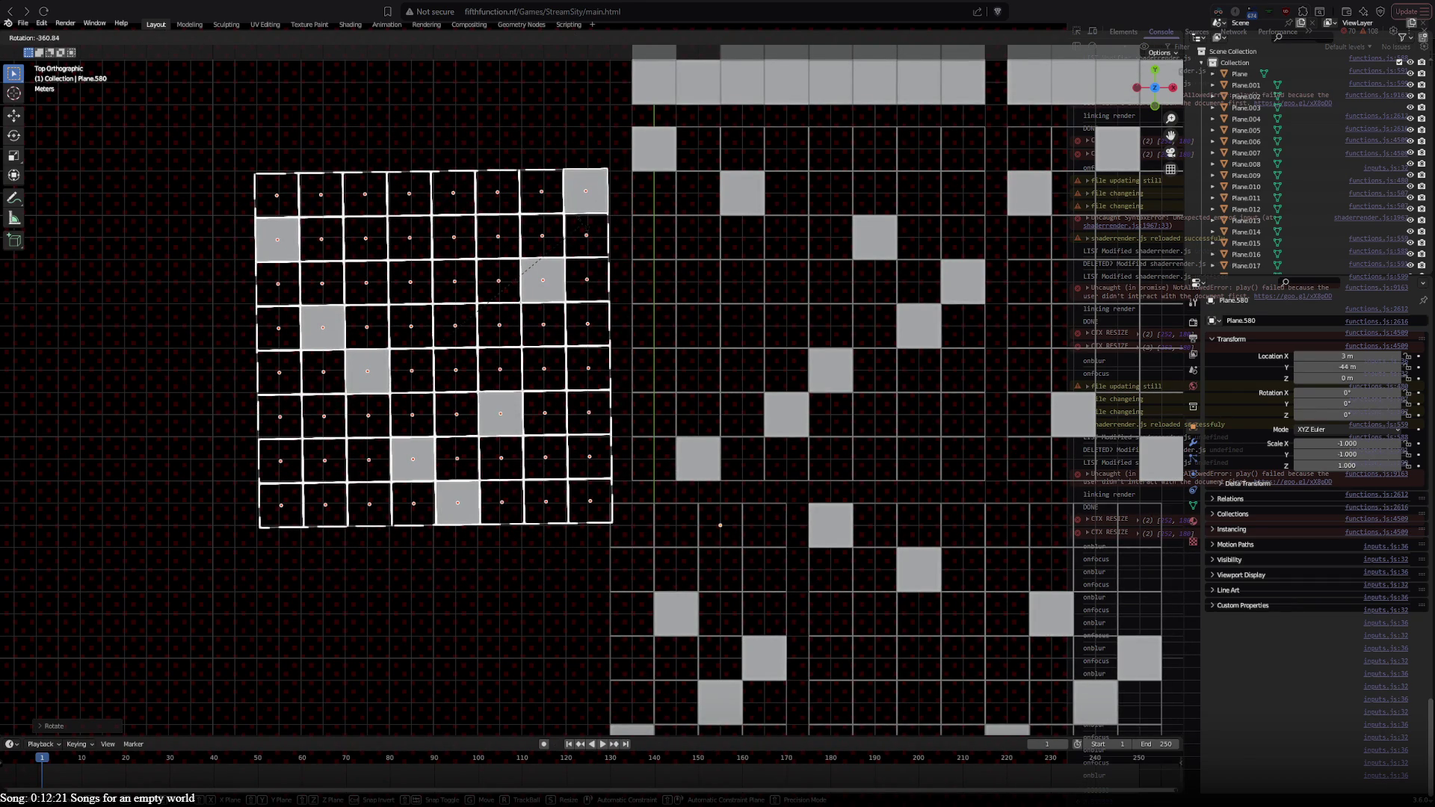
pyautogui.click(544, 262)
pyautogui.press('h')
pyautogui.moveTo(538, 392)
pyautogui.keyDown('shift'); pyautogui.mouseDown(button='middle')
pyautogui.moveTo(305, 314)
pyautogui.moveTo(285, 292)
pyautogui.moveTo(142, 375)
pyautogui.mouseUp(button='middle'); pyautogui.keyUp('shift')
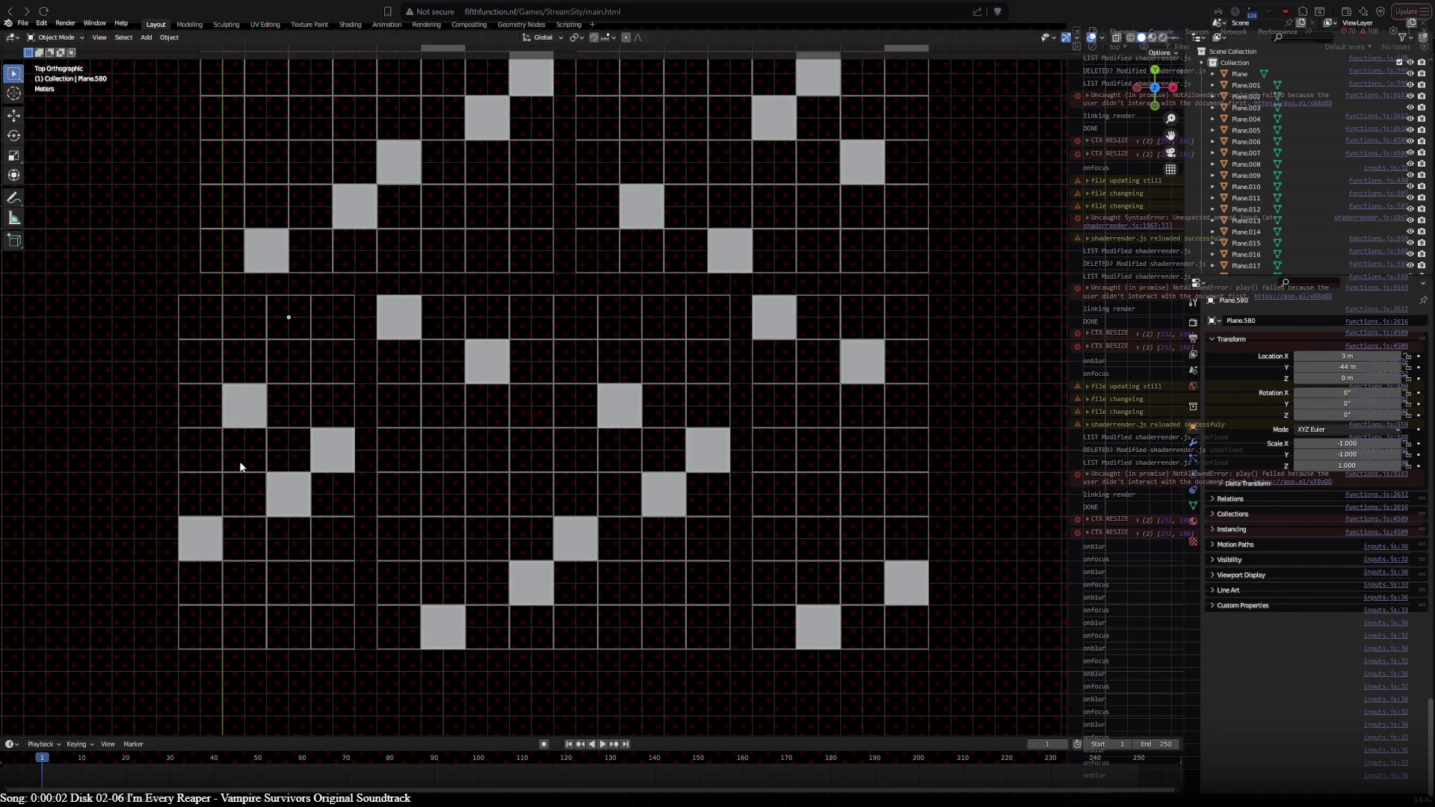
pyautogui.moveTo(487, 357)
pyautogui.keyDown('shift'); pyautogui.mouseDown(button='middle')
pyautogui.moveTo(535, 280)
pyautogui.moveTo(491, 487)
pyautogui.moveTo(487, 428)
pyautogui.mouseUp(button='middle'); pyautogui.keyUp('shift')
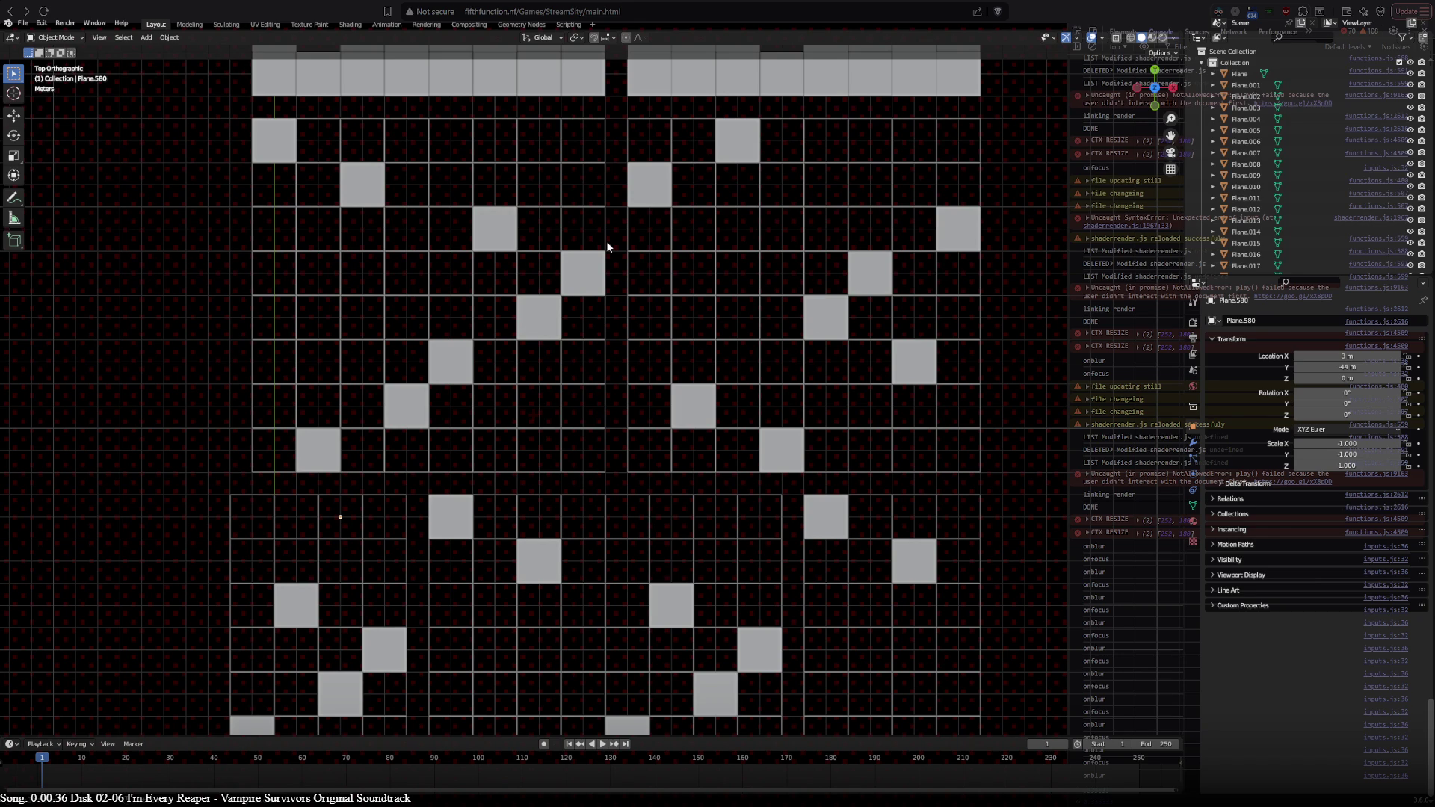
pyautogui.scroll(-5, 607, 241)
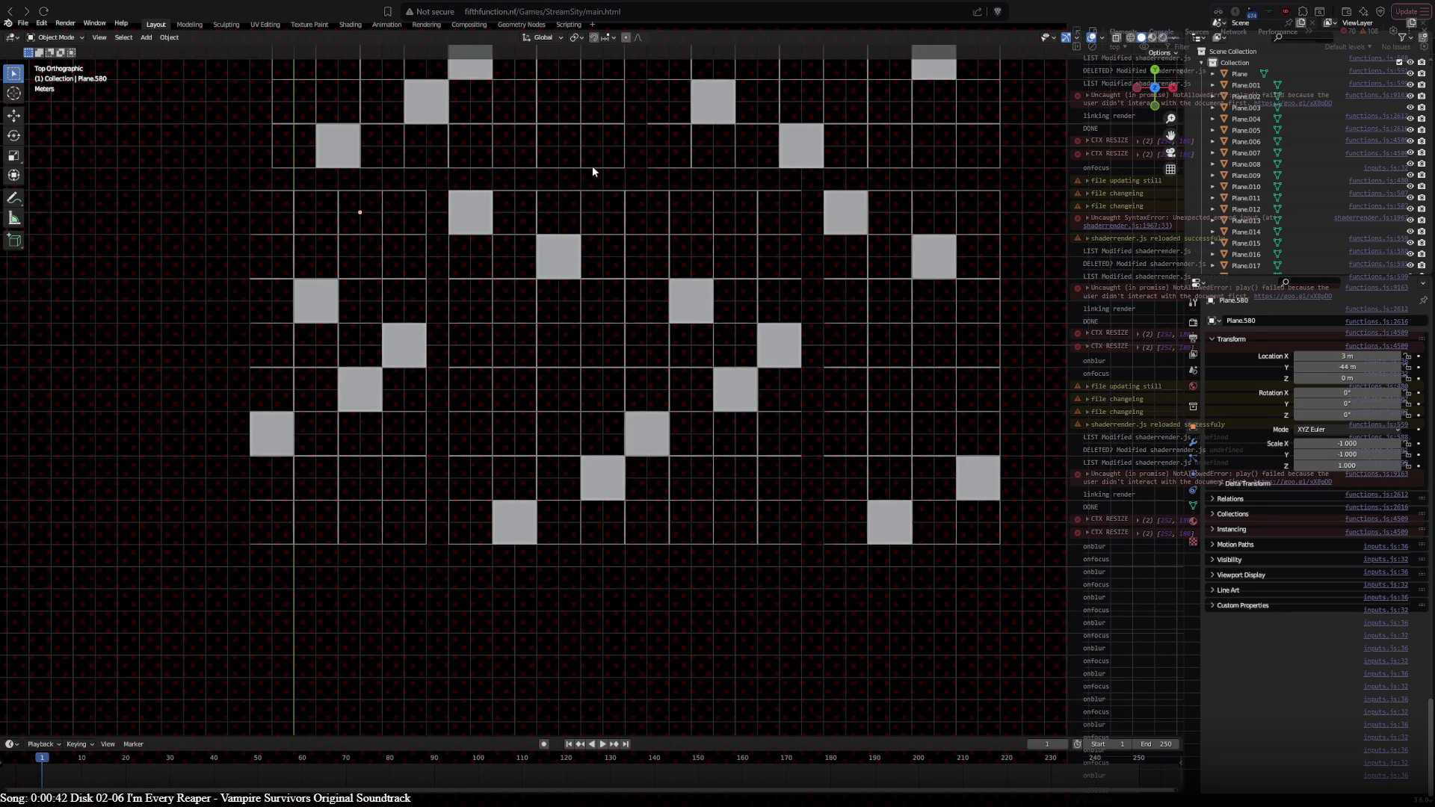
pyautogui.moveTo(593, 172)
pyautogui.keyDown('shift'); pyautogui.mouseDown(button='middle')
pyautogui.moveTo(531, 601)
pyautogui.moveTo(549, 207)
pyautogui.mouseUp(button='middle'); pyautogui.keyUp('shift')
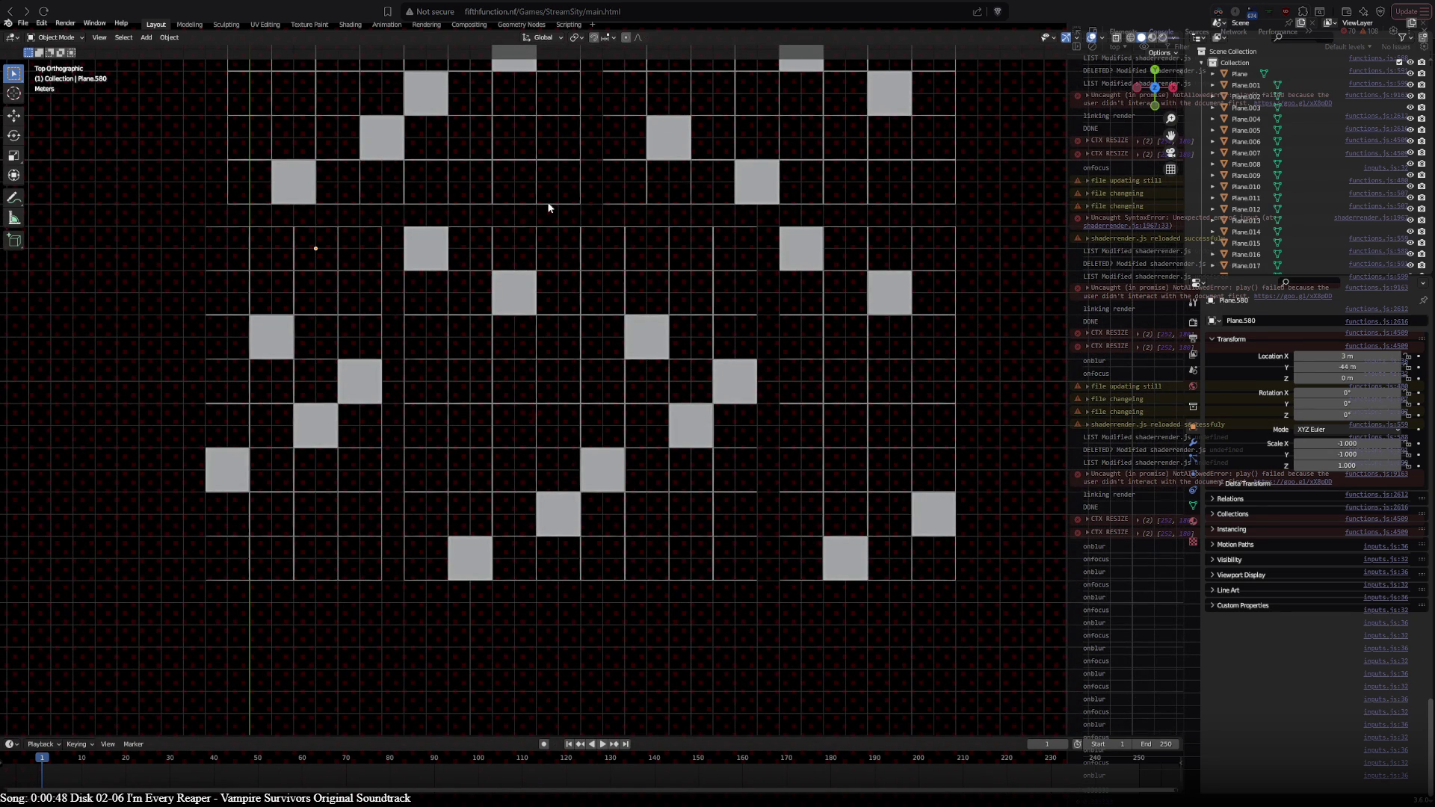
pyautogui.keyDown('shift'); pyautogui.moveTo(548, 208); pyautogui.dragTo(584, 601, button='middle'); pyautogui.keyUp('shift')
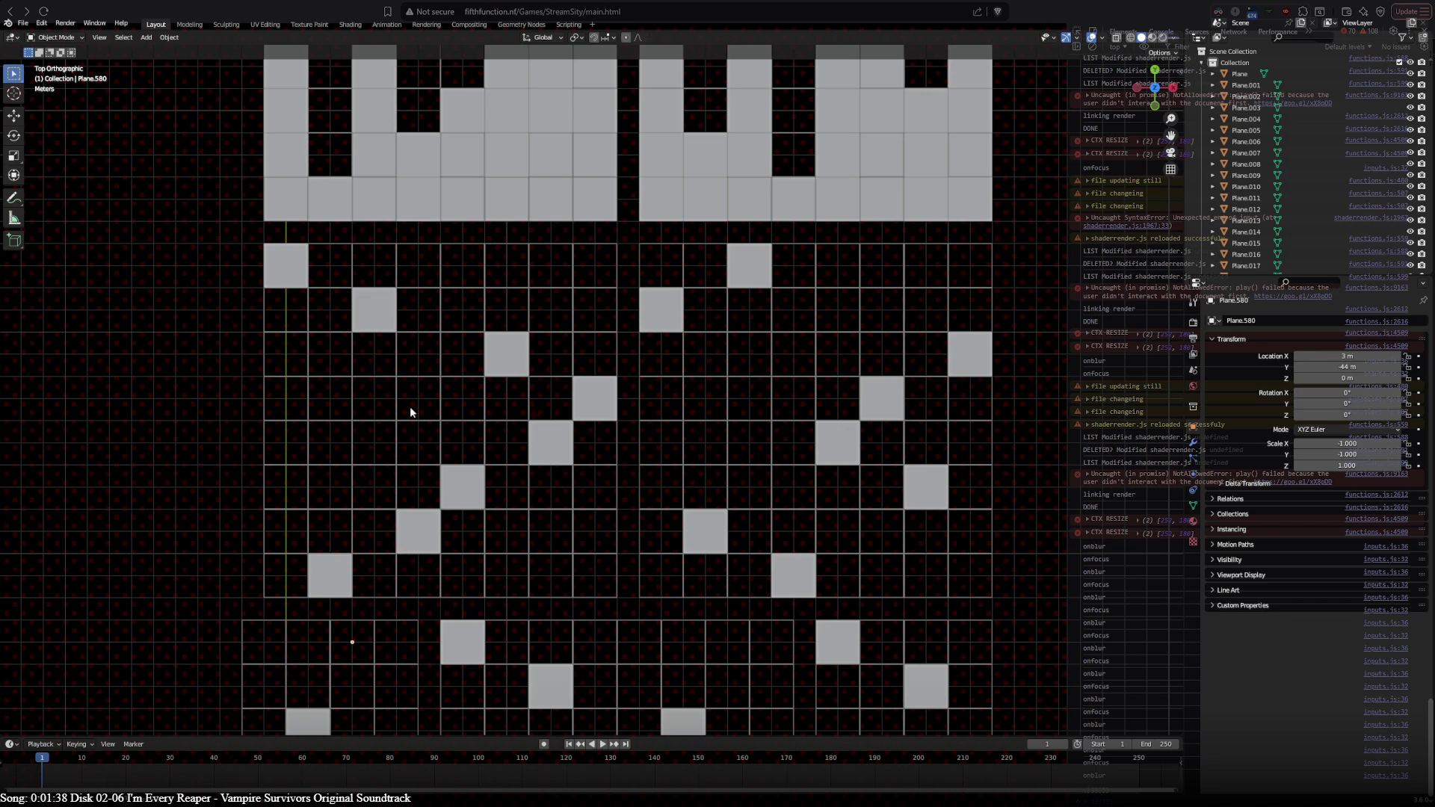
pyautogui.keyDown('shift'); pyautogui.moveTo(621, 371); pyautogui.dragTo(571, 88, button='middle'); pyautogui.keyUp('shift')
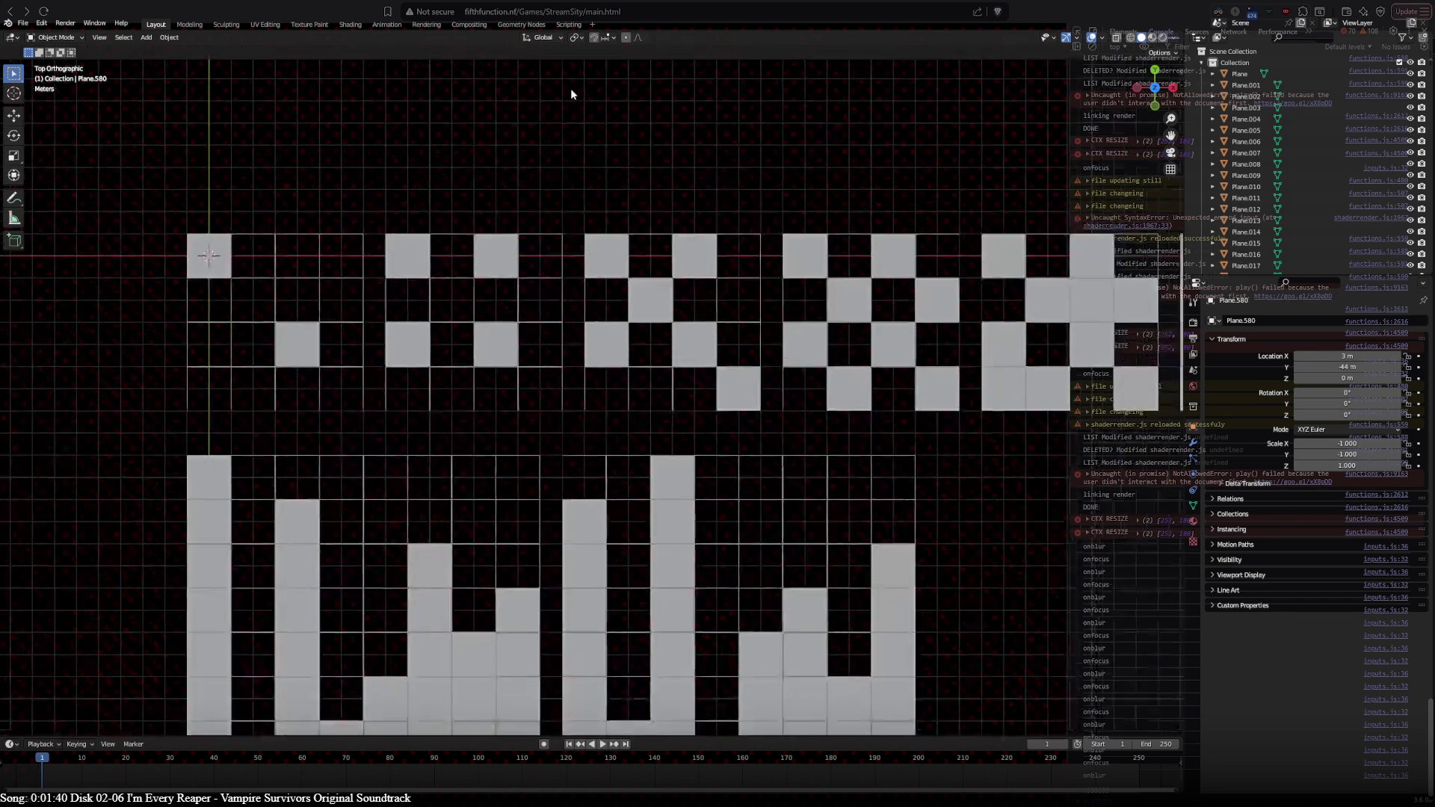
# Step: Select single tiles such as Plane.404 and Plane.450 to read their locations
pyautogui.moveTo(888, 364)
pyautogui.keyDown('shift'); pyautogui.mouseDown(button='middle')
pyautogui.moveTo(680, 381)
pyautogui.moveTo(892, 378)
pyautogui.mouseUp(button='middle'); pyautogui.keyUp('shift')
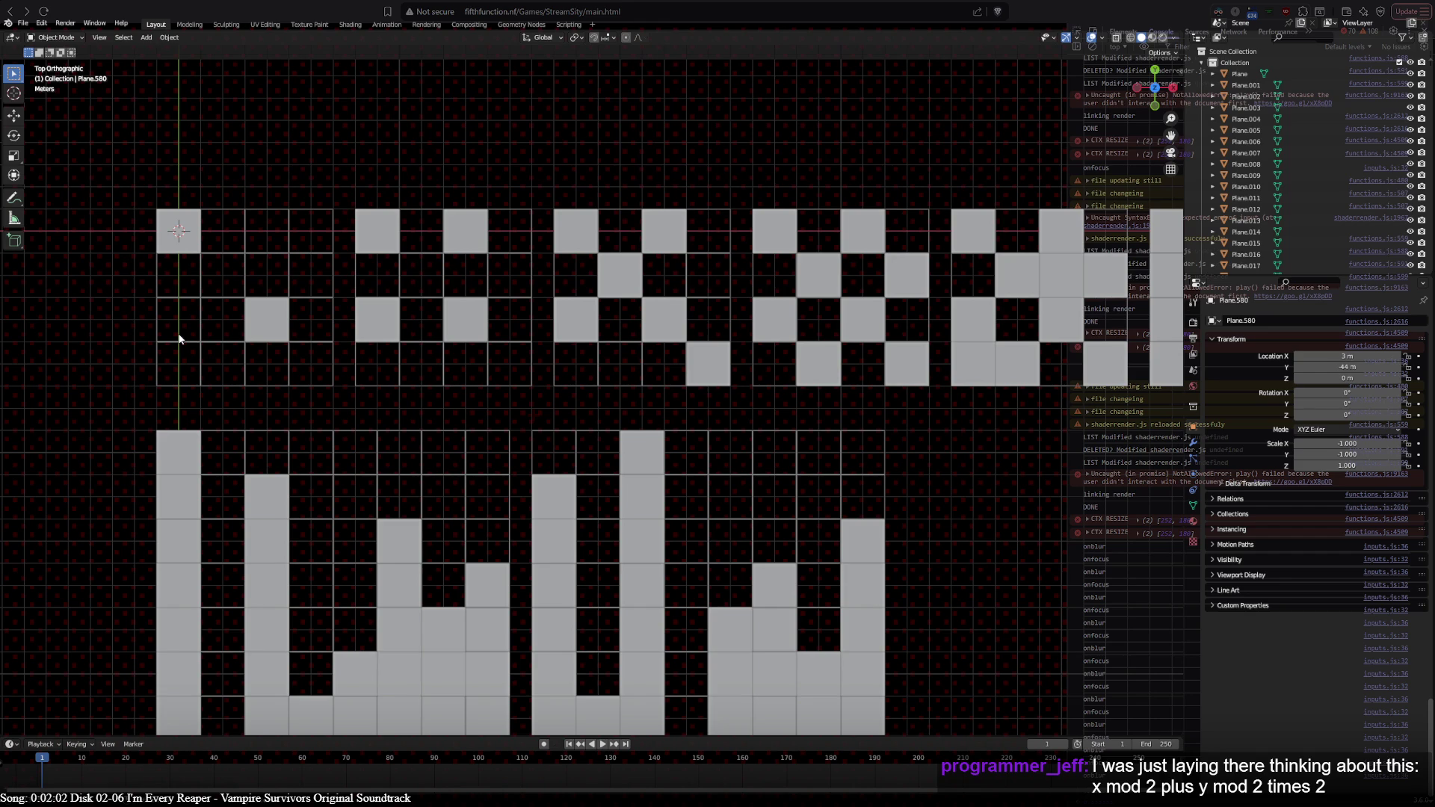
pyautogui.scroll(-10, 188, 396)
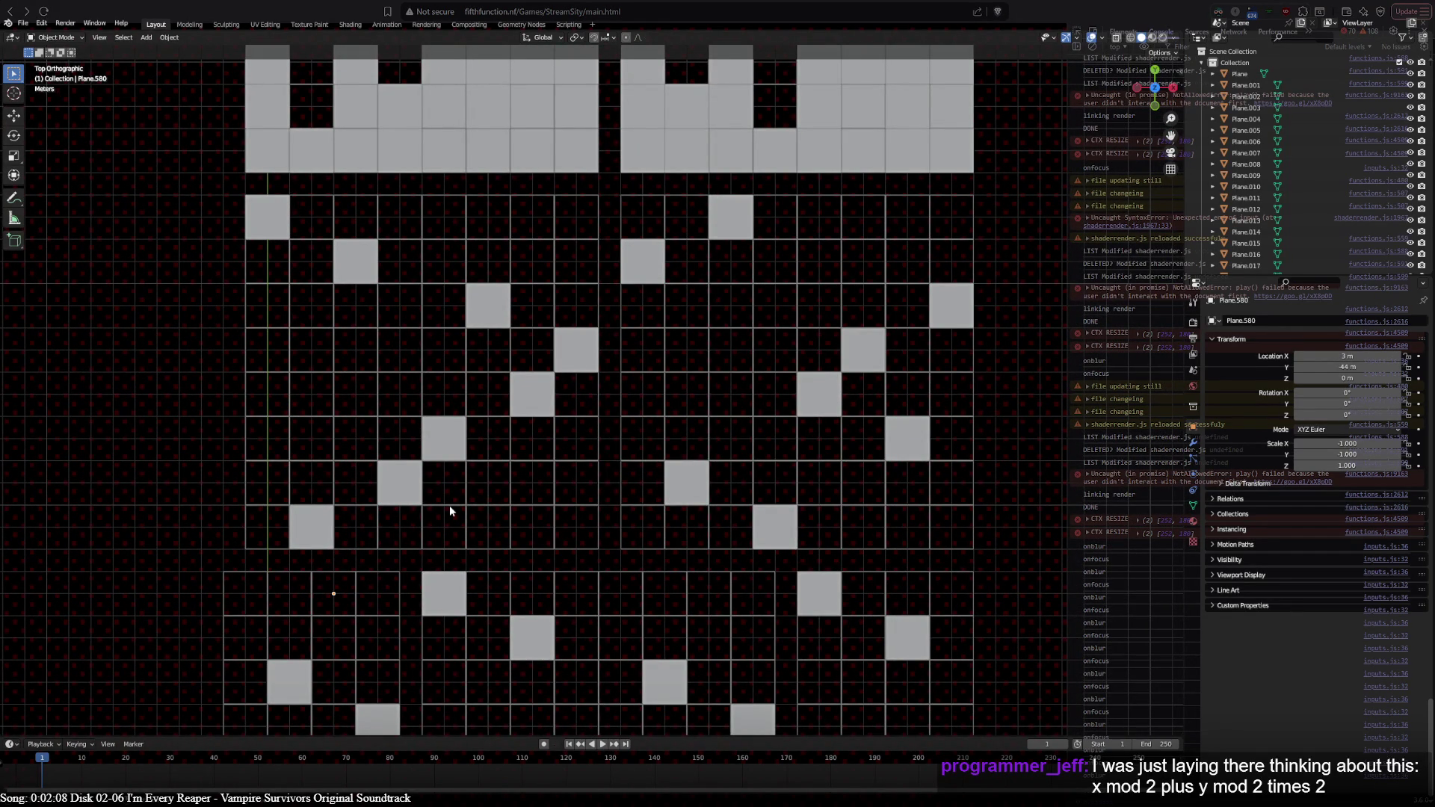
pyautogui.click(272, 221)
pyautogui.click(345, 264)
pyautogui.click(493, 317)
pyautogui.keyDown('shift'); pyautogui.scroll(10, 231, 302); pyautogui.keyUp('shift')
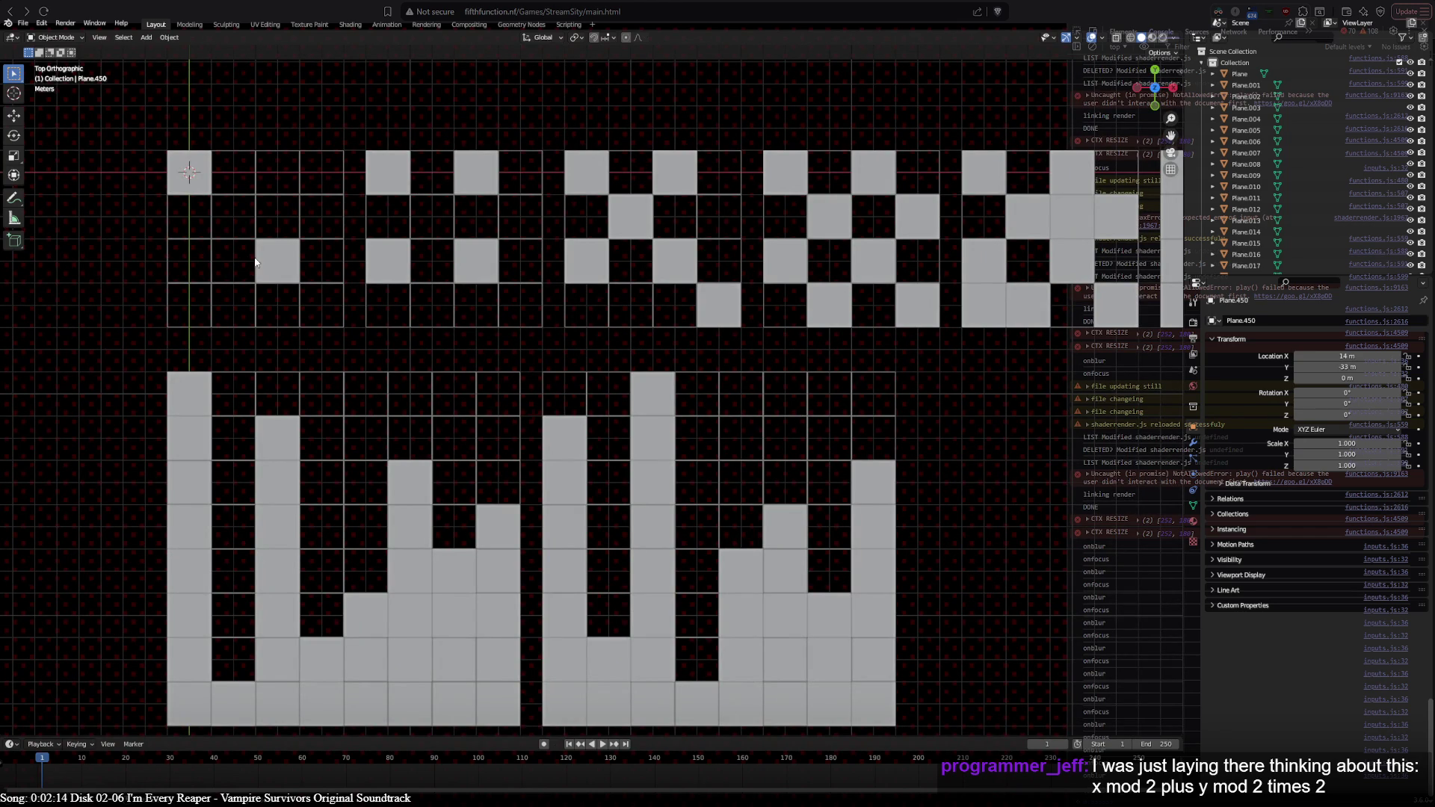
pyautogui.keyDown('shift'); pyautogui.scroll(-10, 312, 342); pyautogui.keyUp('shift')
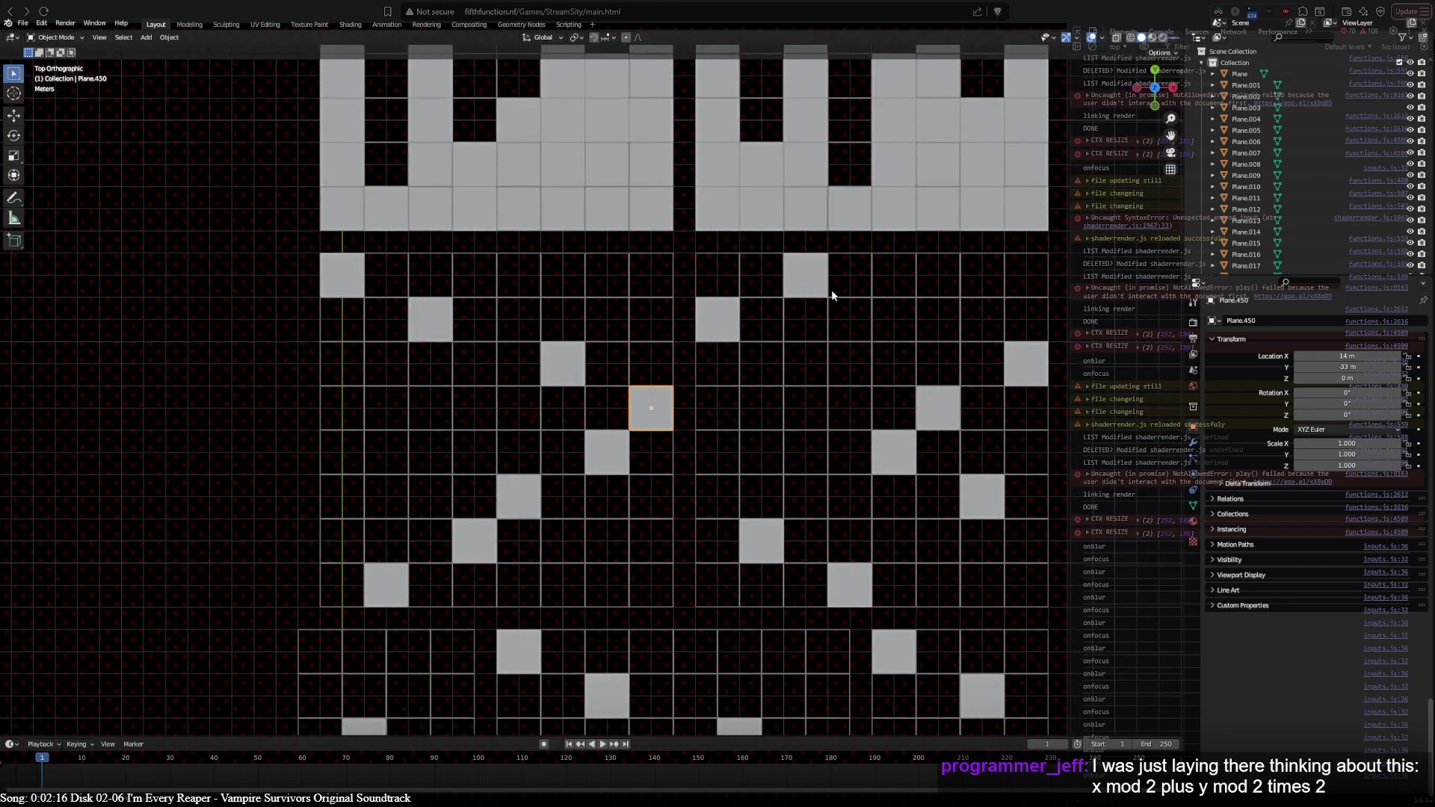
pyautogui.keyDown('shift'); pyautogui.scroll(10, 903, 417); pyautogui.keyUp('shift')
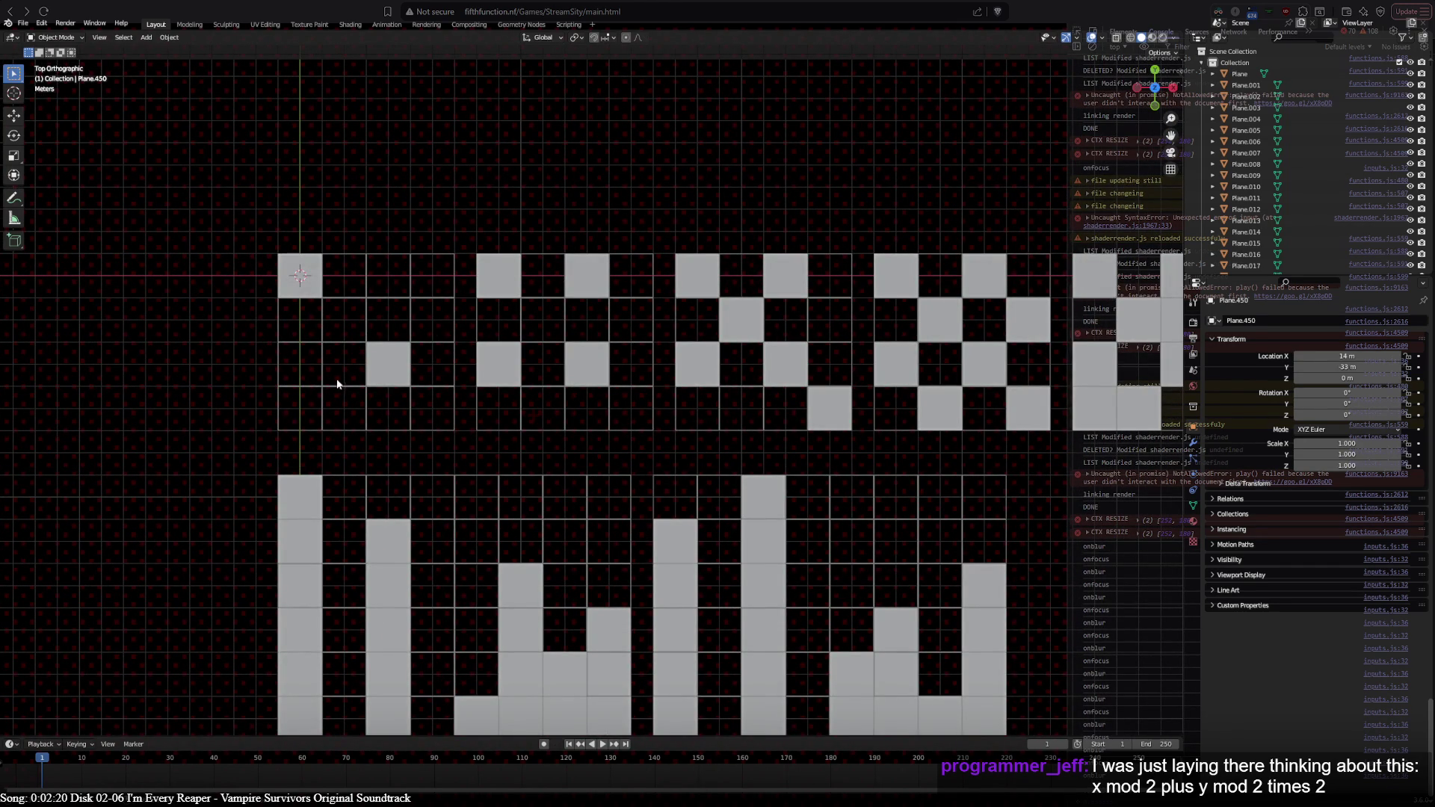
pyautogui.keyDown('shift'); pyautogui.scroll(-10, 308, 428); pyautogui.keyUp('shift')
pyautogui.keyDown('shift'); pyautogui.scroll(-1, 717, 695); pyautogui.keyUp('shift')
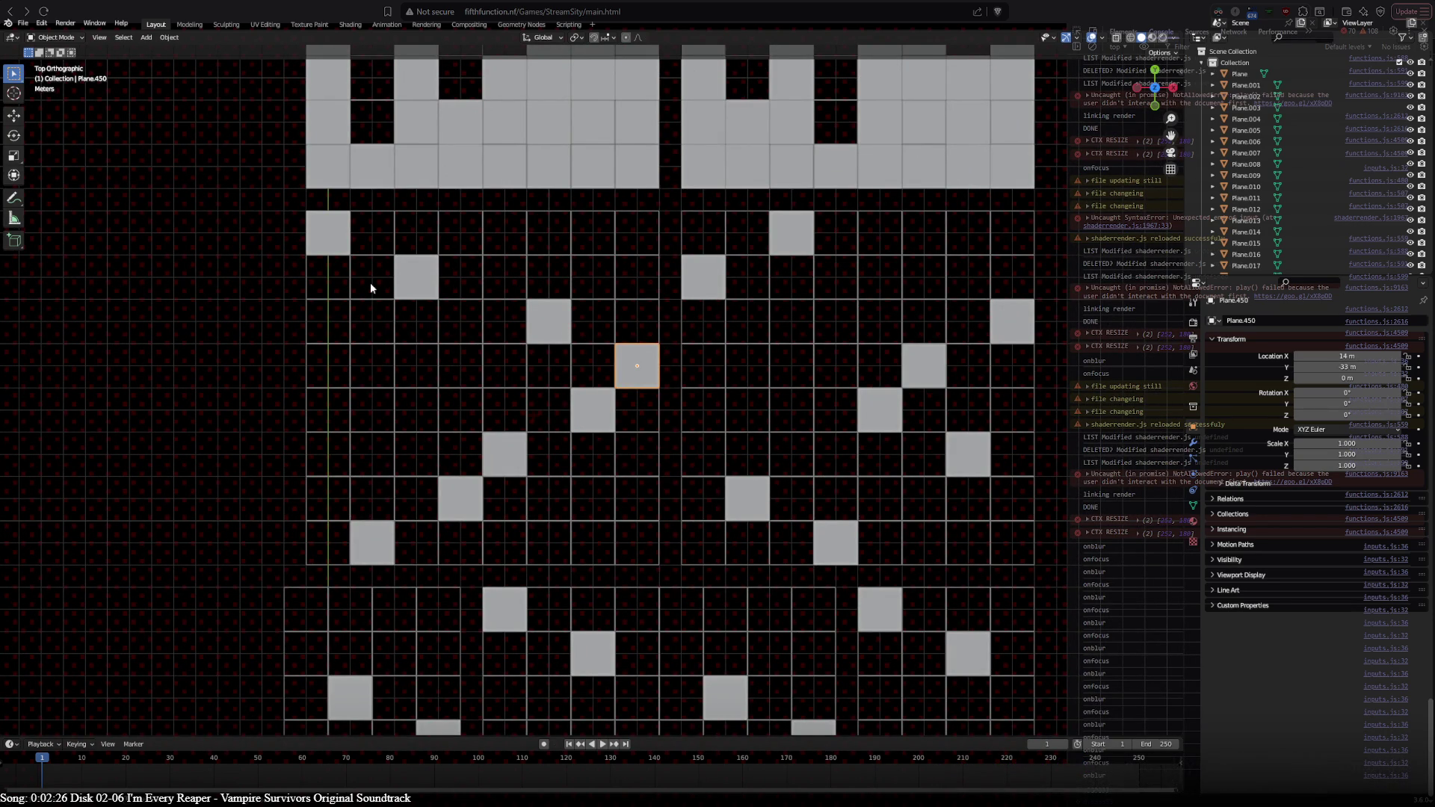
# Step: Recheck the Plane.404 and Plane.450 positions, then box-select the top-right scattered-tile grid
pyautogui.click(329, 232)
pyautogui.click(411, 275)
pyautogui.click(633, 355)
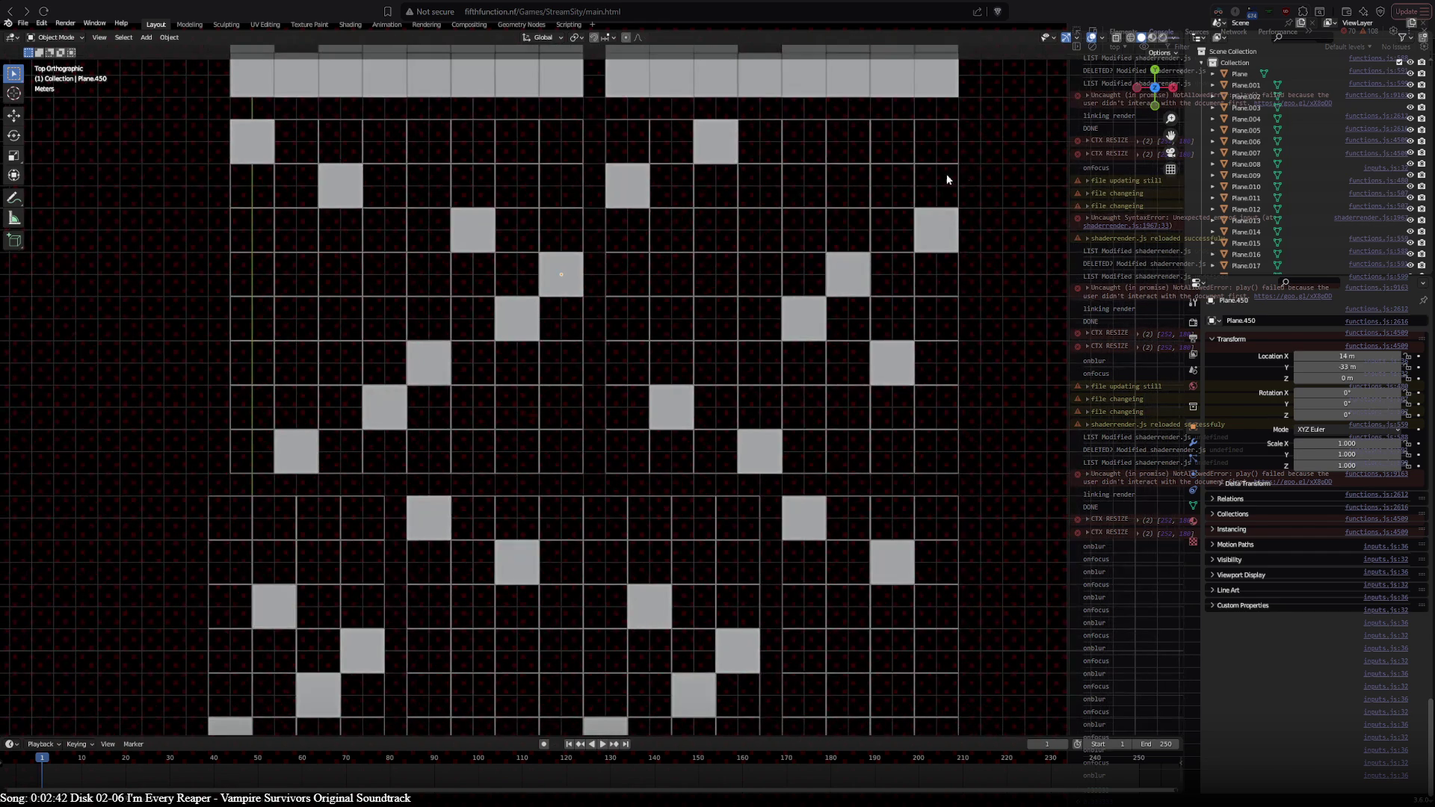
pyautogui.moveTo(588, 98); pyautogui.dragTo(1020, 450)
pyautogui.keyDown('shift'); pyautogui.moveTo(1020, 450); pyautogui.dragTo(968, 261, button='middle'); pyautogui.keyUp('shift')
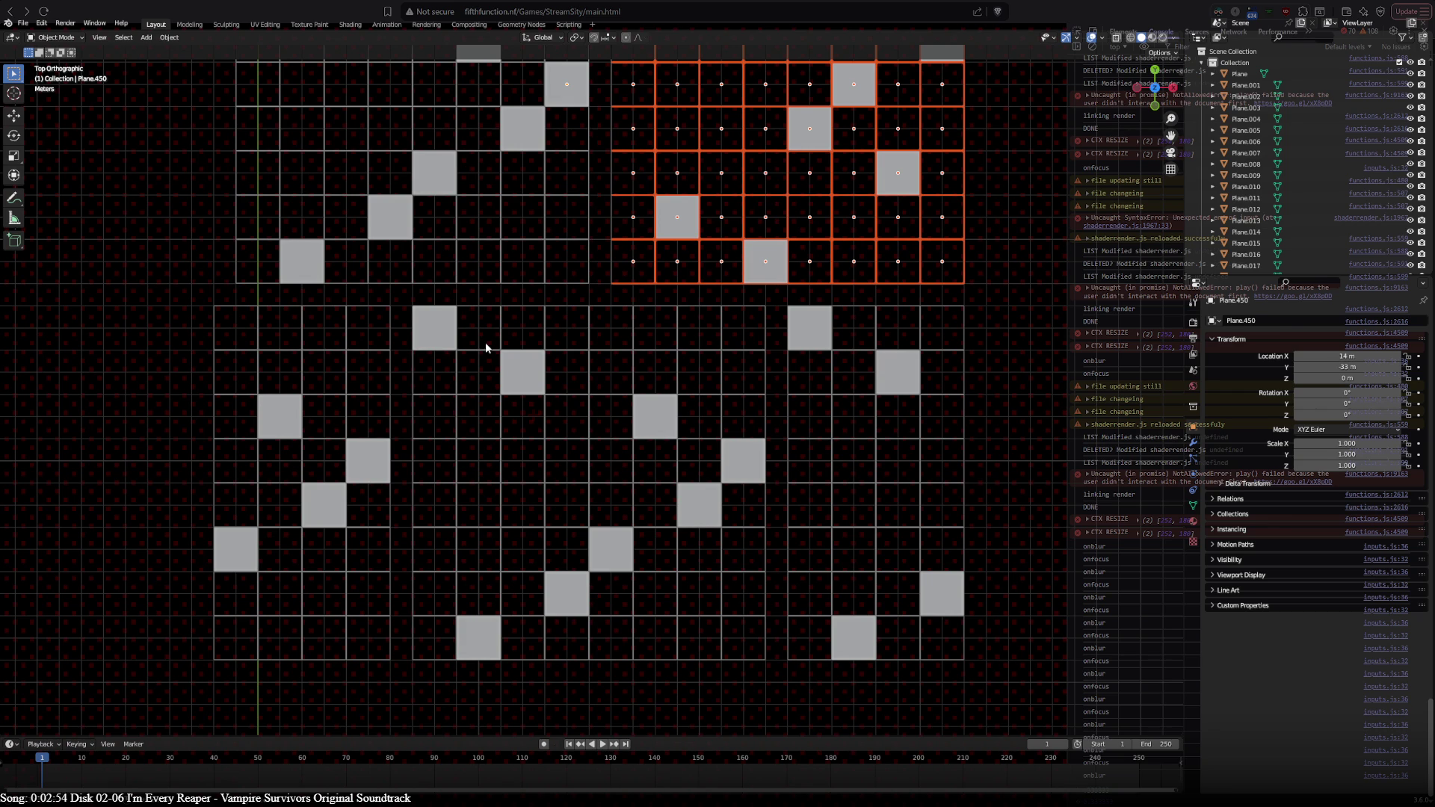
# Step: Duplicate the selected tile grid and mirror the copy along X
pyautogui.hotkey('shift', 'd')
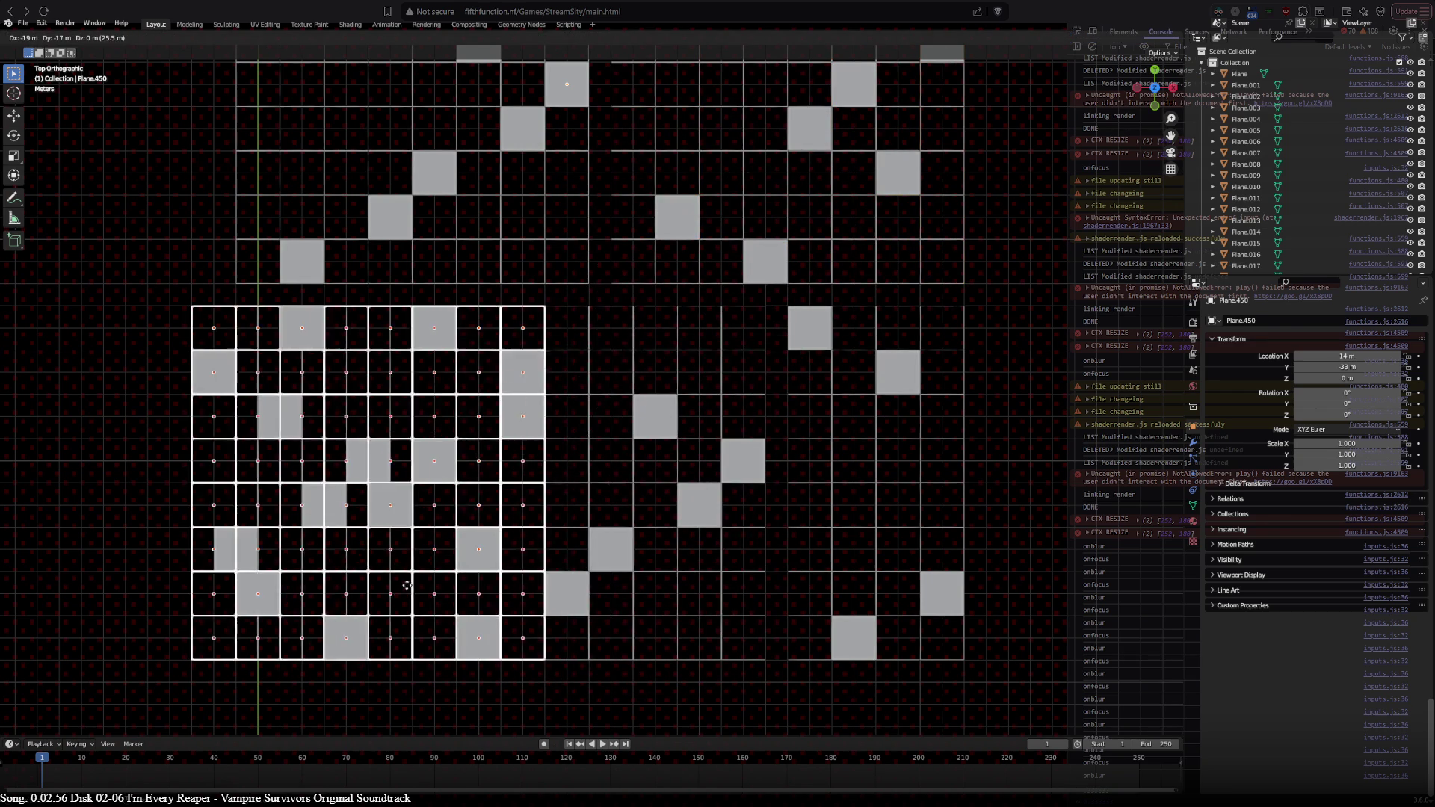
pyautogui.click(435, 588)
pyautogui.press('s')
pyautogui.press('x')
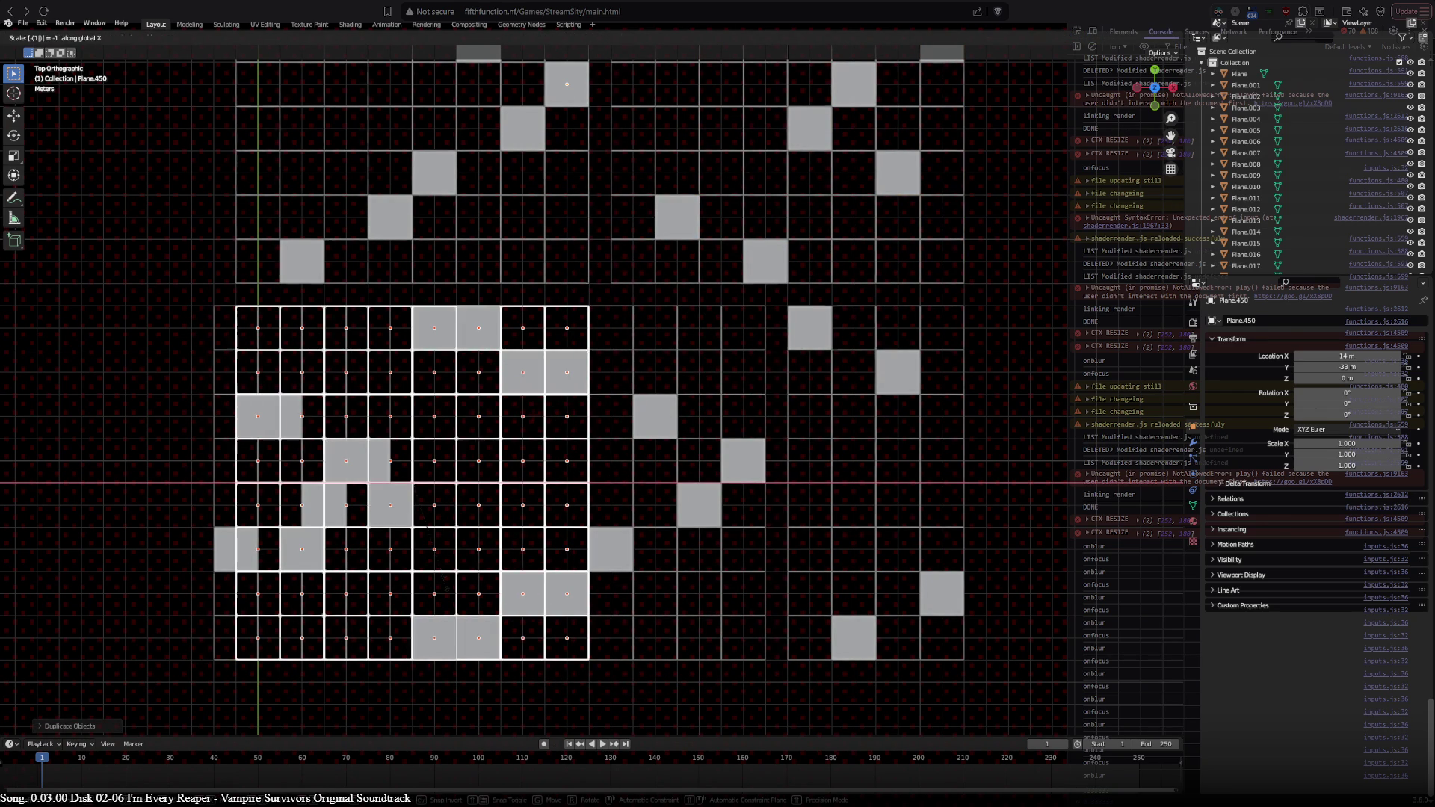
pyautogui.click(427, 527)
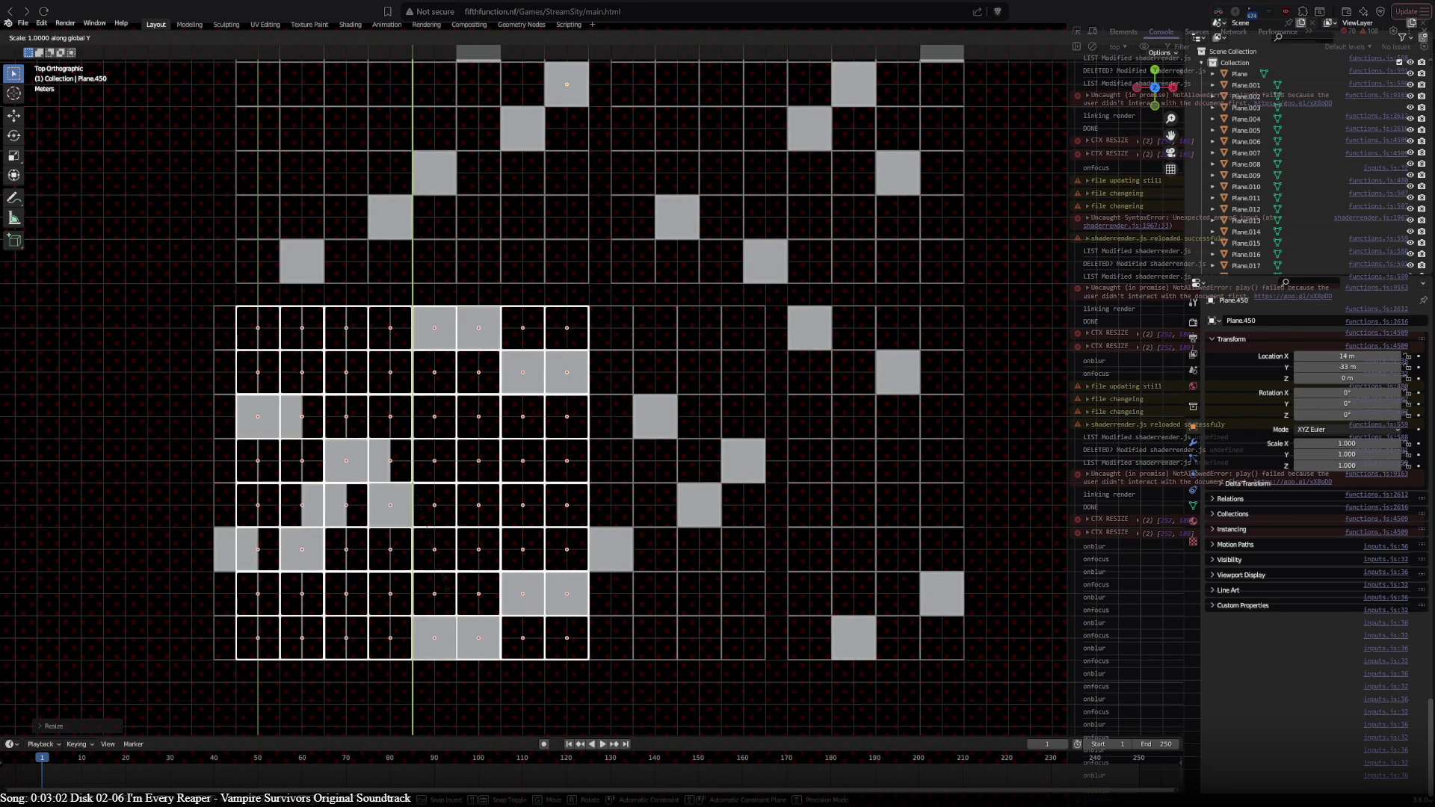
pyautogui.click(447, 589)
# Step: Reposition the copy, then box-select the lower-middle diagonal block and start moving it
pyautogui.press('g')
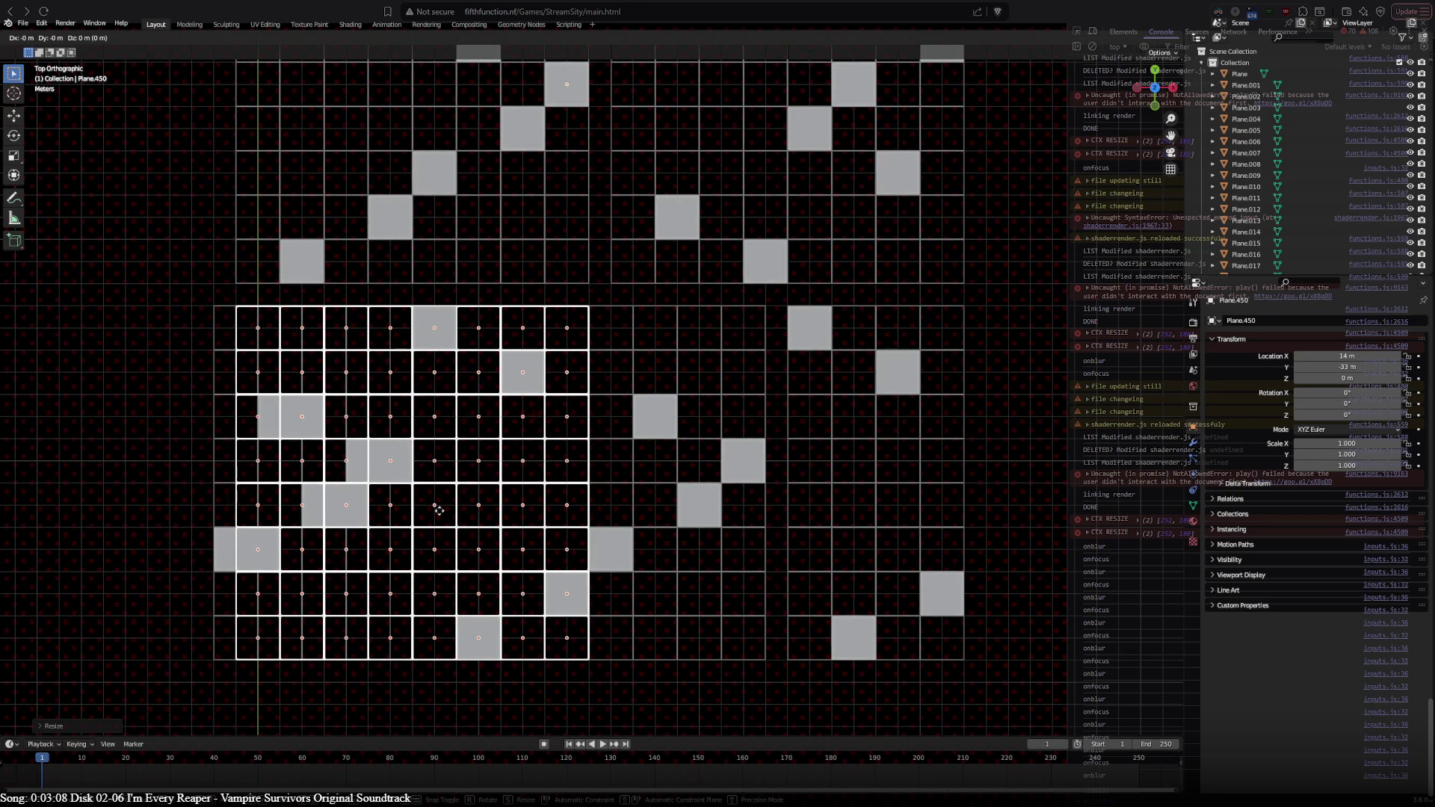
pyautogui.click(438, 512)
pyautogui.press('g')
pyautogui.click(793, 512)
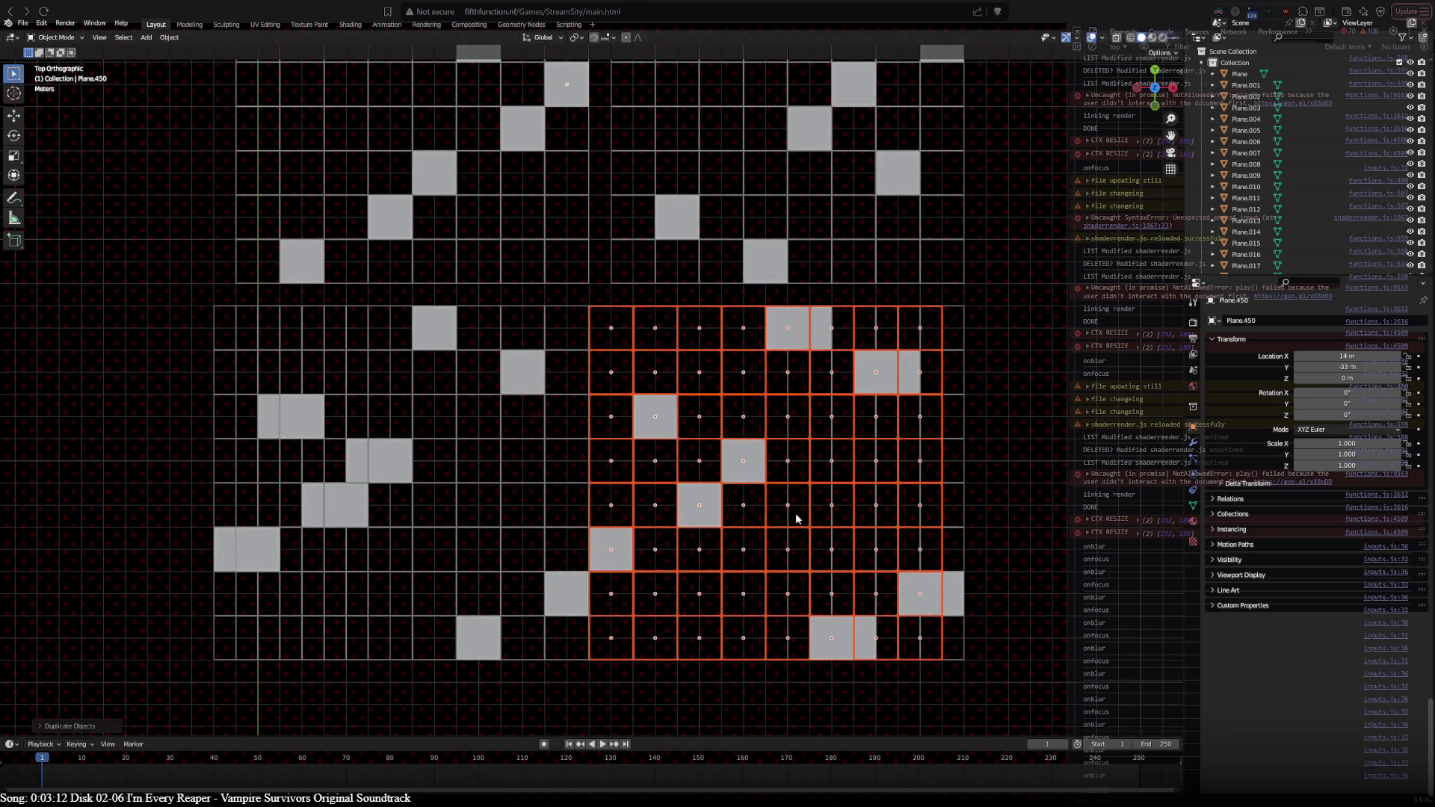
pyautogui.hotkey('ctrl', 'z')
pyautogui.hotkey('ctrl', 'z')
pyautogui.hotkey('ctrl', 'z')
pyautogui.hotkey('ctrl', 'z')
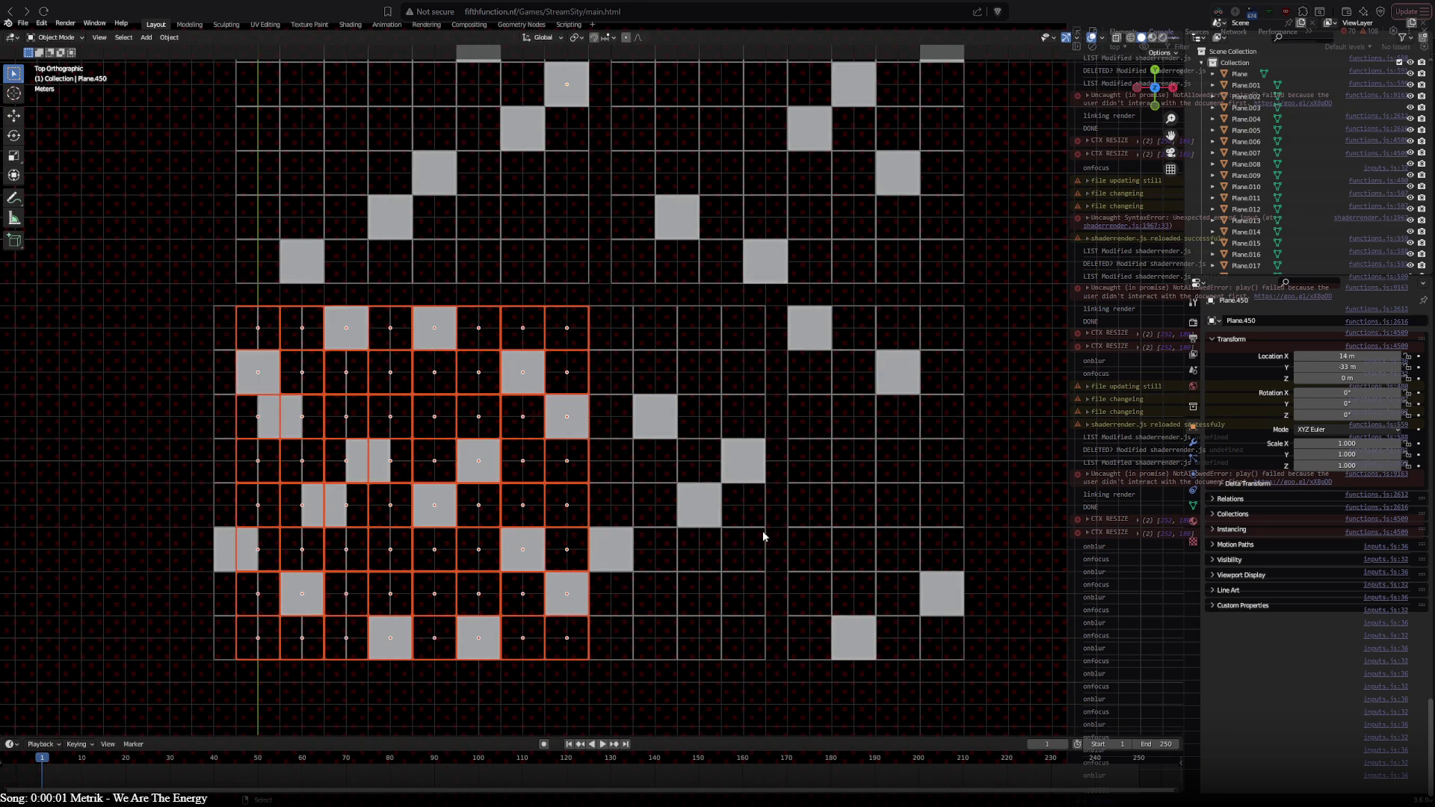
pyautogui.press('a')
pyautogui.hotkey('alt', 'a')
pyautogui.moveTo(408, 293)
pyautogui.mouseDown()
pyautogui.moveTo(668, 651)
pyautogui.moveTo(771, 670)
pyautogui.moveTo(787, 637)
pyautogui.mouseUp()
pyautogui.press('g')
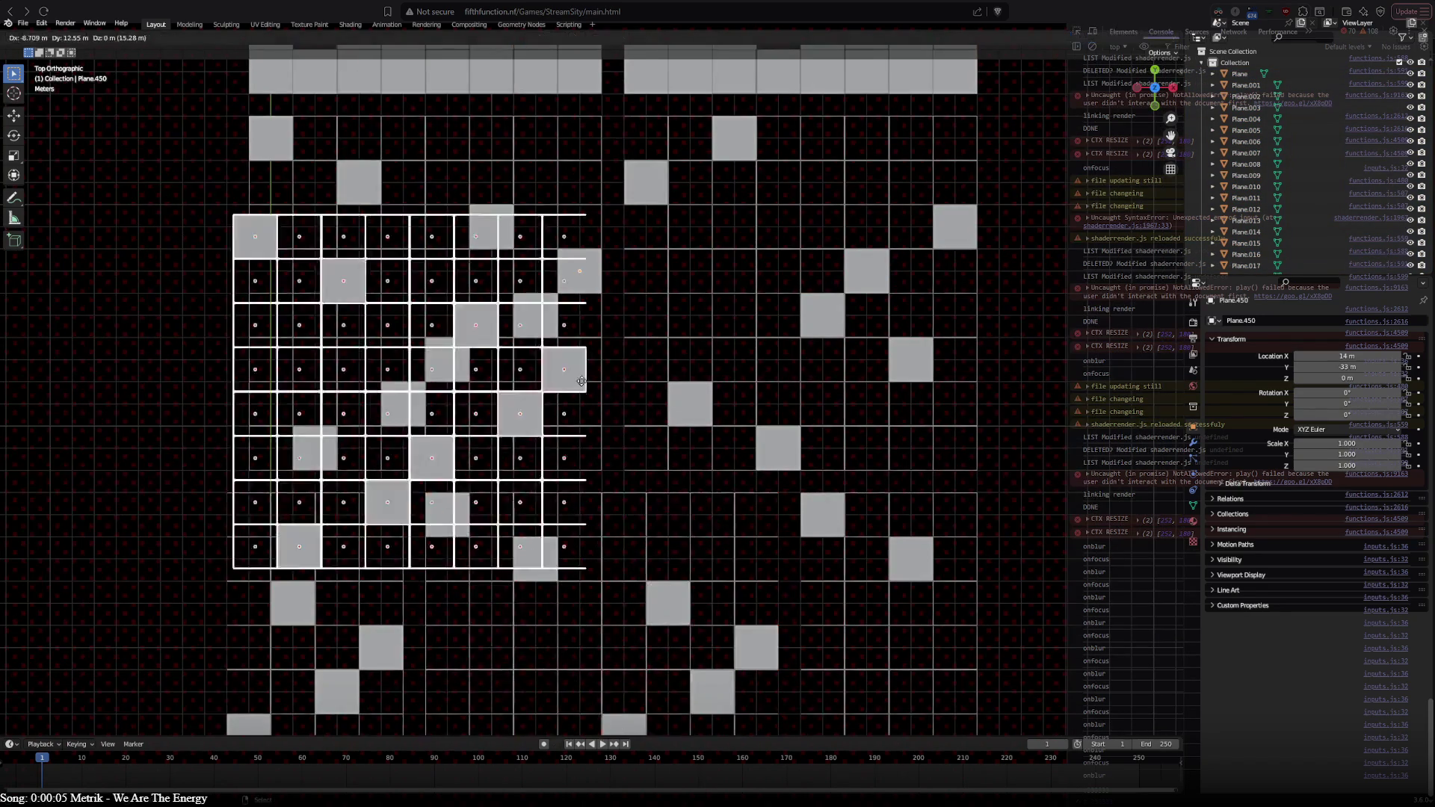
# Step: Drop the diagonal tile block in its new place and clear the selection
pyautogui.click(620, 321)
pyautogui.hotkey('alt', 'a')
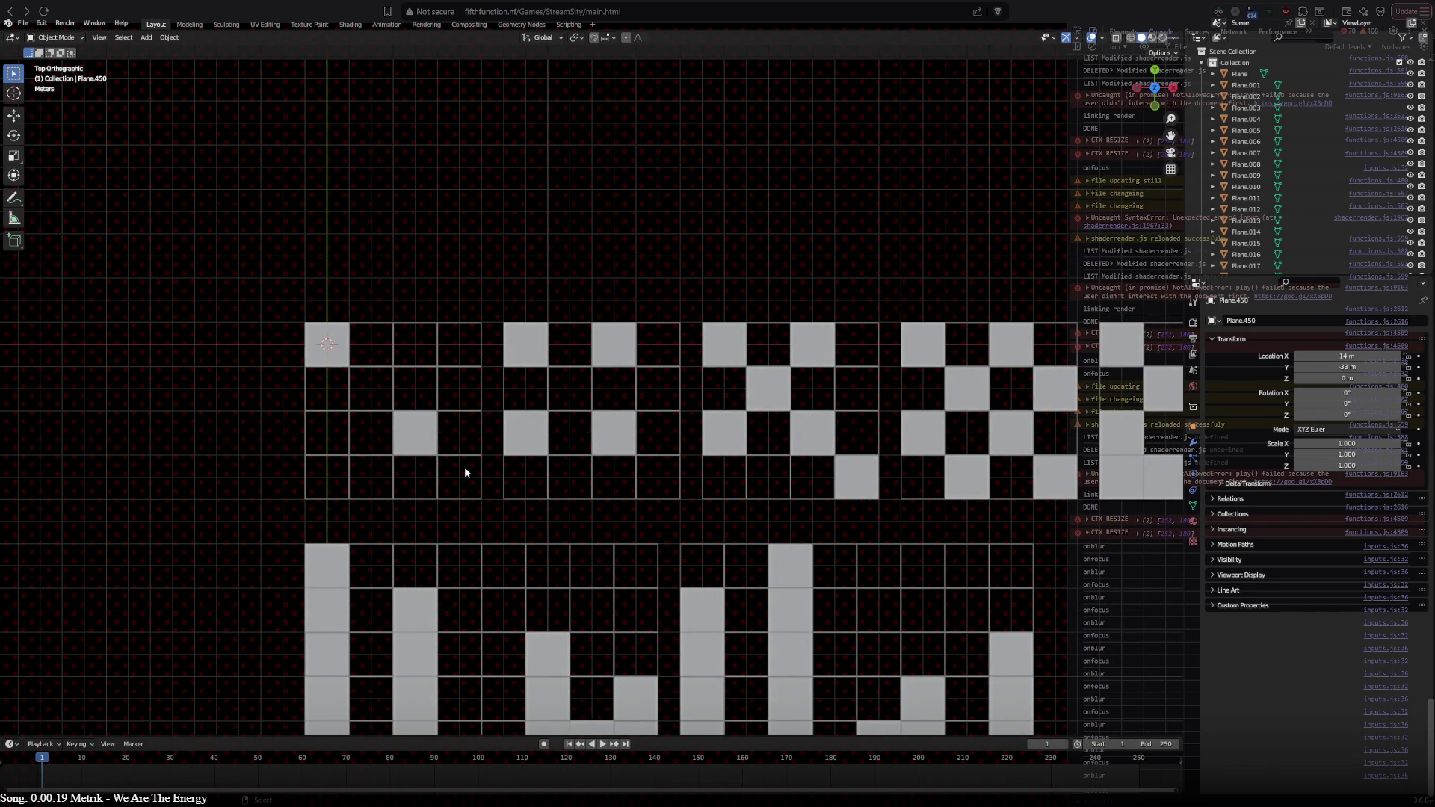
pyautogui.keyDown('shift'); pyautogui.moveTo(522, 528); pyautogui.dragTo(501, 285, button='middle'); pyautogui.keyUp('shift')
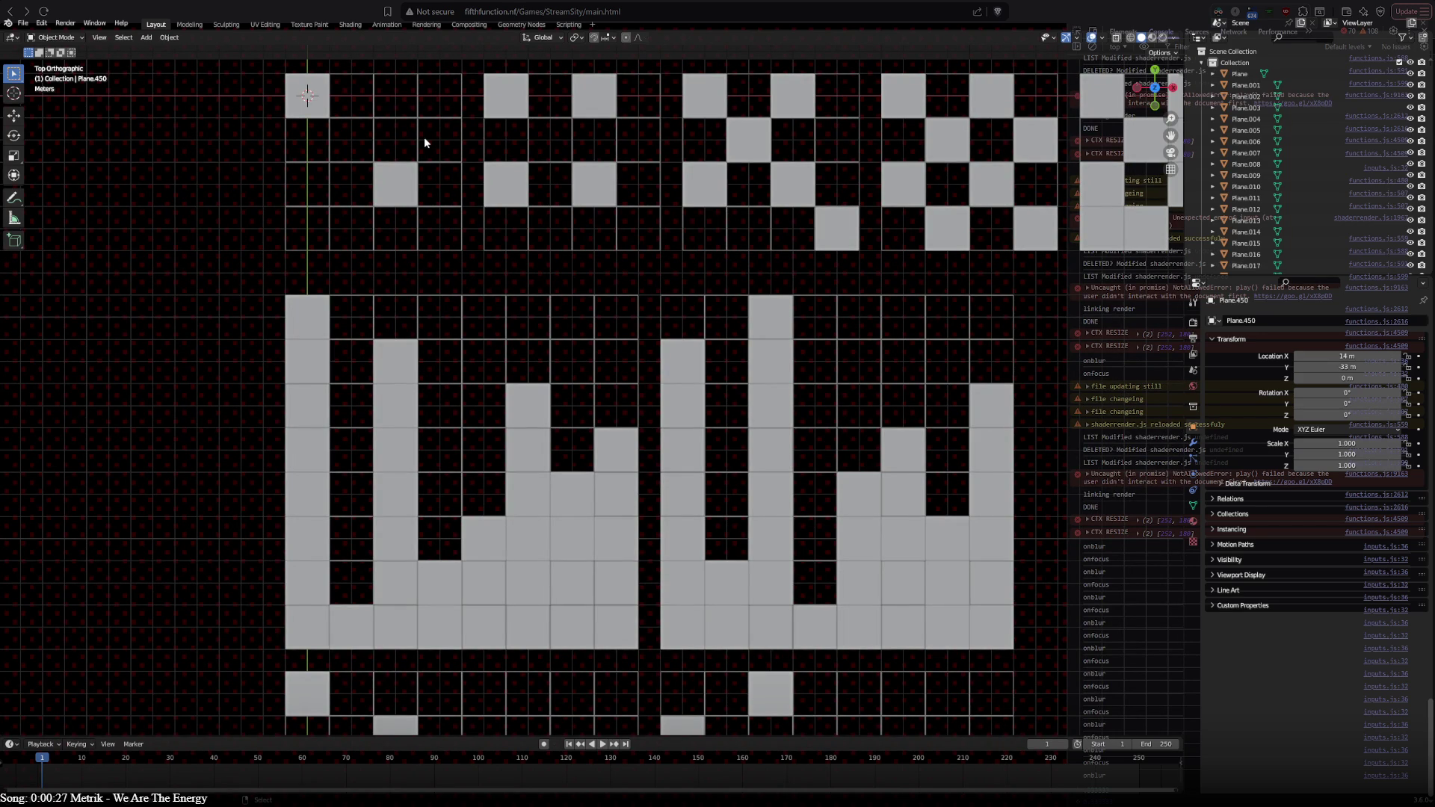
pyautogui.moveTo(618, 531)
pyautogui.keyDown('shift'); pyautogui.mouseDown(button='middle')
pyautogui.moveTo(619, 428)
pyautogui.moveTo(516, 150)
pyautogui.mouseUp(button='middle'); pyautogui.keyUp('shift')
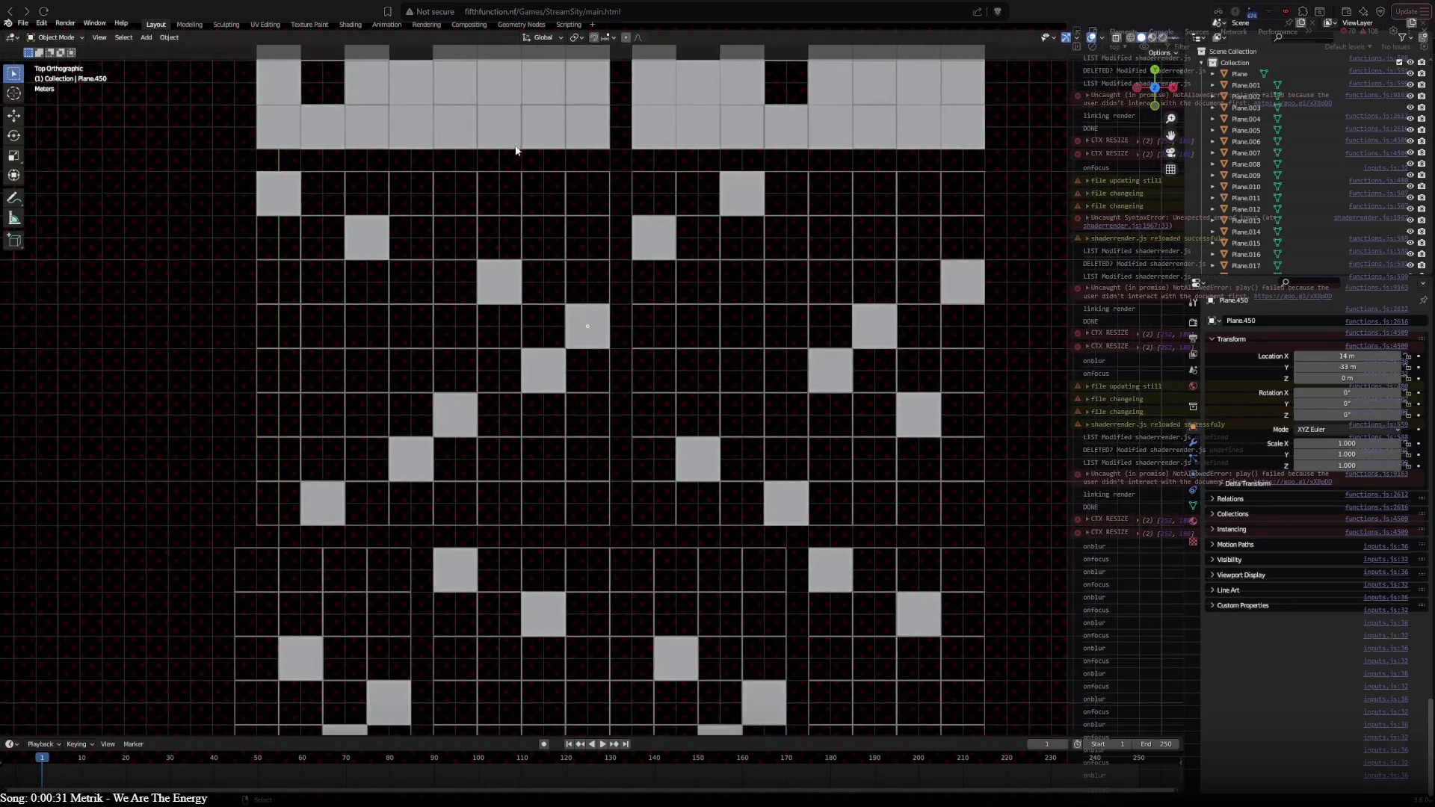
# Step: Move individual tiles, such as one grey tile up three cells, to fix the diagonal pattern
pyautogui.click(278, 194)
pyautogui.keyDown('shift'); pyautogui.click(365, 232); pyautogui.keyUp('shift')
pyautogui.keyDown('shift'); pyautogui.click(490, 277); pyautogui.keyUp('shift')
pyautogui.keyDown('shift'); pyautogui.click(586, 326); pyautogui.keyUp('shift')
pyautogui.keyDown('shift'); pyautogui.click(553, 371); pyautogui.keyUp('shift')
pyautogui.keyDown('shift'); pyautogui.click(484, 413); pyautogui.keyUp('shift')
pyautogui.click(491, 414)
pyautogui.moveTo(445, 423)
pyautogui.mouseDown()
pyautogui.moveTo(455, 282)
pyautogui.moveTo(499, 430)
pyautogui.moveTo(499, 415)
pyautogui.mouseUp()
pyautogui.click(499, 288)
pyautogui.moveTo(543, 370)
pyautogui.mouseDown()
pyautogui.moveTo(548, 334)
pyautogui.moveTo(586, 344)
pyautogui.moveTo(581, 366)
pyautogui.mouseUp()
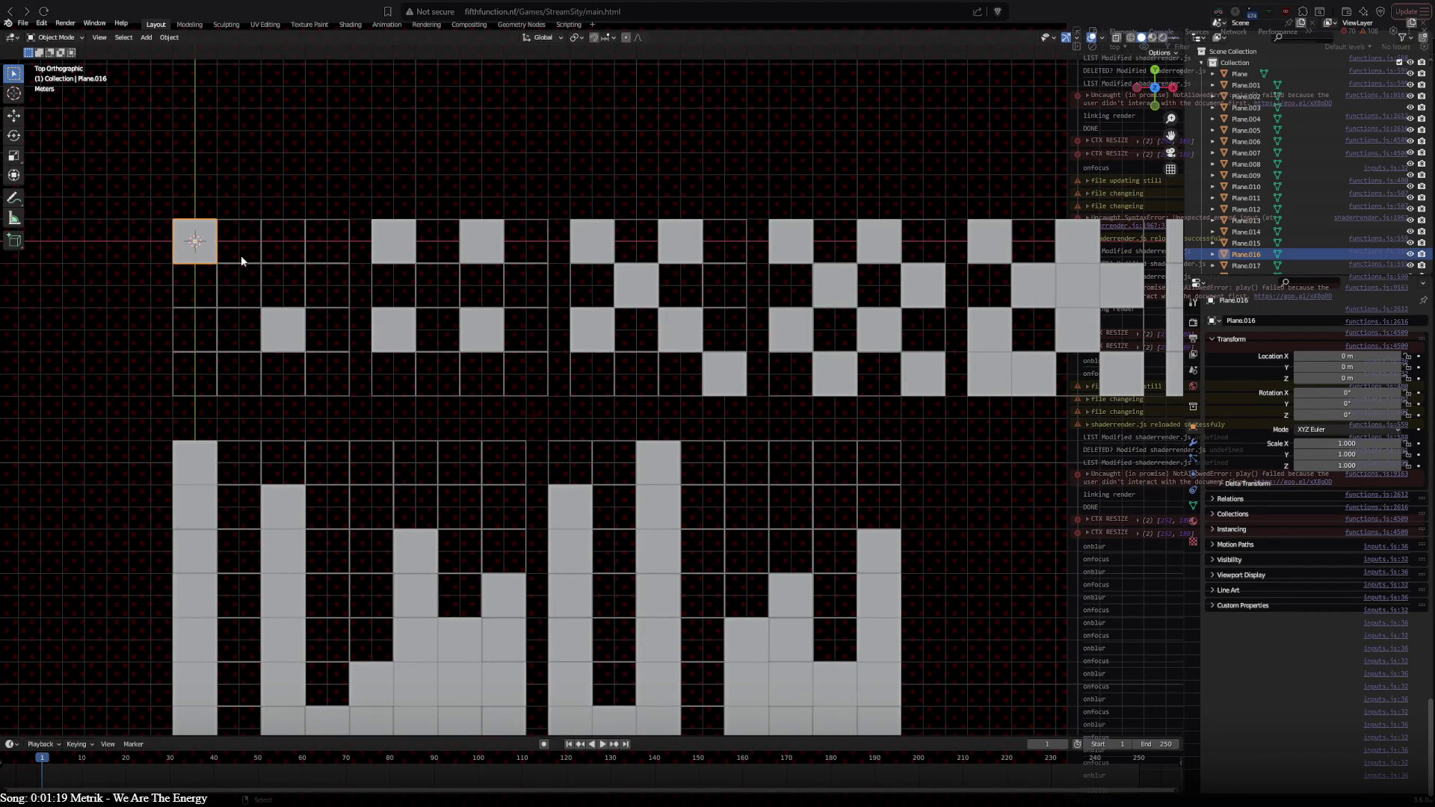
pyautogui.keyDown('shift'); pyautogui.click(415, 328); pyautogui.keyUp('shift')
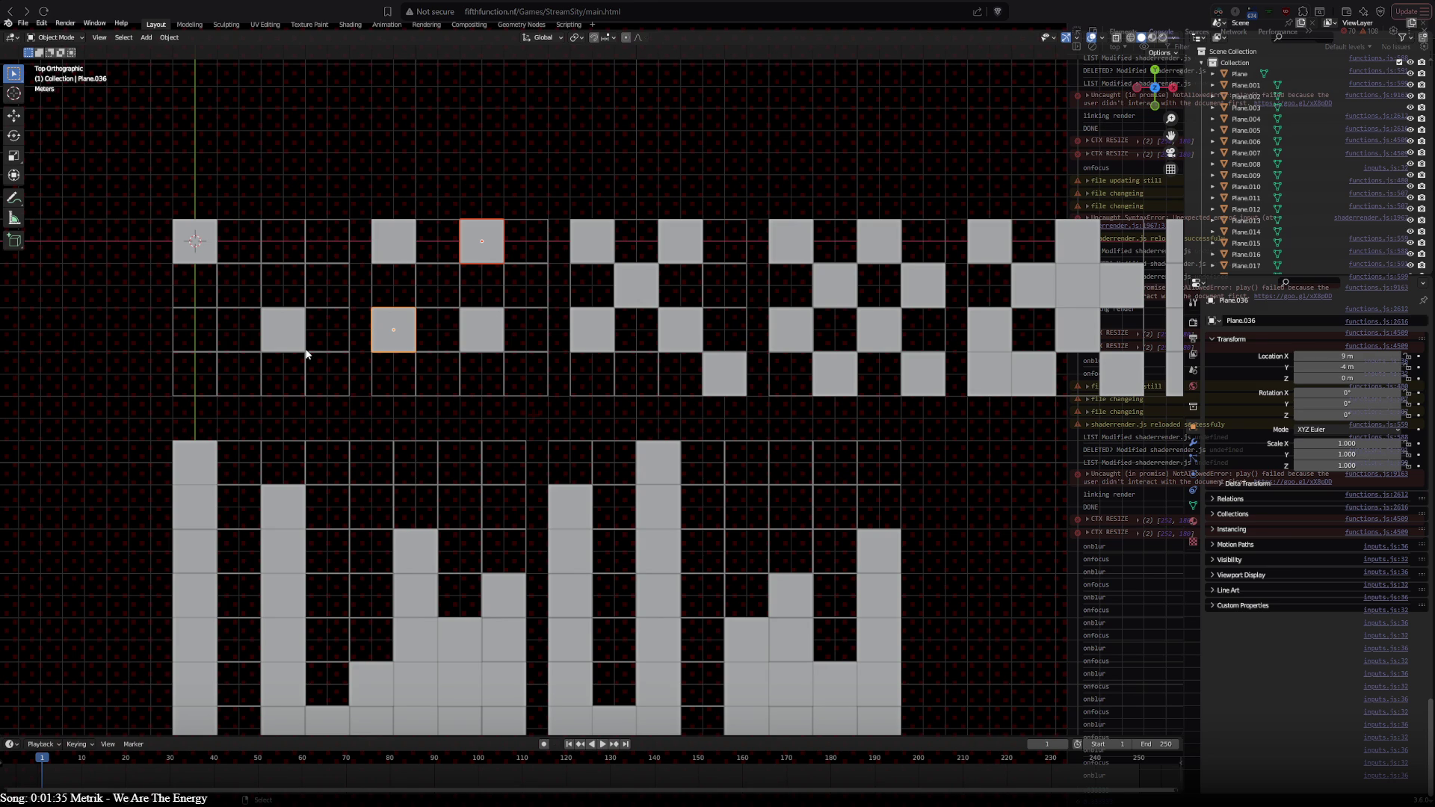
pyautogui.keyDown('shift'); pyautogui.moveTo(640, 394); pyautogui.dragTo(481, 406, button='middle'); pyautogui.keyUp('shift')
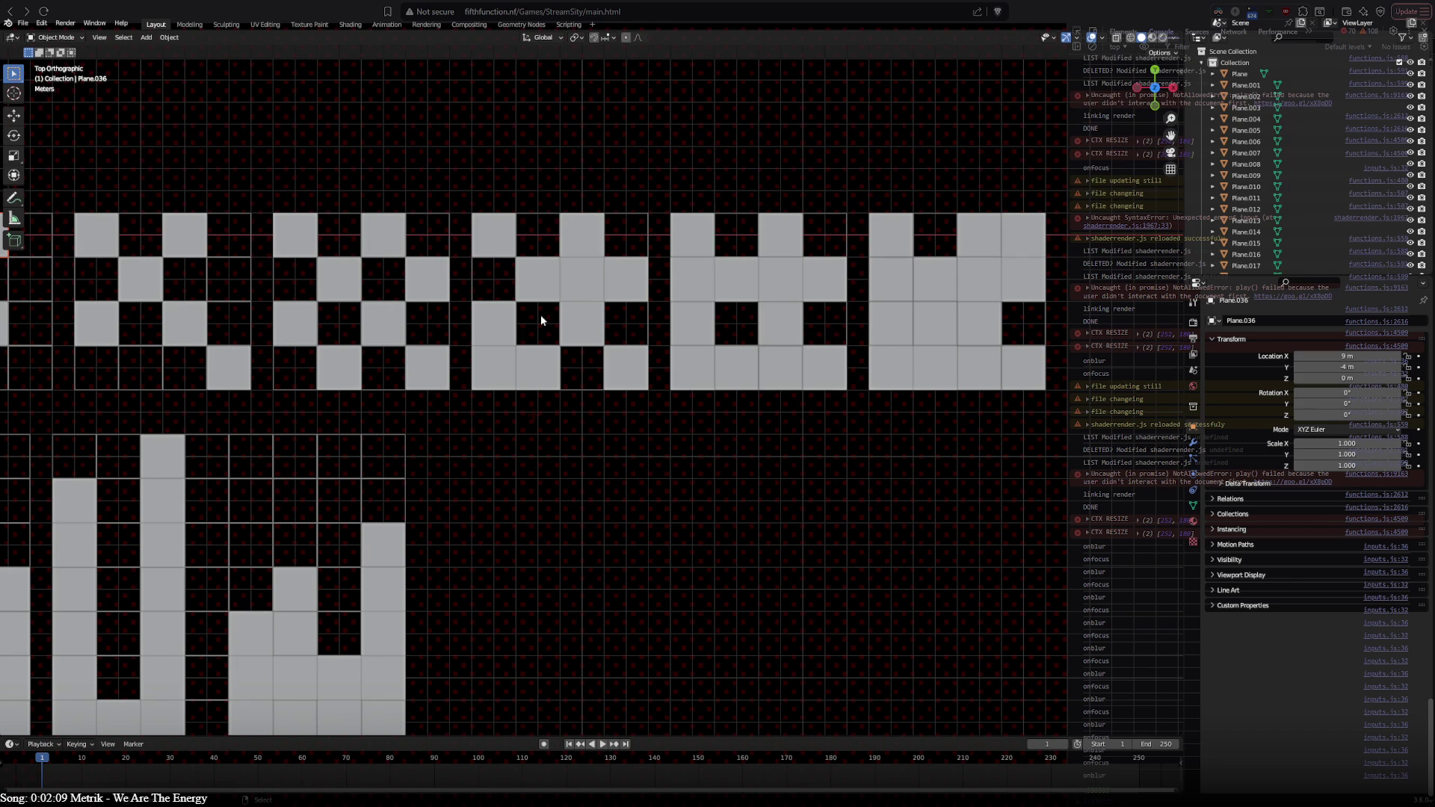
pyautogui.scroll(2, 757, 436)
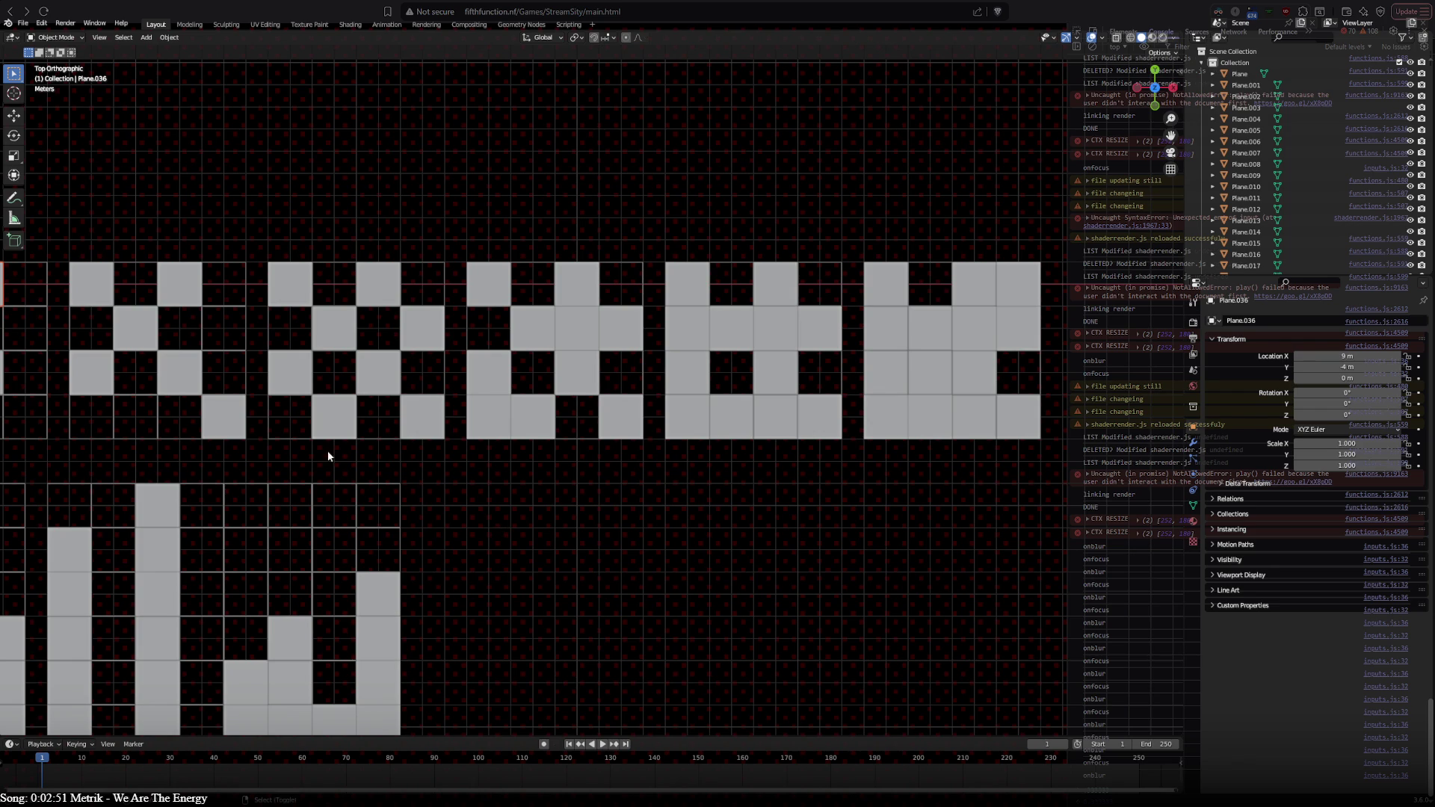
pyautogui.moveTo(329, 458)
pyautogui.keyDown('shift'); pyautogui.mouseDown(button='middle')
pyautogui.moveTo(1007, 432)
pyautogui.moveTo(429, 420)
pyautogui.mouseUp(button='middle'); pyautogui.keyUp('shift')
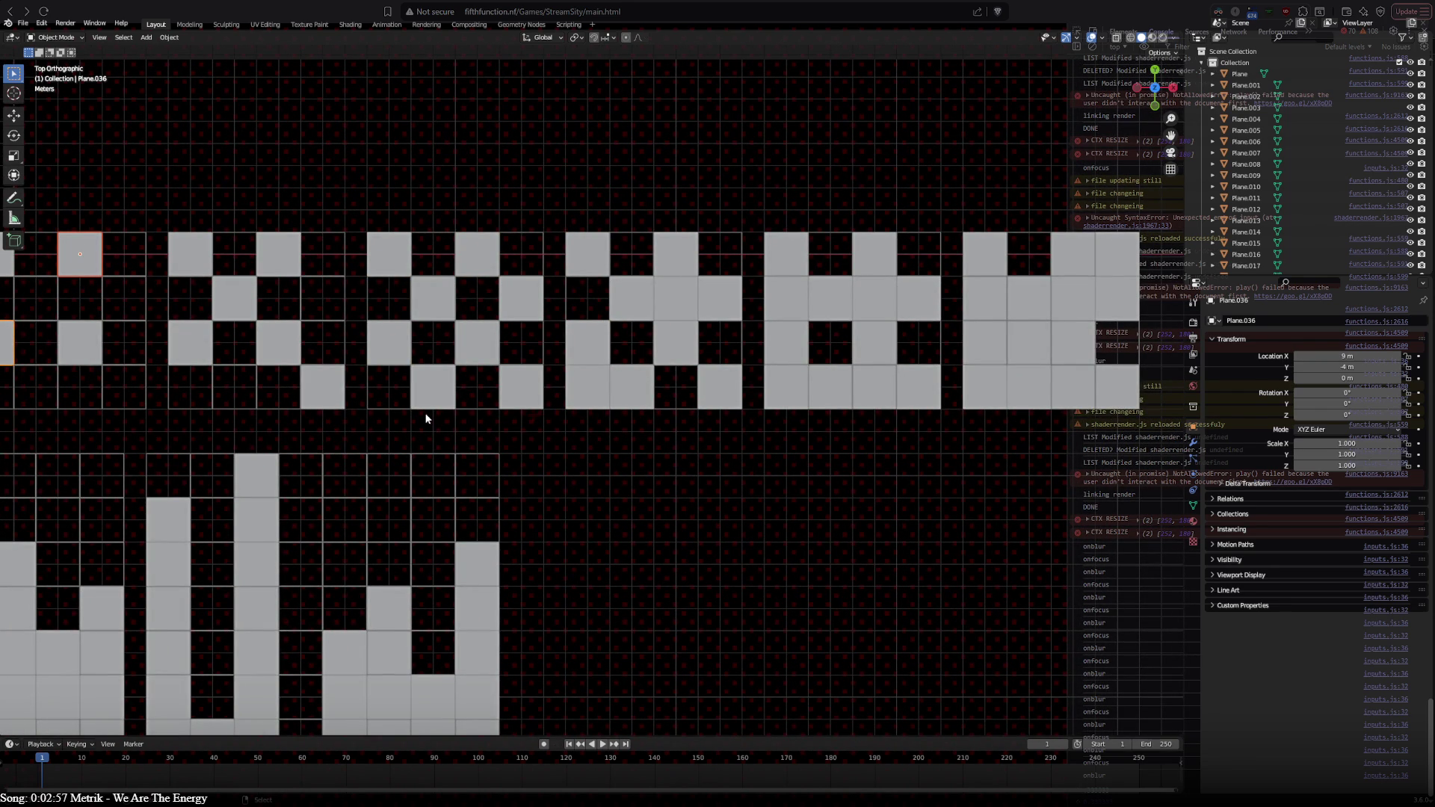
pyautogui.moveTo(291, 411)
pyautogui.keyDown('shift'); pyautogui.mouseDown(button='middle')
pyautogui.moveTo(660, 415)
pyautogui.moveTo(235, 417)
pyautogui.moveTo(742, 432)
pyautogui.moveTo(592, 442)
pyautogui.moveTo(337, 403)
pyautogui.mouseUp(button='middle'); pyautogui.keyUp('shift')
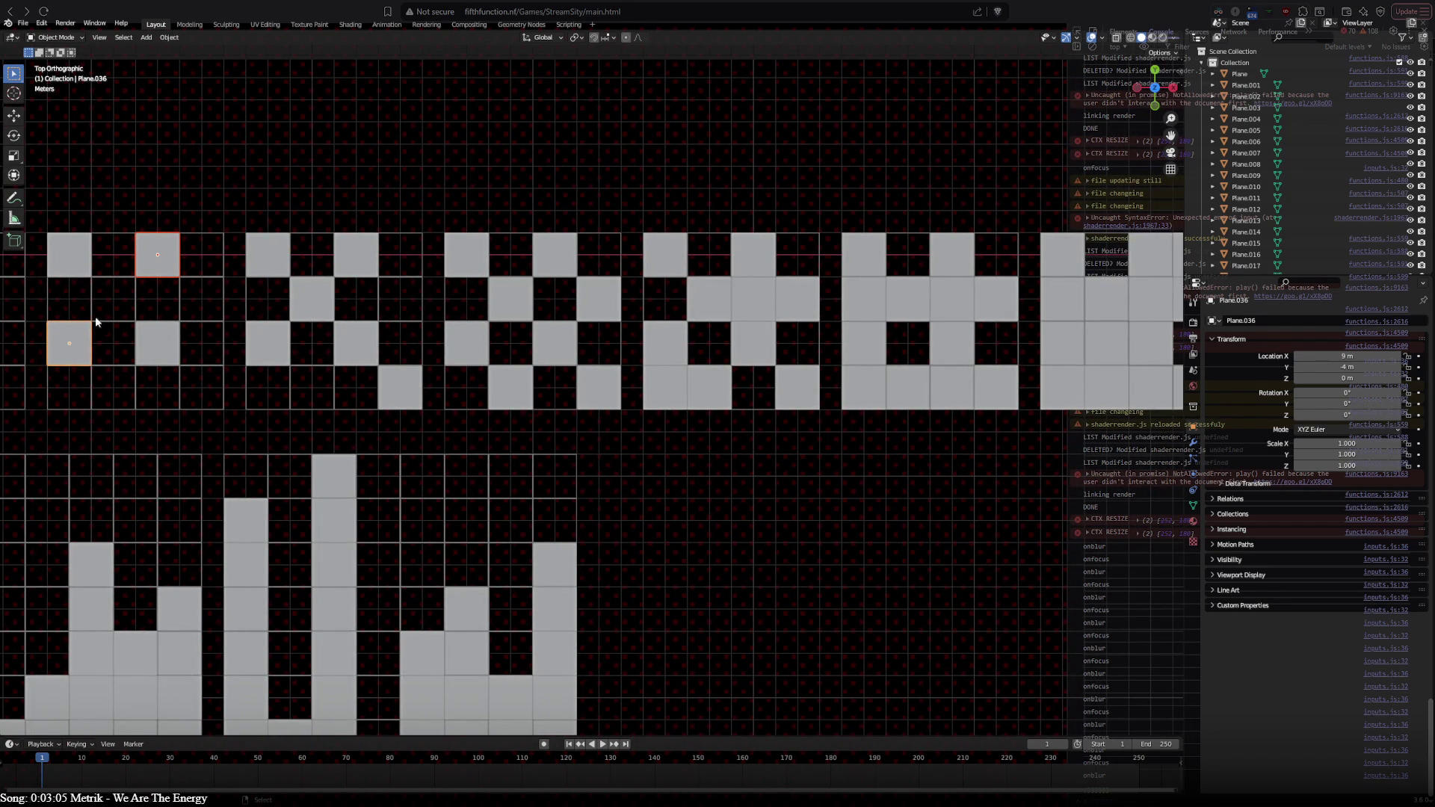
pyautogui.moveTo(490, 436)
pyautogui.keyDown('shift'); pyautogui.mouseDown(button='middle')
pyautogui.moveTo(332, 429)
pyautogui.moveTo(814, 426)
pyautogui.moveTo(636, 427)
pyautogui.mouseUp(button='middle'); pyautogui.keyUp('shift')
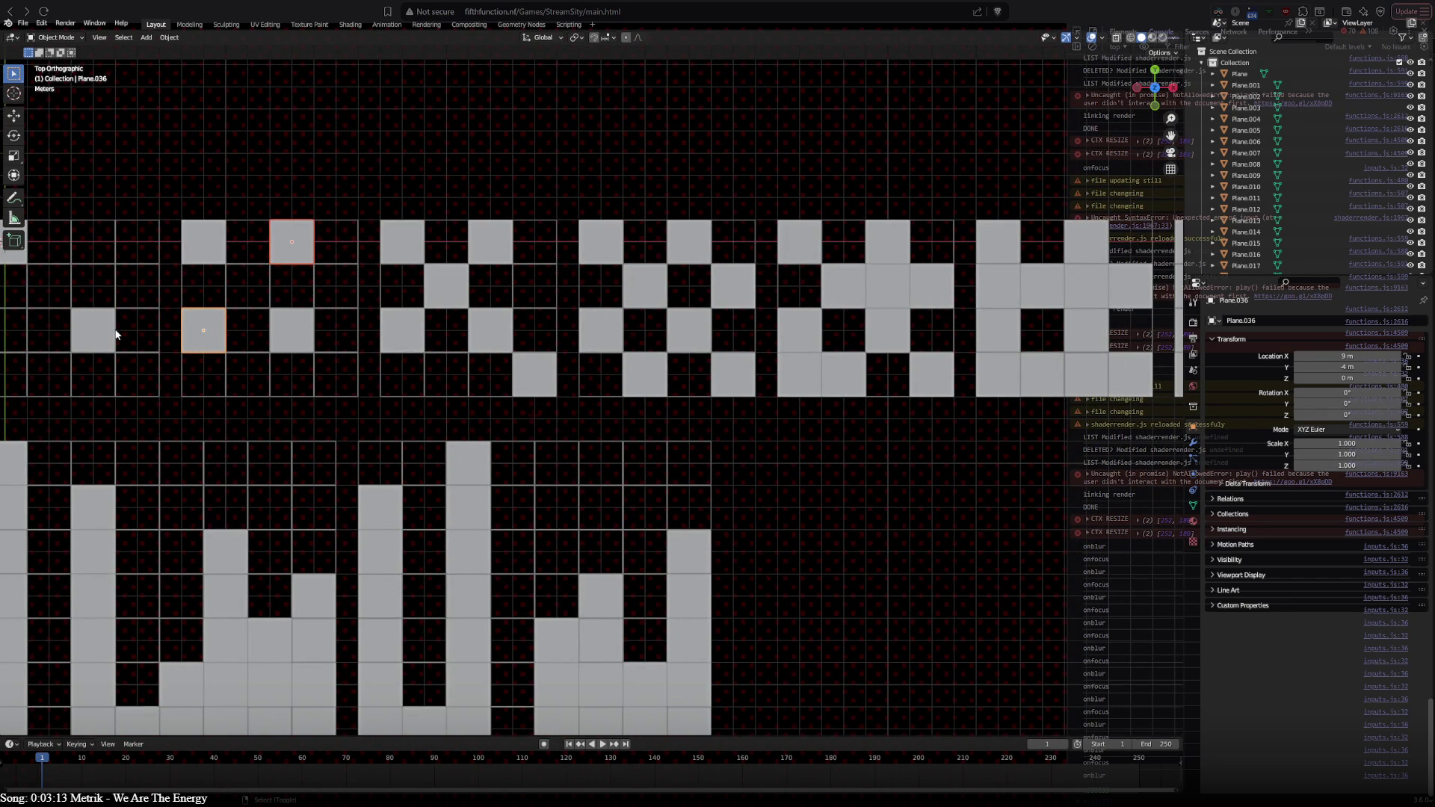
pyautogui.keyDown('shift'); pyautogui.moveTo(116, 334); pyautogui.dragTo(458, 346, button='middle'); pyautogui.keyUp('shift')
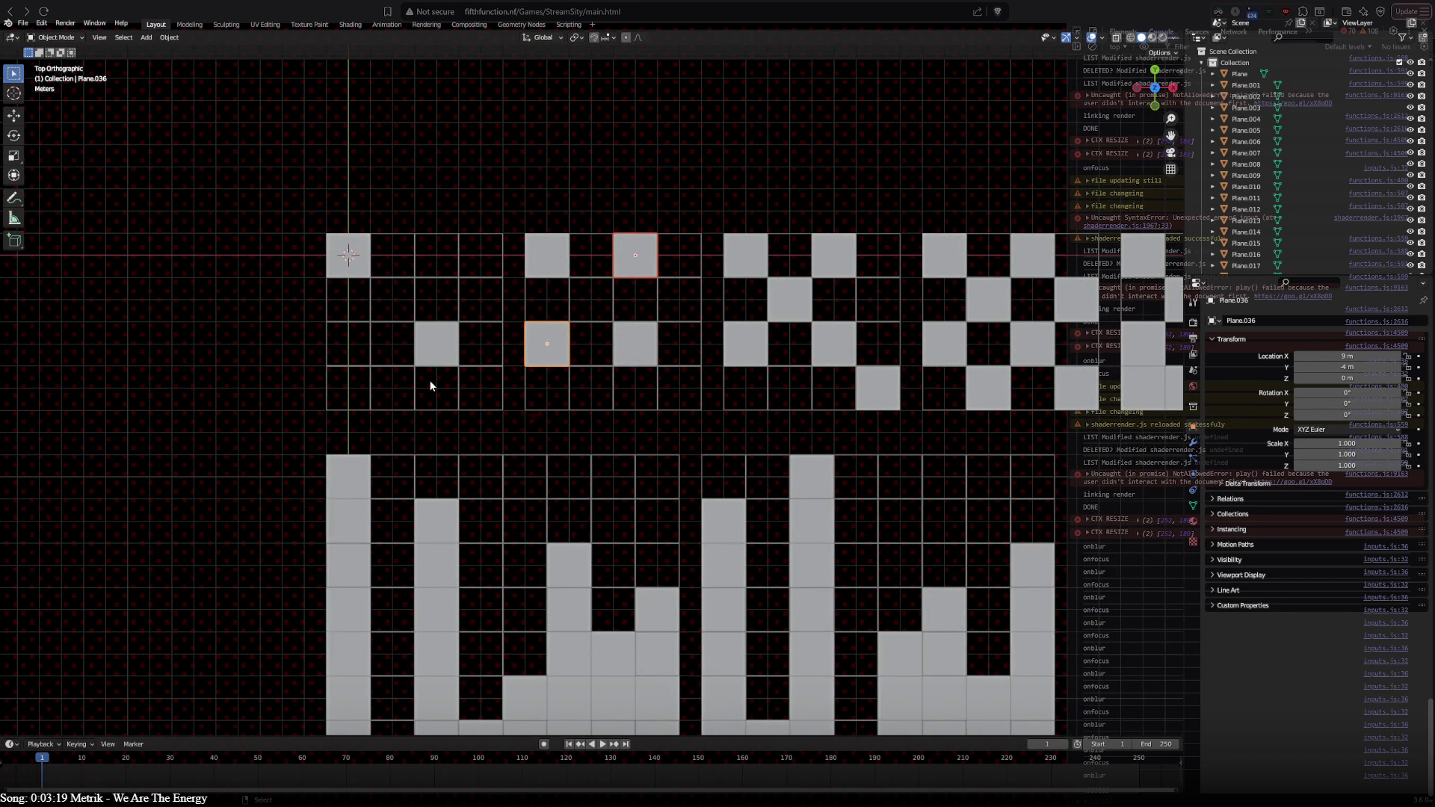
pyautogui.keyDown('ctrl'); pyautogui.hscroll(5, 493, 404); pyautogui.keyUp('ctrl')
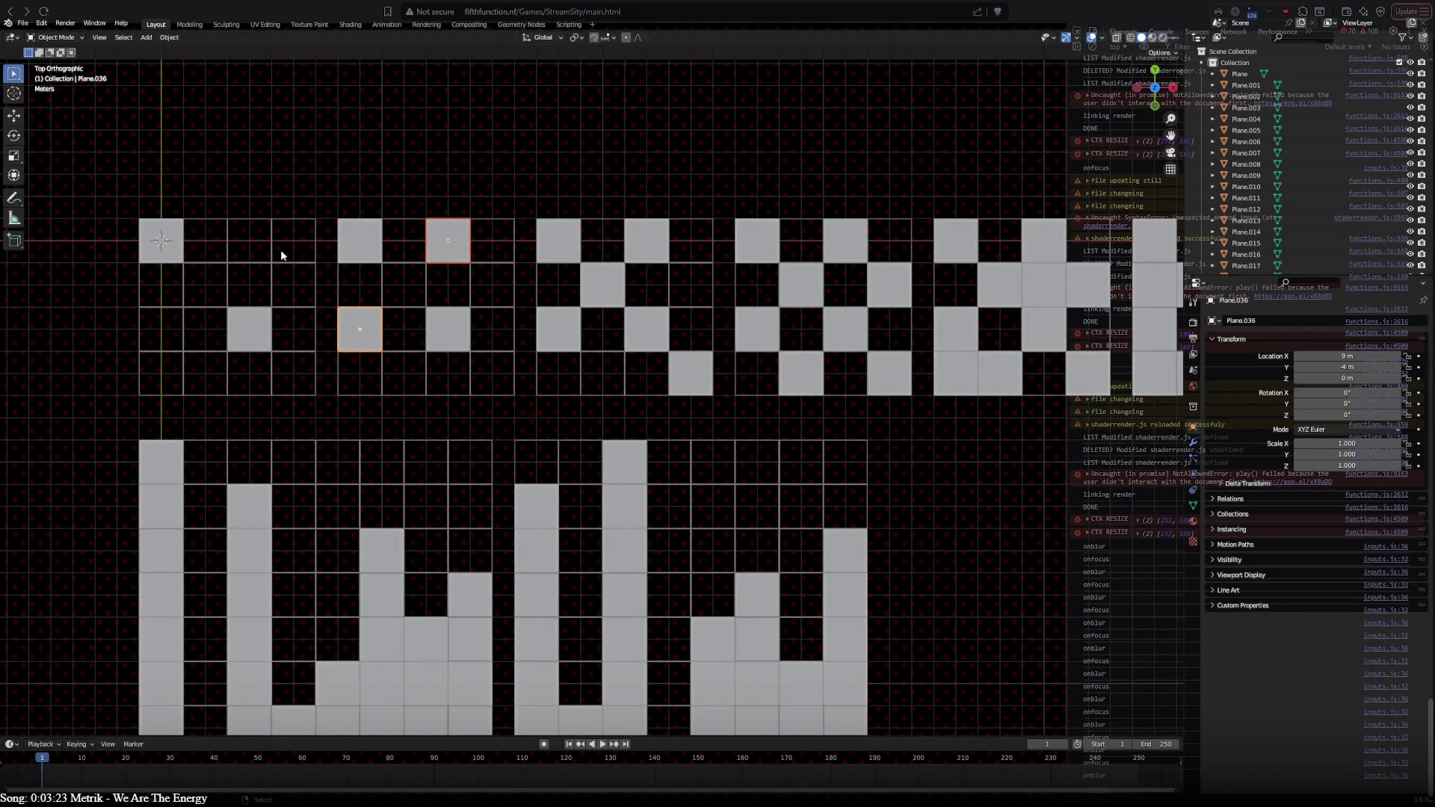
pyautogui.keyDown('ctrl'); pyautogui.hscroll(6, 389, 317); pyautogui.keyUp('ctrl')
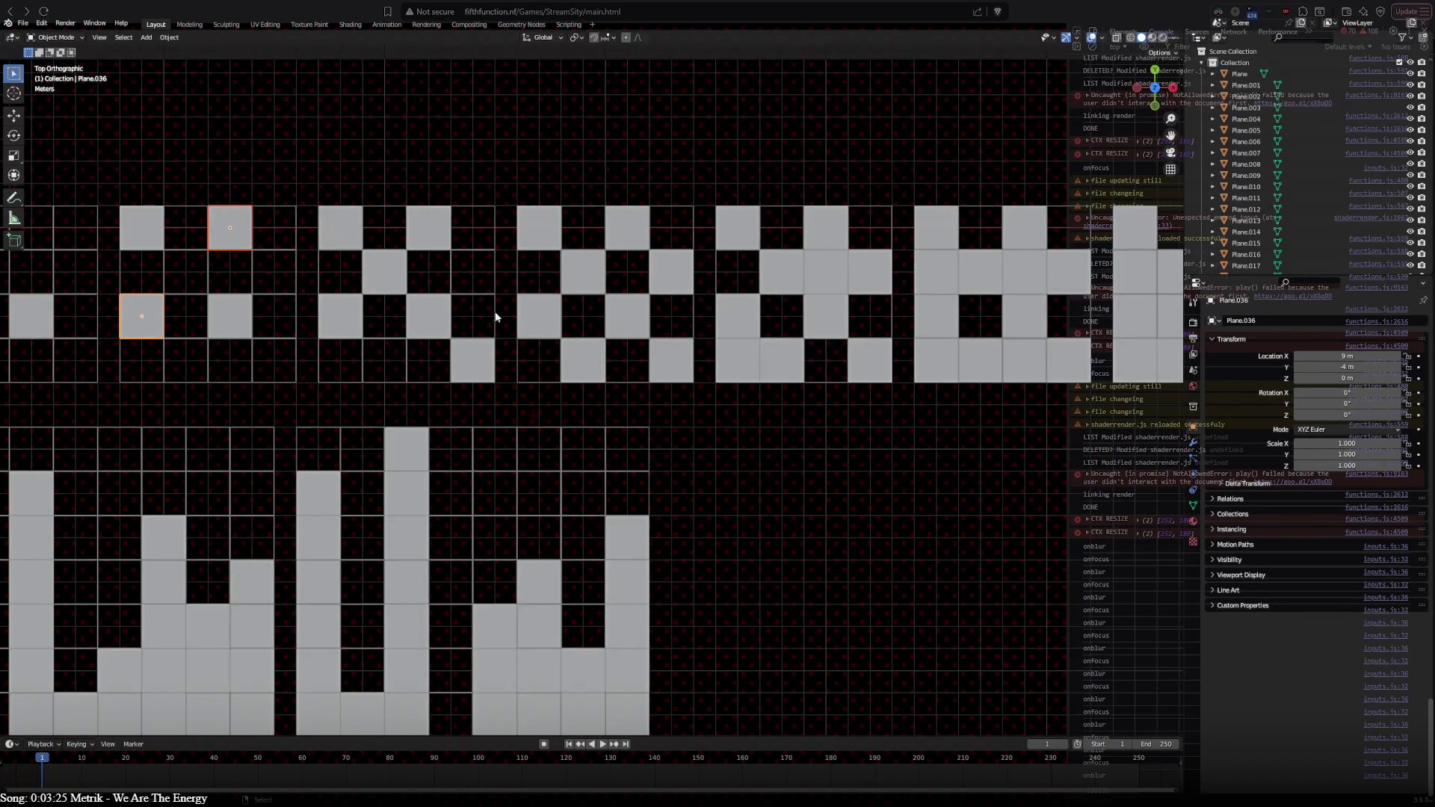
pyautogui.keyDown('shift'); pyautogui.moveTo(640, 311); pyautogui.dragTo(533, 330, button='middle'); pyautogui.keyUp('shift')
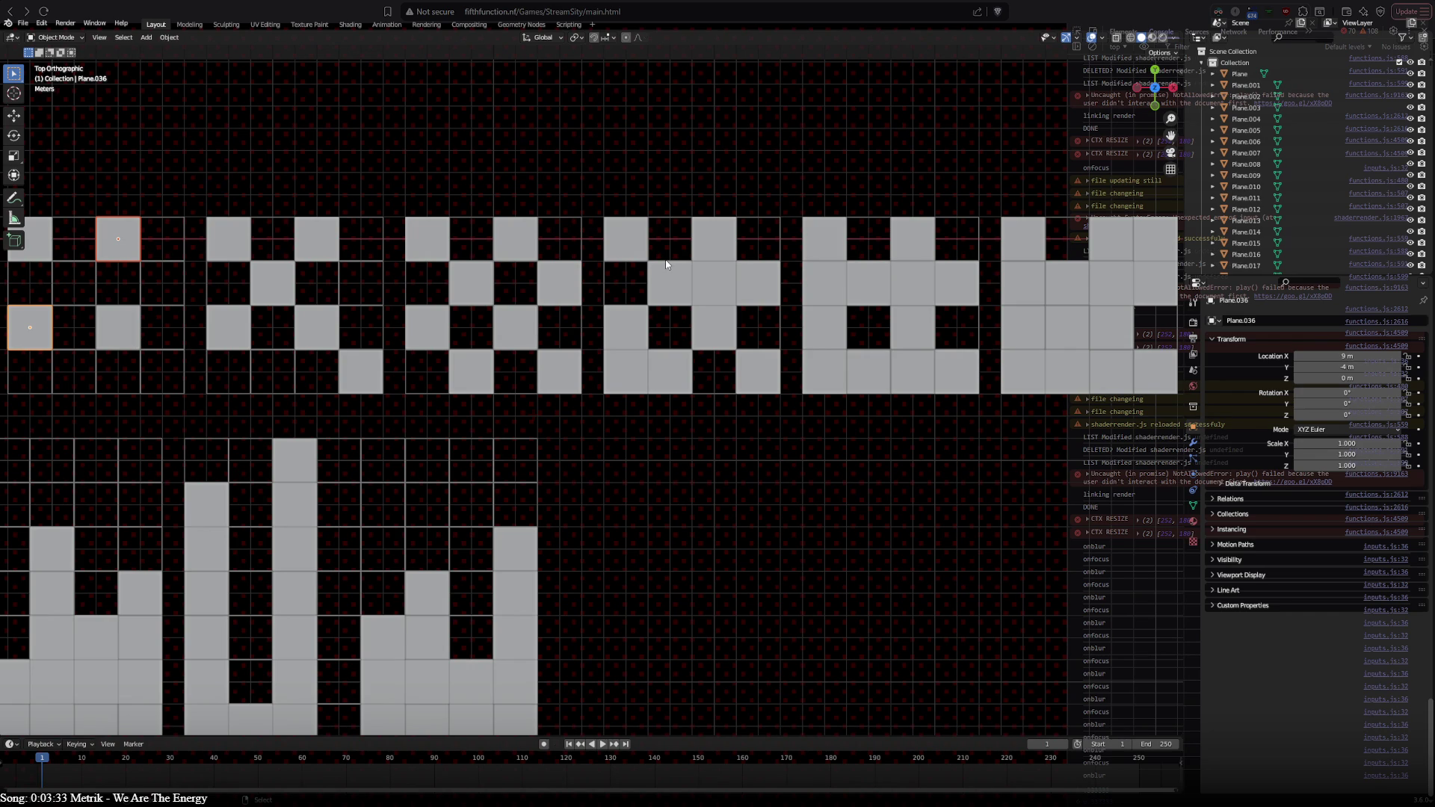
pyautogui.keyDown('shift'); pyautogui.moveTo(648, 272); pyautogui.dragTo(902, 287, button='middle'); pyautogui.keyUp('shift')
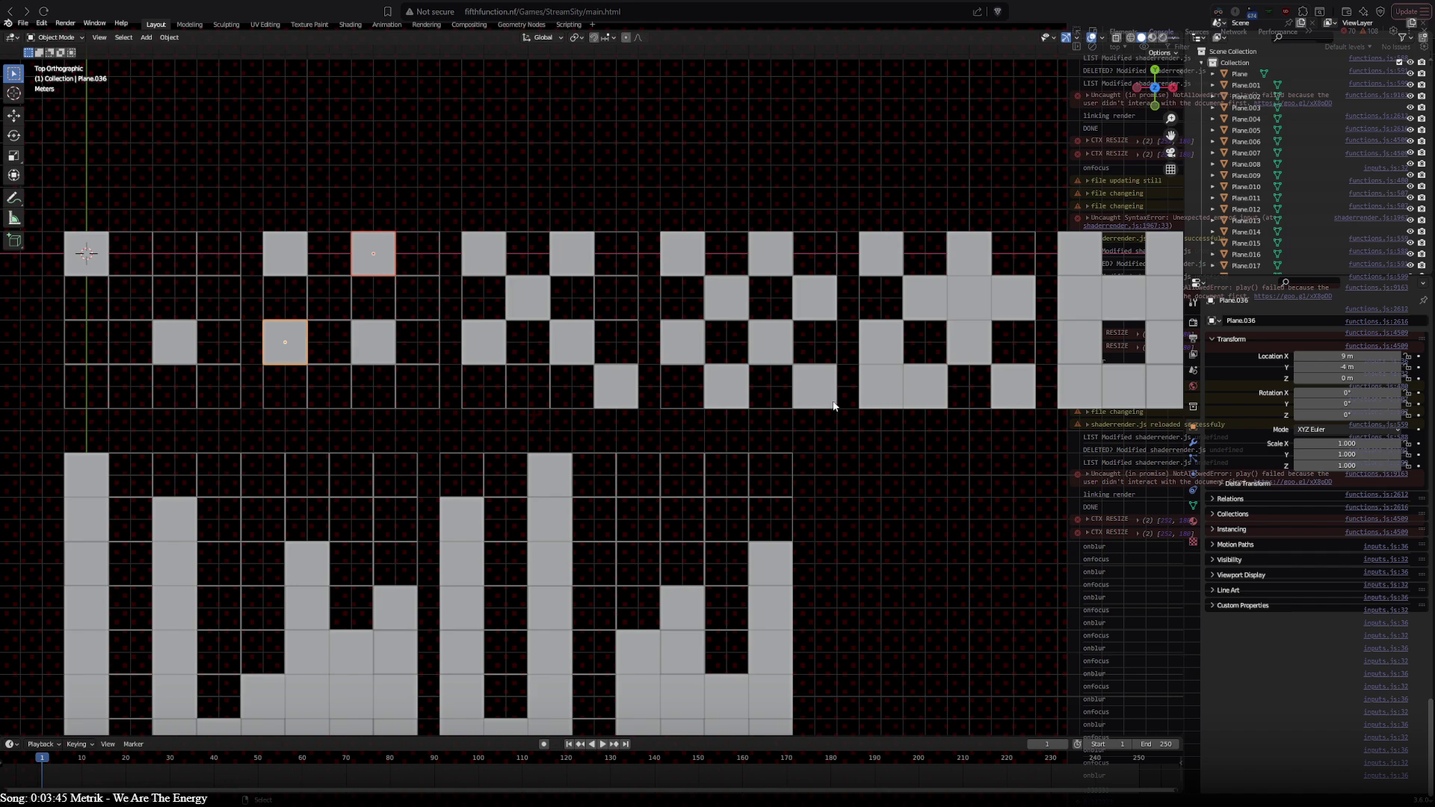
pyautogui.keyDown('shift'); pyautogui.moveTo(962, 306); pyautogui.dragTo(746, 304, button='middle'); pyautogui.keyUp('shift')
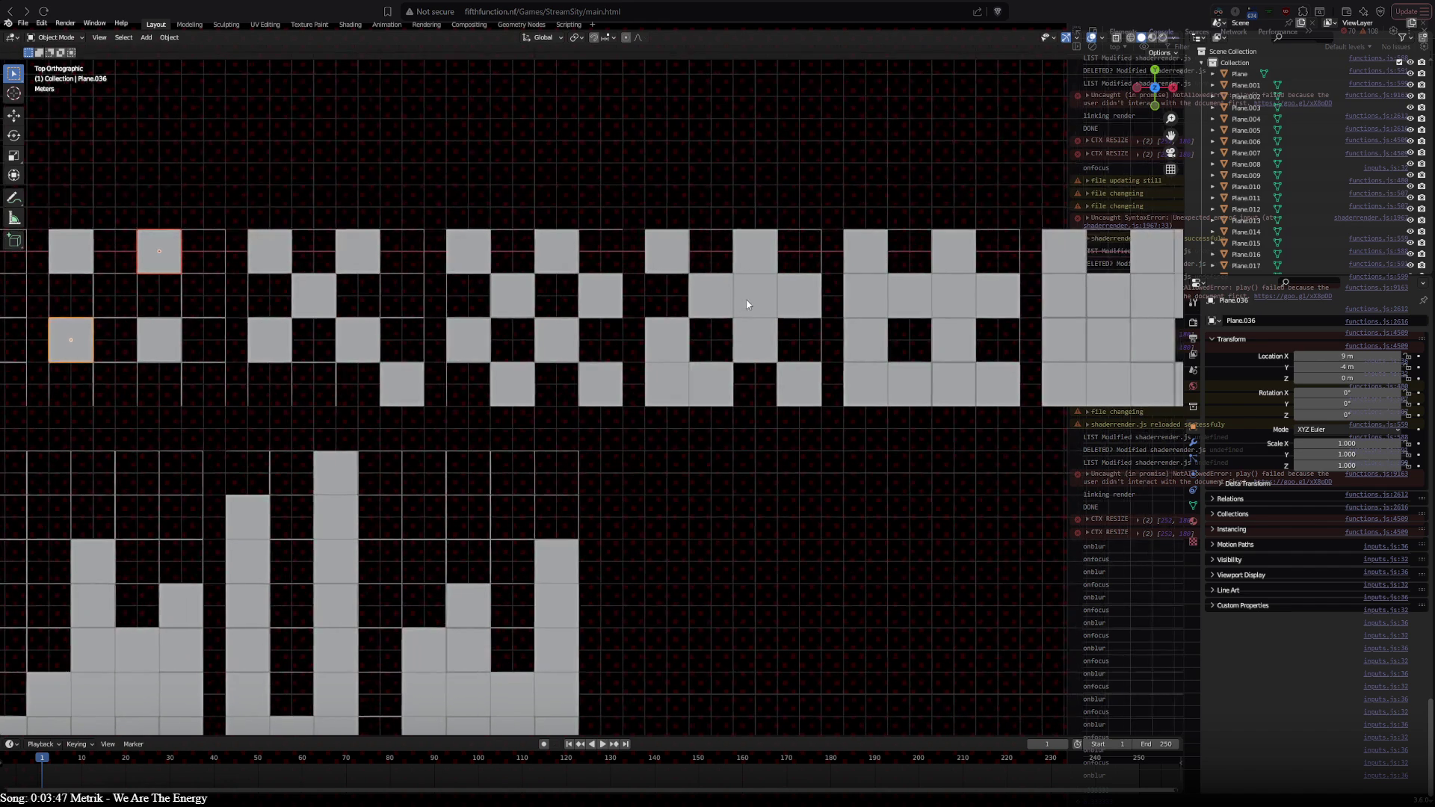
pyautogui.keyDown('shift'); pyautogui.moveTo(934, 370); pyautogui.dragTo(645, 391, button='middle'); pyautogui.keyUp('shift')
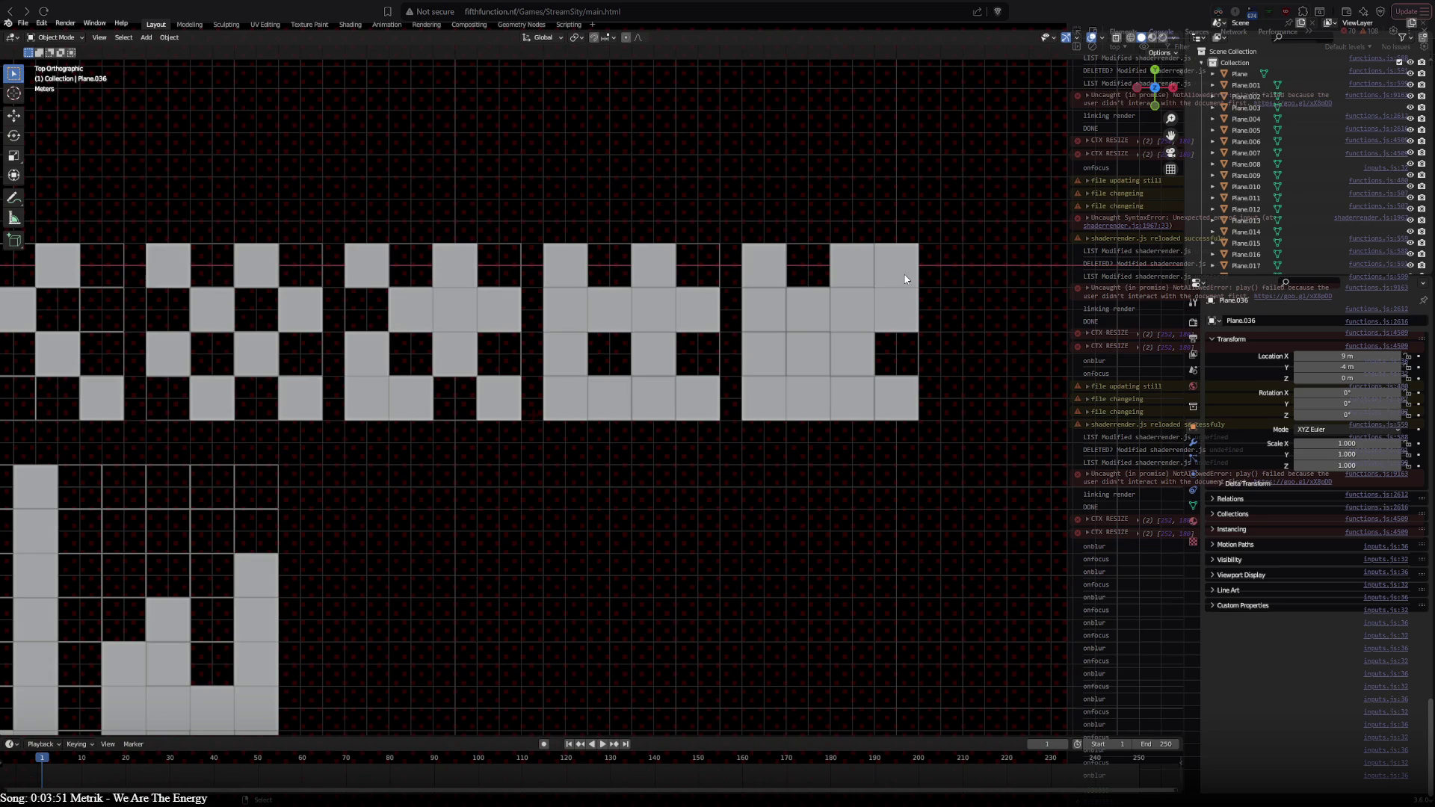
pyautogui.moveTo(179, 428)
pyautogui.keyDown('shift'); pyautogui.mouseDown(button='middle')
pyautogui.moveTo(914, 426)
pyautogui.moveTo(535, 410)
pyautogui.moveTo(1014, 408)
pyautogui.mouseUp(button='middle'); pyautogui.keyUp('shift')
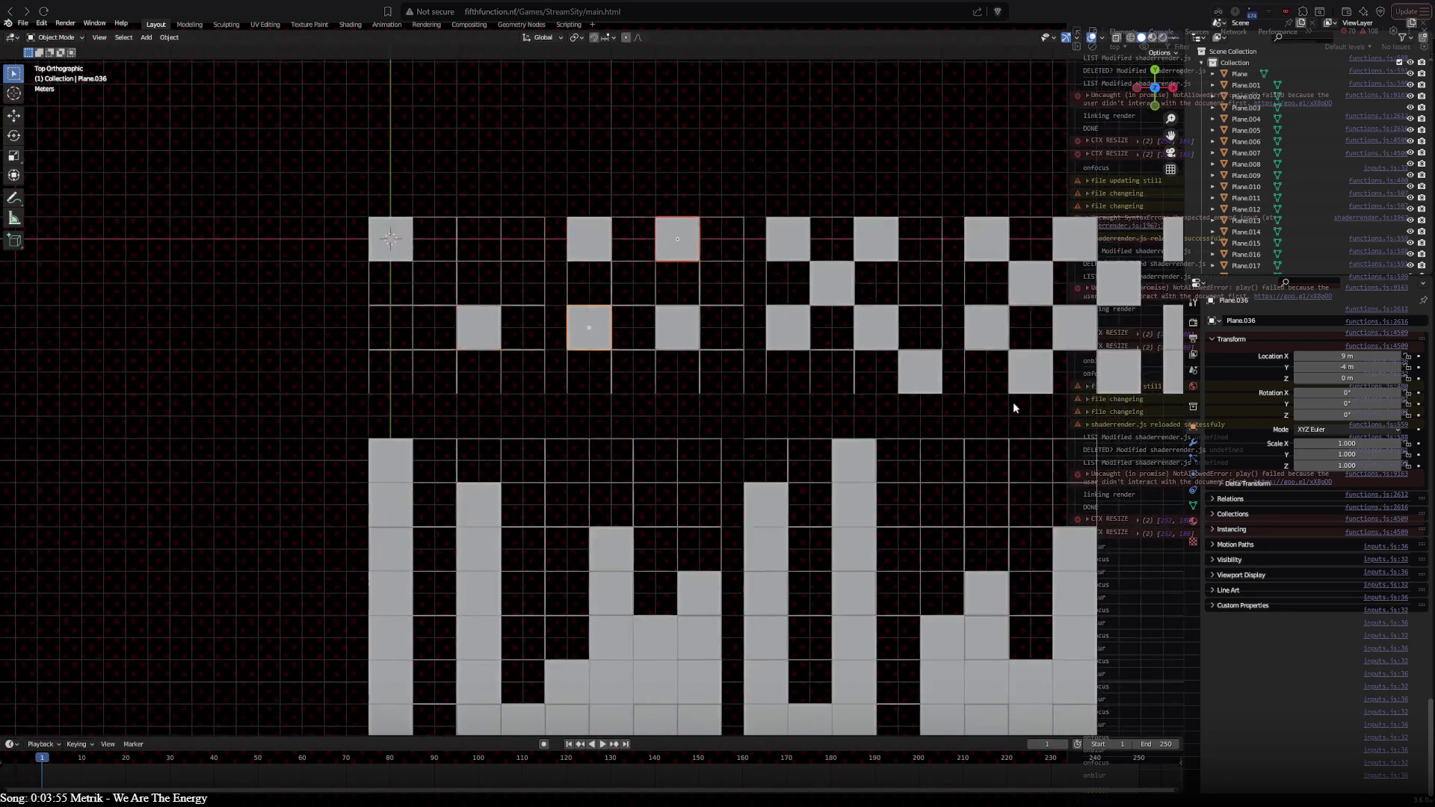
pyautogui.moveTo(1013, 408)
pyautogui.keyDown('shift'); pyautogui.mouseDown(button='middle')
pyautogui.moveTo(207, 441)
pyautogui.moveTo(932, 422)
pyautogui.mouseUp(button='middle'); pyautogui.keyUp('shift')
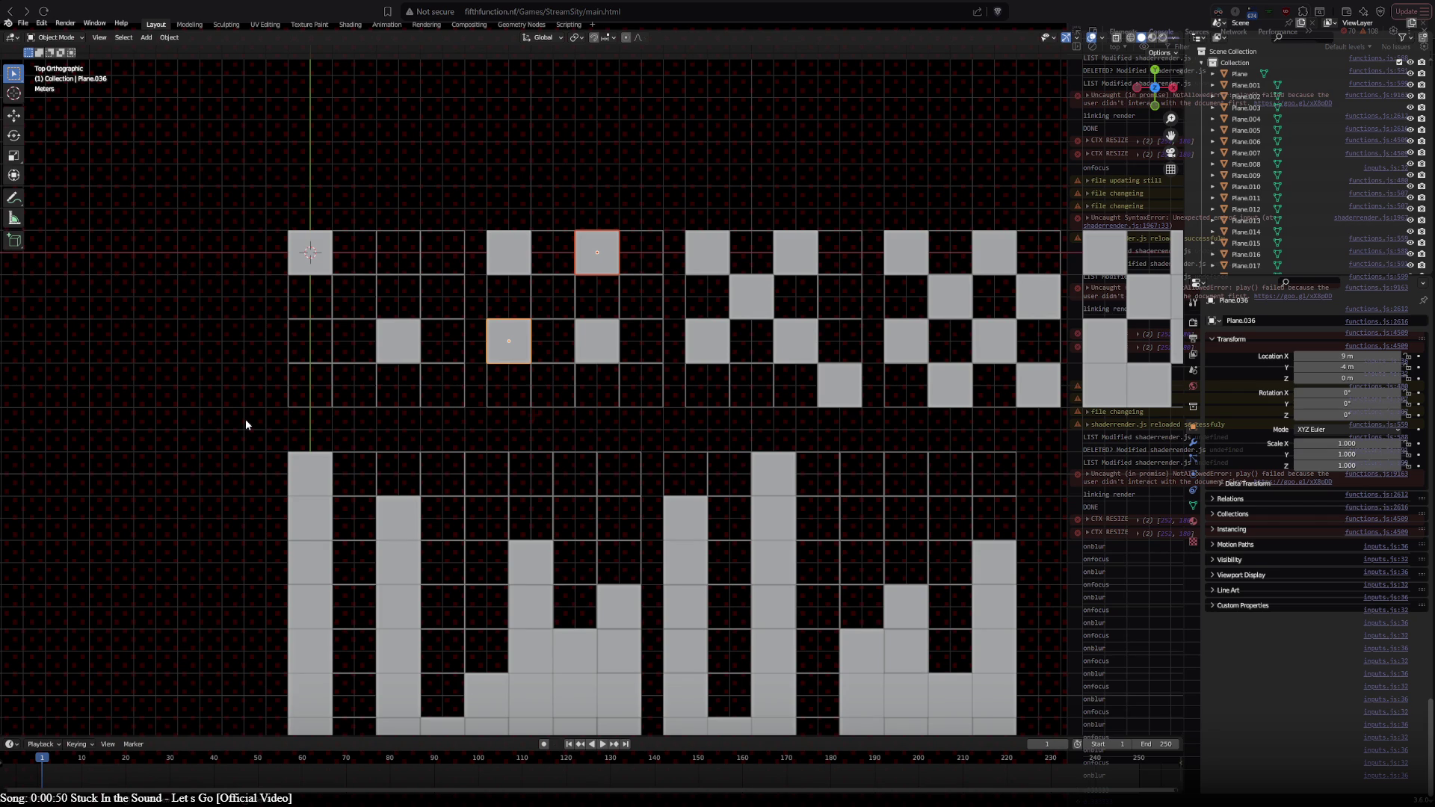
pyautogui.moveTo(263, 433)
pyautogui.keyDown('shift'); pyautogui.mouseDown(button='middle')
pyautogui.moveTo(146, 414)
pyautogui.moveTo(269, 411)
pyautogui.moveTo(253, 412)
pyautogui.mouseUp(button='middle'); pyautogui.keyUp('shift')
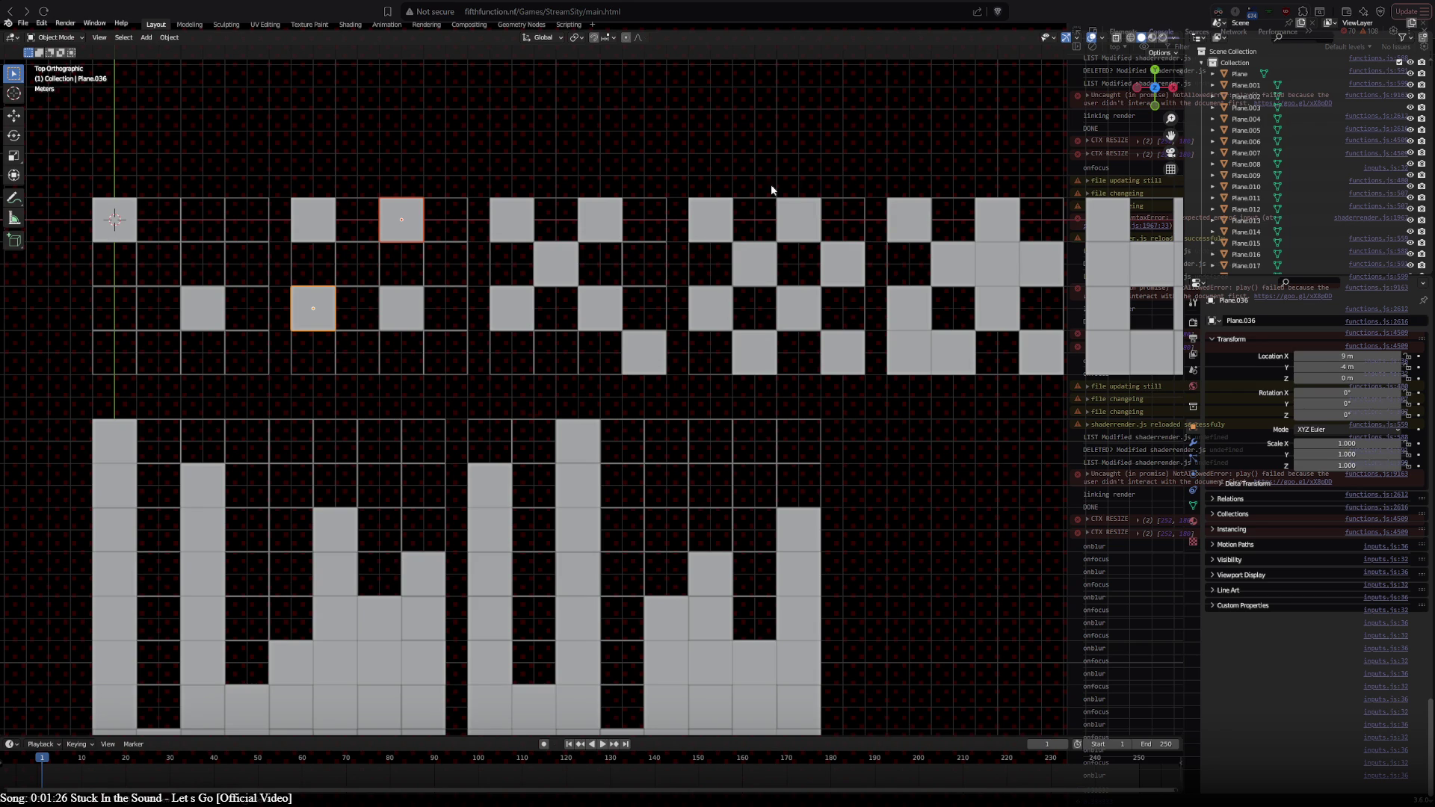
pyautogui.keyDown('shift'); pyautogui.moveTo(801, 378); pyautogui.dragTo(574, 383, button='middle'); pyautogui.keyUp('shift')
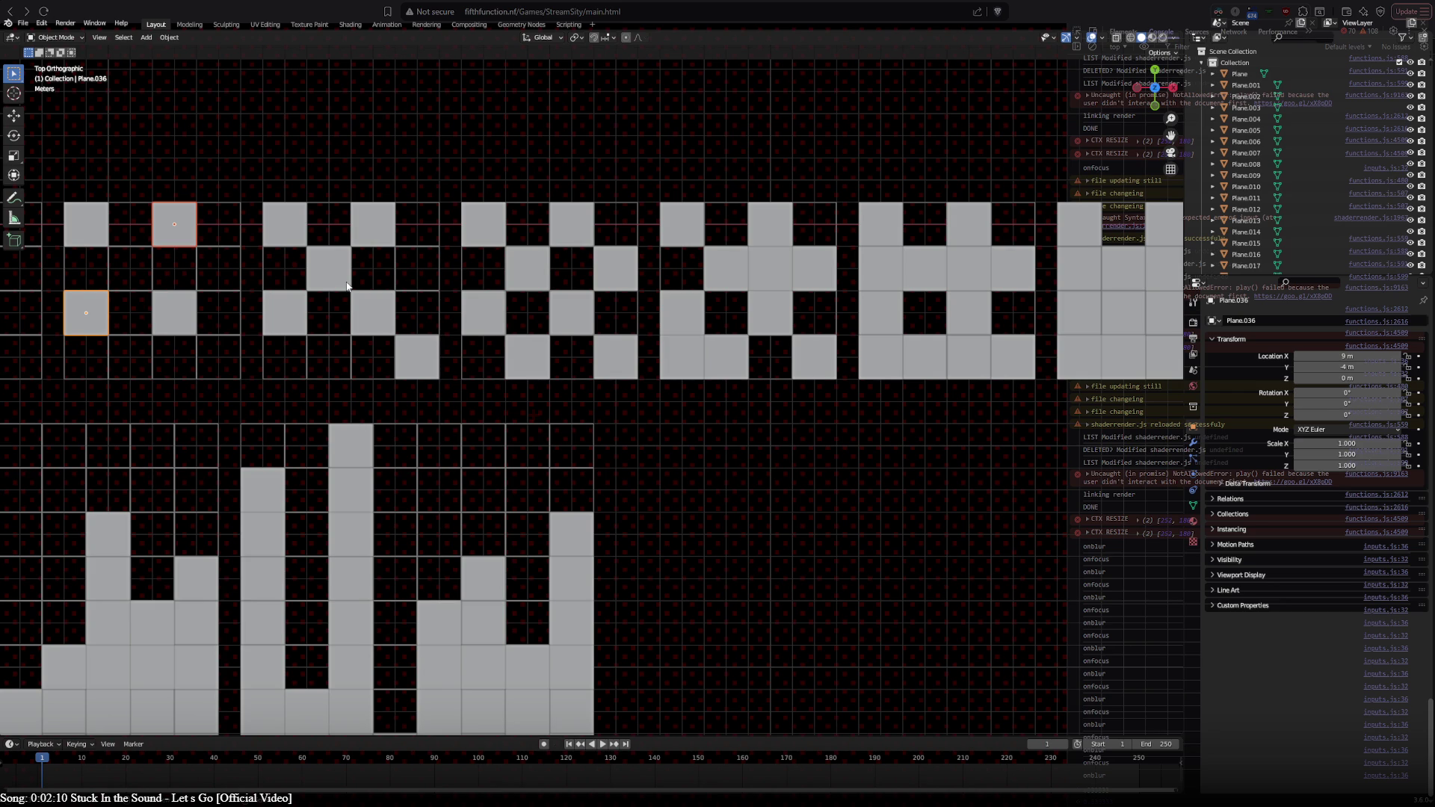
pyautogui.moveTo(631, 391)
pyautogui.keyDown('shift'); pyautogui.mouseDown(button='middle')
pyautogui.moveTo(775, 401)
pyautogui.moveTo(563, 379)
pyautogui.mouseUp(button='middle'); pyautogui.keyUp('shift')
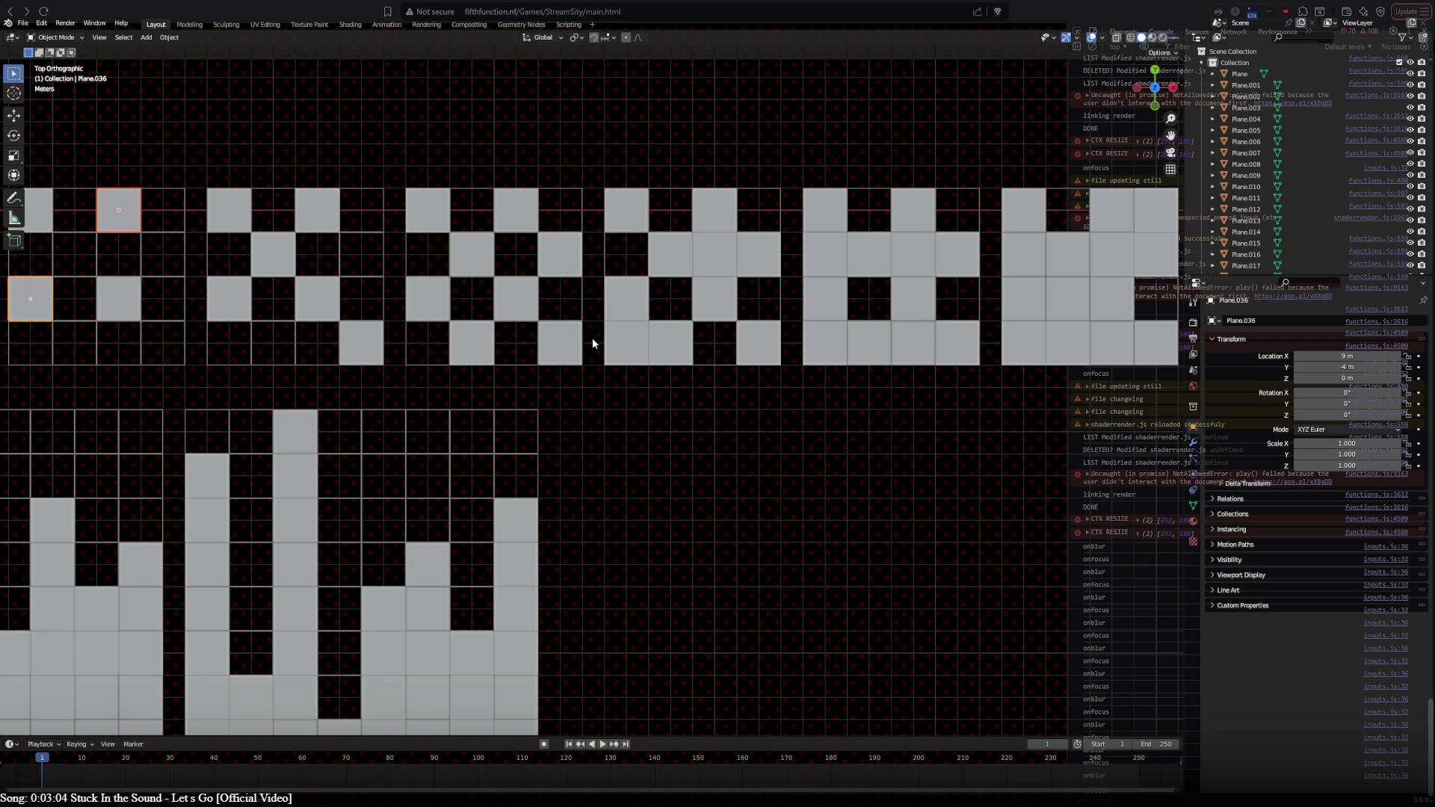
pyautogui.moveTo(281, 350)
pyautogui.keyDown('shift'); pyautogui.mouseDown(button='middle')
pyautogui.moveTo(672, 372)
pyautogui.moveTo(527, 375)
pyautogui.moveTo(410, 375)
pyautogui.moveTo(872, 347)
pyautogui.mouseUp(button='middle'); pyautogui.keyUp('shift')
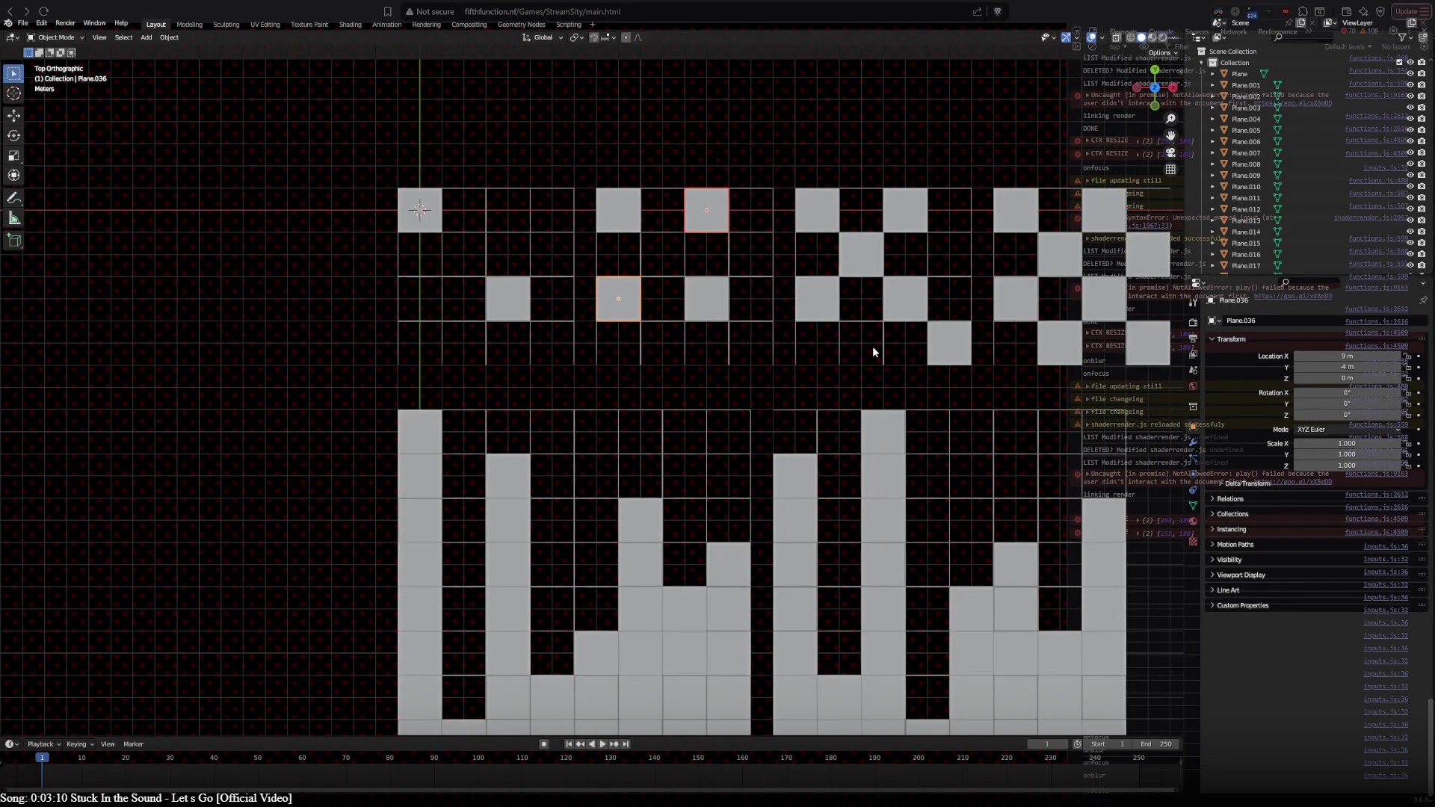
pyautogui.moveTo(872, 346)
pyautogui.keyDown('shift'); pyautogui.mouseDown(button='middle')
pyautogui.moveTo(711, 160)
pyautogui.moveTo(710, 55)
pyautogui.moveTo(707, 601)
pyautogui.moveTo(698, 554)
pyautogui.mouseUp(button='middle'); pyautogui.keyUp('shift')
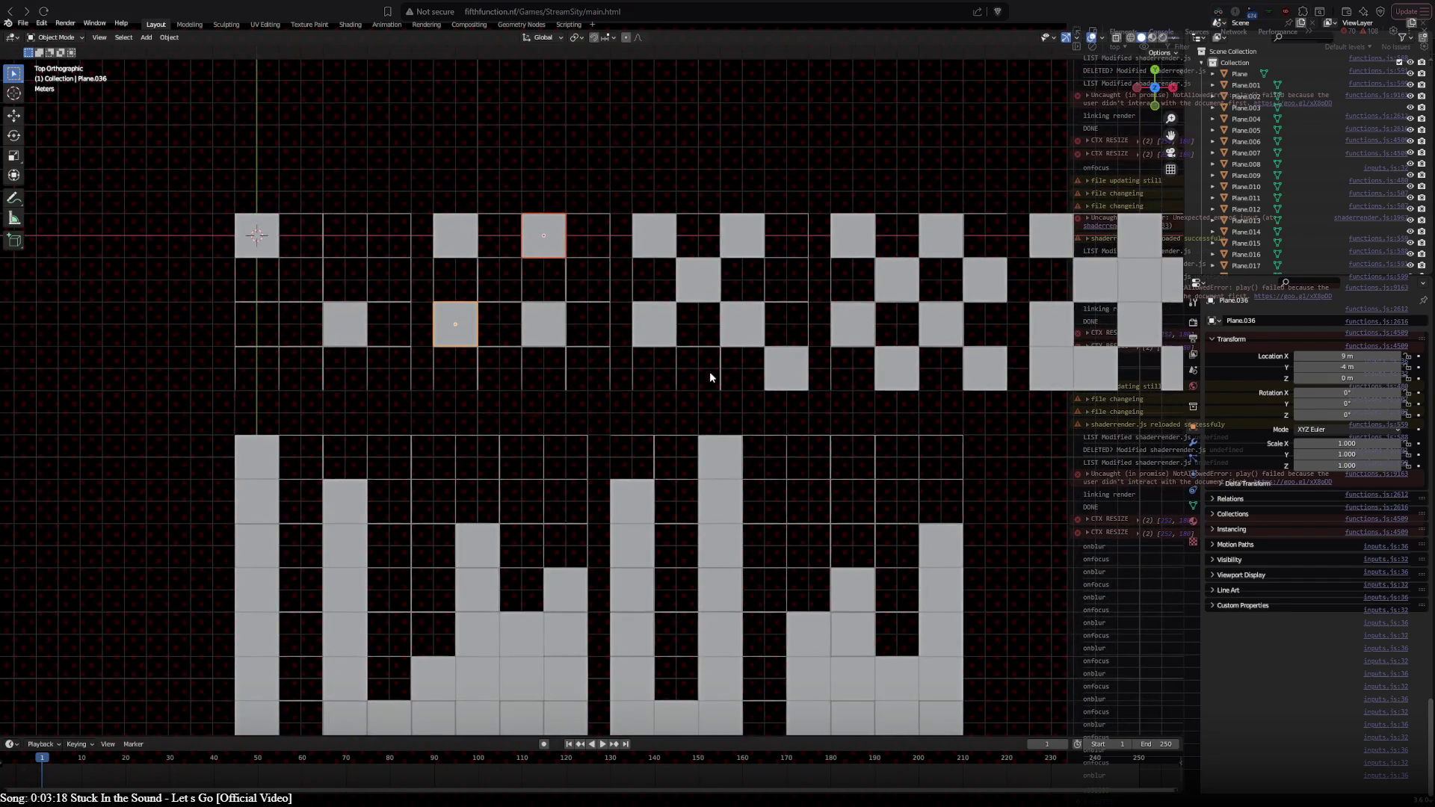
pyautogui.moveTo(710, 372)
pyautogui.keyDown('shift'); pyautogui.mouseDown(button='middle')
pyautogui.moveTo(655, 47)
pyautogui.moveTo(688, 227)
pyautogui.moveTo(658, 322)
pyautogui.mouseUp(button='middle'); pyautogui.keyUp('shift')
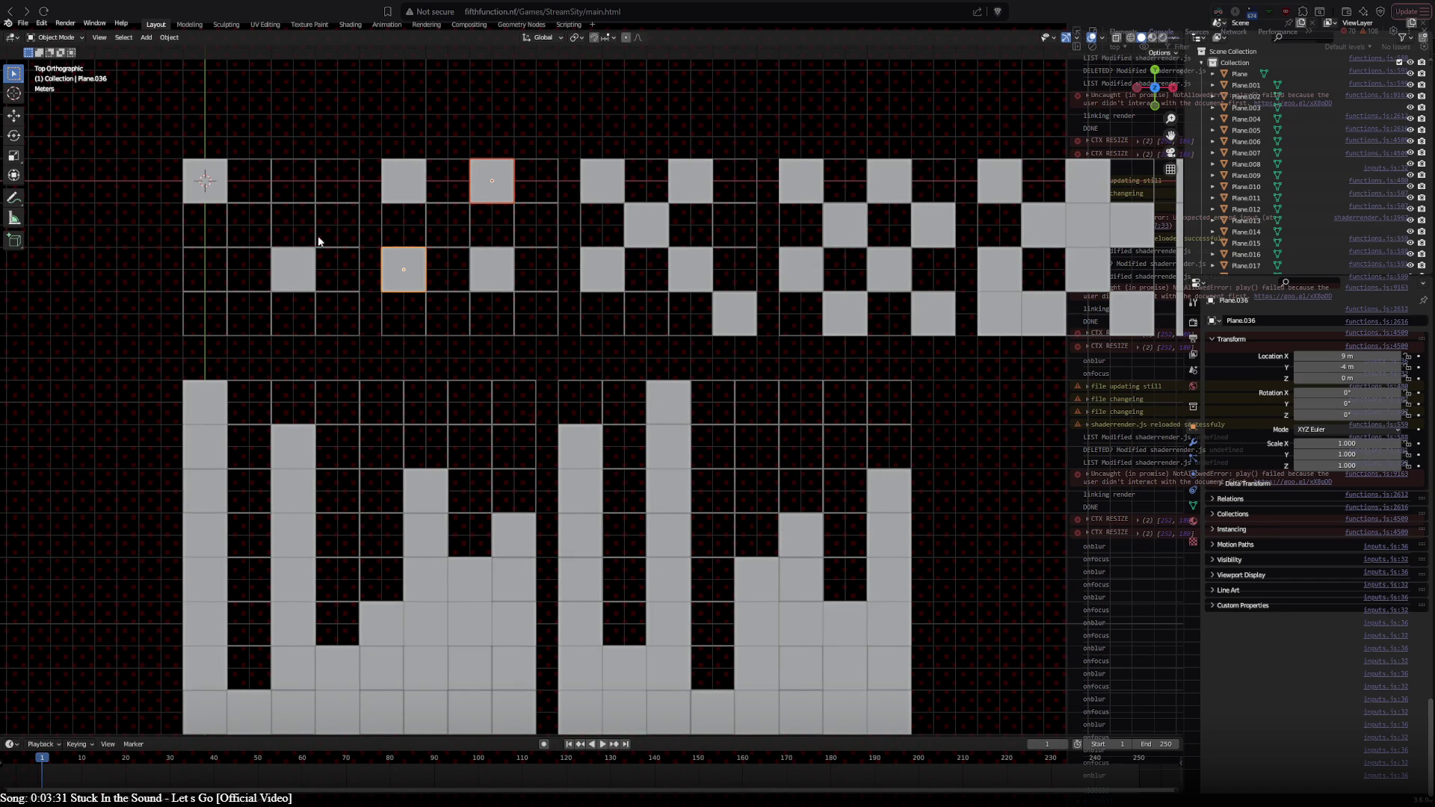
# Step: Box-select the two middle-row bar blocks, duplicate them, and place the copies to the right
pyautogui.scroll(-3, 477, 285)
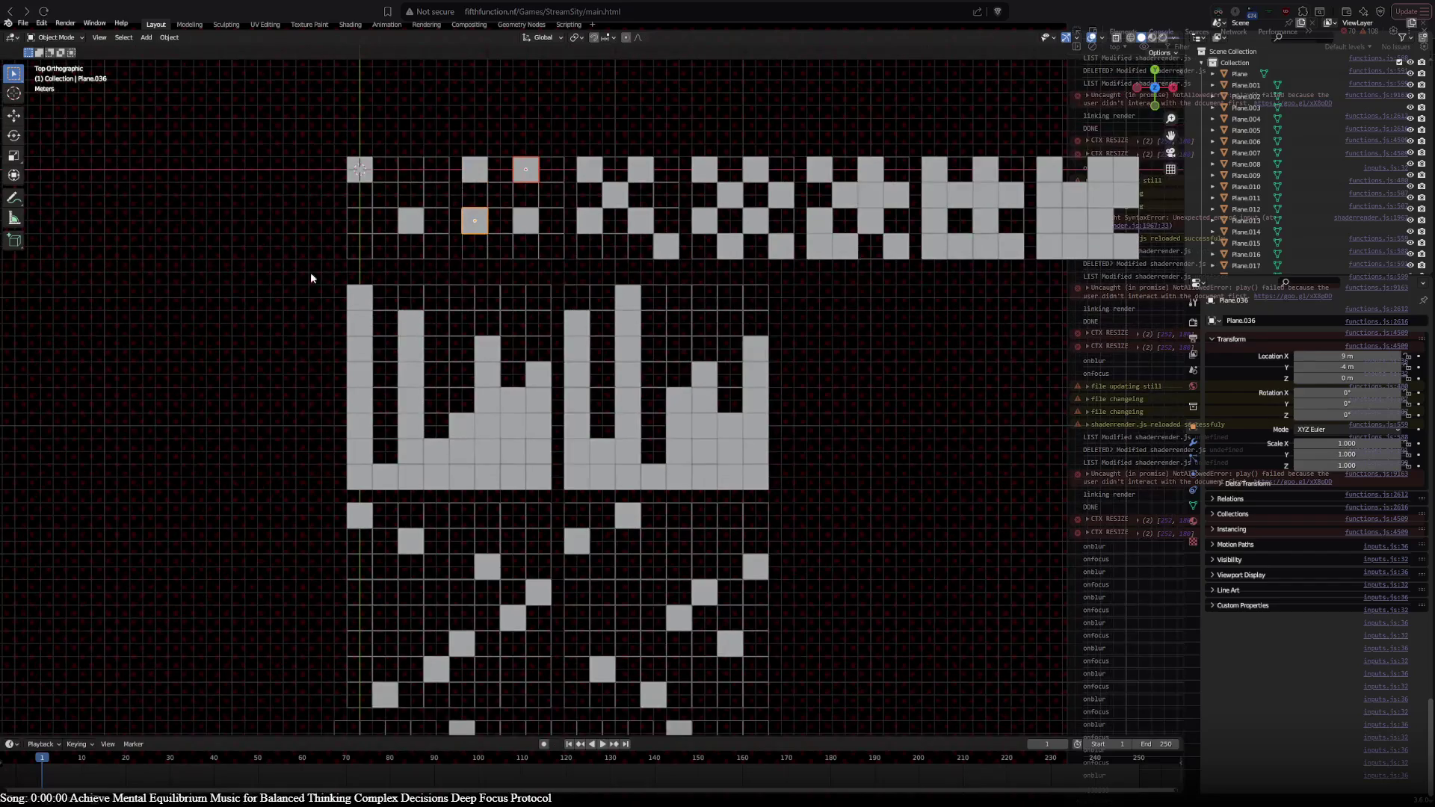
pyautogui.moveTo(311, 279); pyautogui.dragTo(872, 502)
pyautogui.press('a')
pyautogui.hotkey('alt', 'a')
pyautogui.moveTo(336, 273)
pyautogui.mouseDown()
pyautogui.moveTo(881, 496)
pyautogui.moveTo(871, 503)
pyautogui.mouseUp()
pyautogui.hotkey('shift', 'd')
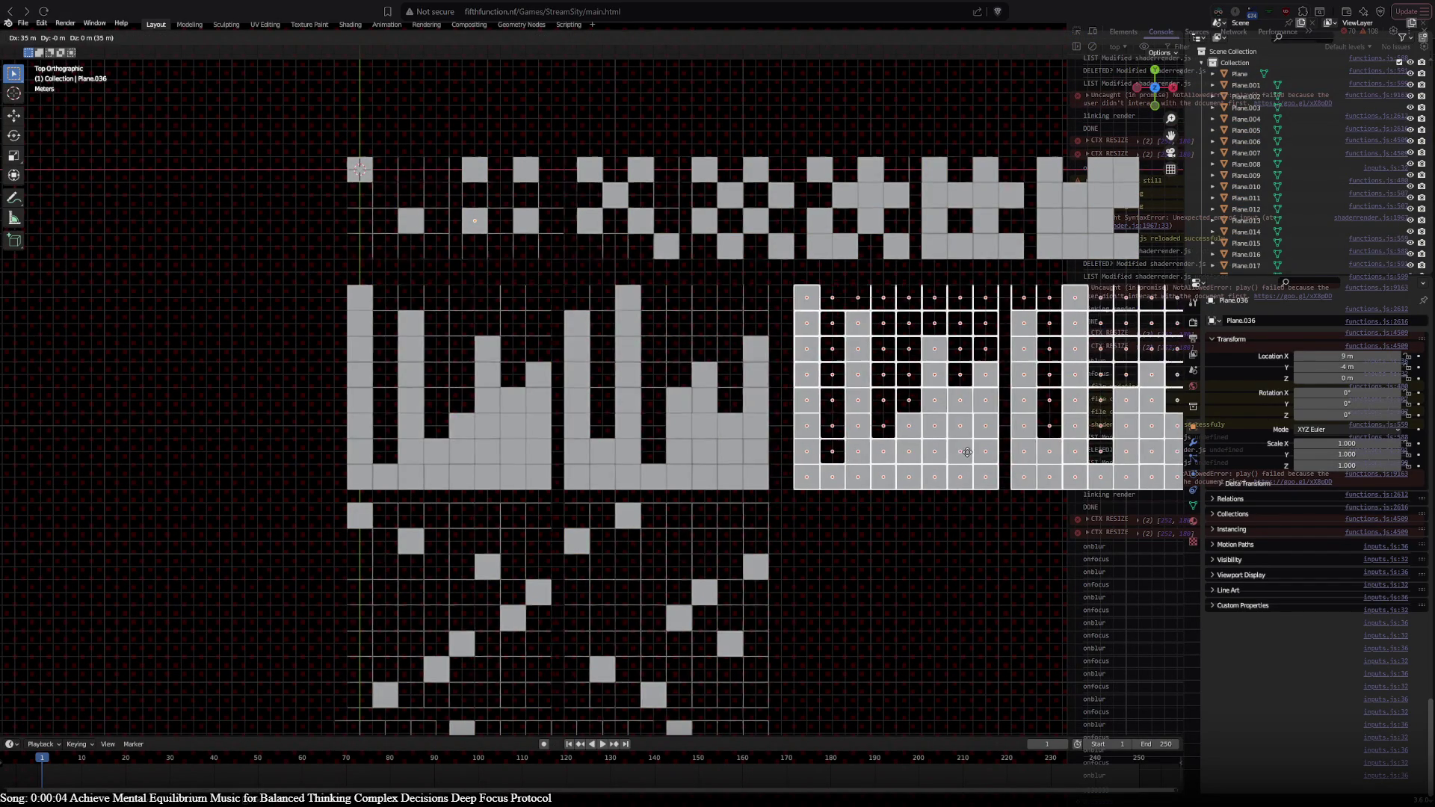
pyautogui.click(941, 455)
pyautogui.keyDown('shift'); pyautogui.moveTo(941, 455); pyautogui.dragTo(648, 476, button='middle'); pyautogui.keyUp('shift')
pyautogui.scroll(2, 649, 476)
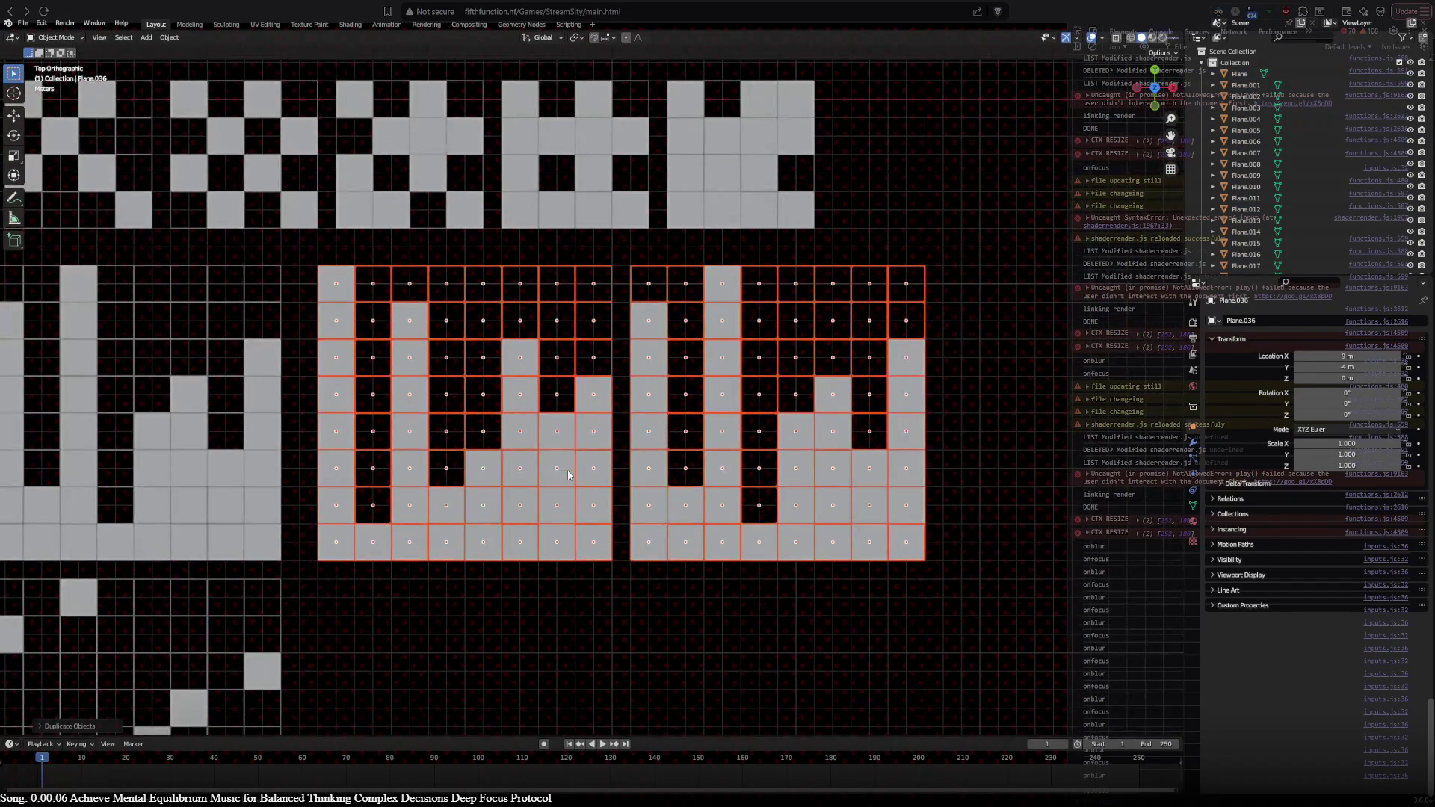
pyautogui.click(487, 278)
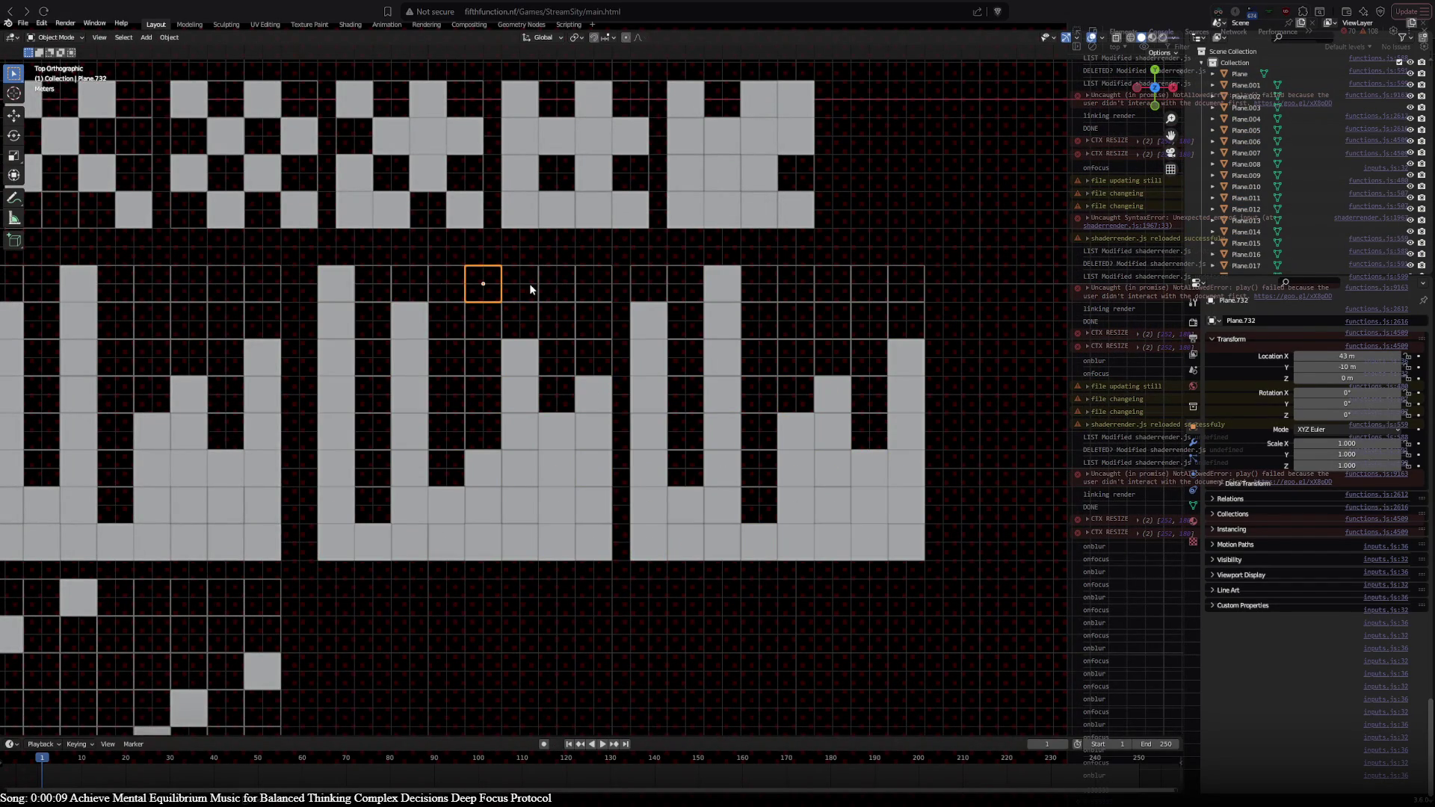
# Step: Move a row of four tiles in the copied block 9 m to the left
pyautogui.click(727, 280)
pyautogui.hotkey('alt', 'a')
pyautogui.moveTo(485, 278)
pyautogui.mouseDown()
pyautogui.moveTo(1136, 301)
pyautogui.moveTo(1105, 301)
pyautogui.mouseUp()
pyautogui.press('a')
pyautogui.hotkey('alt', 'a')
pyautogui.click(649, 284)
pyautogui.keyDown('shift'); pyautogui.click(685, 284); pyautogui.keyUp('shift')
pyautogui.keyDown('shift'); pyautogui.click(722, 284); pyautogui.keyUp('shift')
pyautogui.keyDown('shift'); pyautogui.click(756, 286); pyautogui.keyUp('shift')
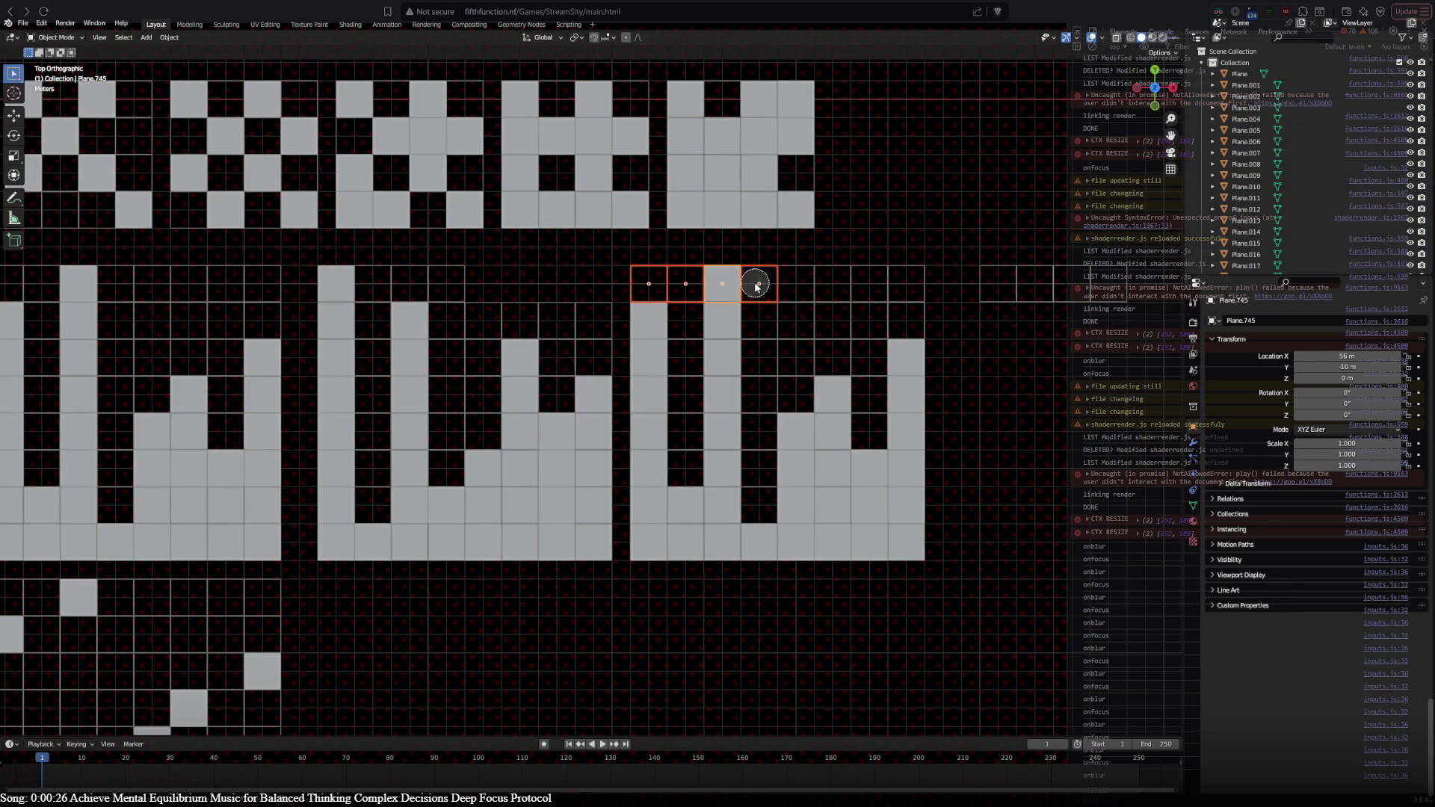
pyautogui.moveTo(722, 284); pyautogui.dragTo(554, 279)
pyautogui.press('a')
# Step: Move four tiles near the right edge further left
pyautogui.moveTo(1002, 299); pyautogui.dragTo(1089, 284)
pyautogui.press('g')
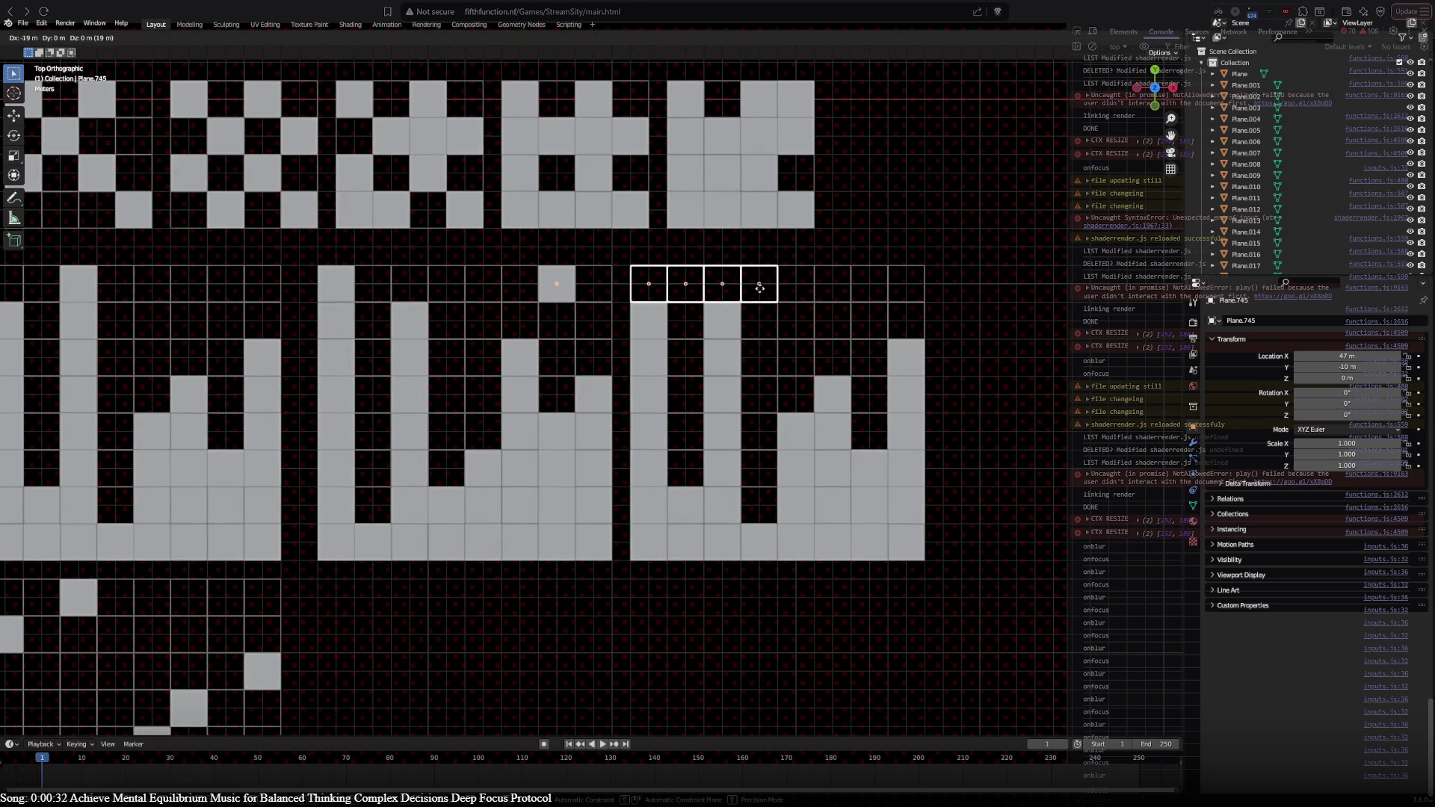
pyautogui.click(759, 288)
pyautogui.press('a')
pyautogui.hotkey('alt', 'a')
# Step: Raise a block of tiles in the left column two cells higher
pyautogui.press('c')
pyautogui.moveTo(520, 319); pyautogui.dragTo(532, 527)
pyautogui.press('Escape')
pyautogui.press('b')
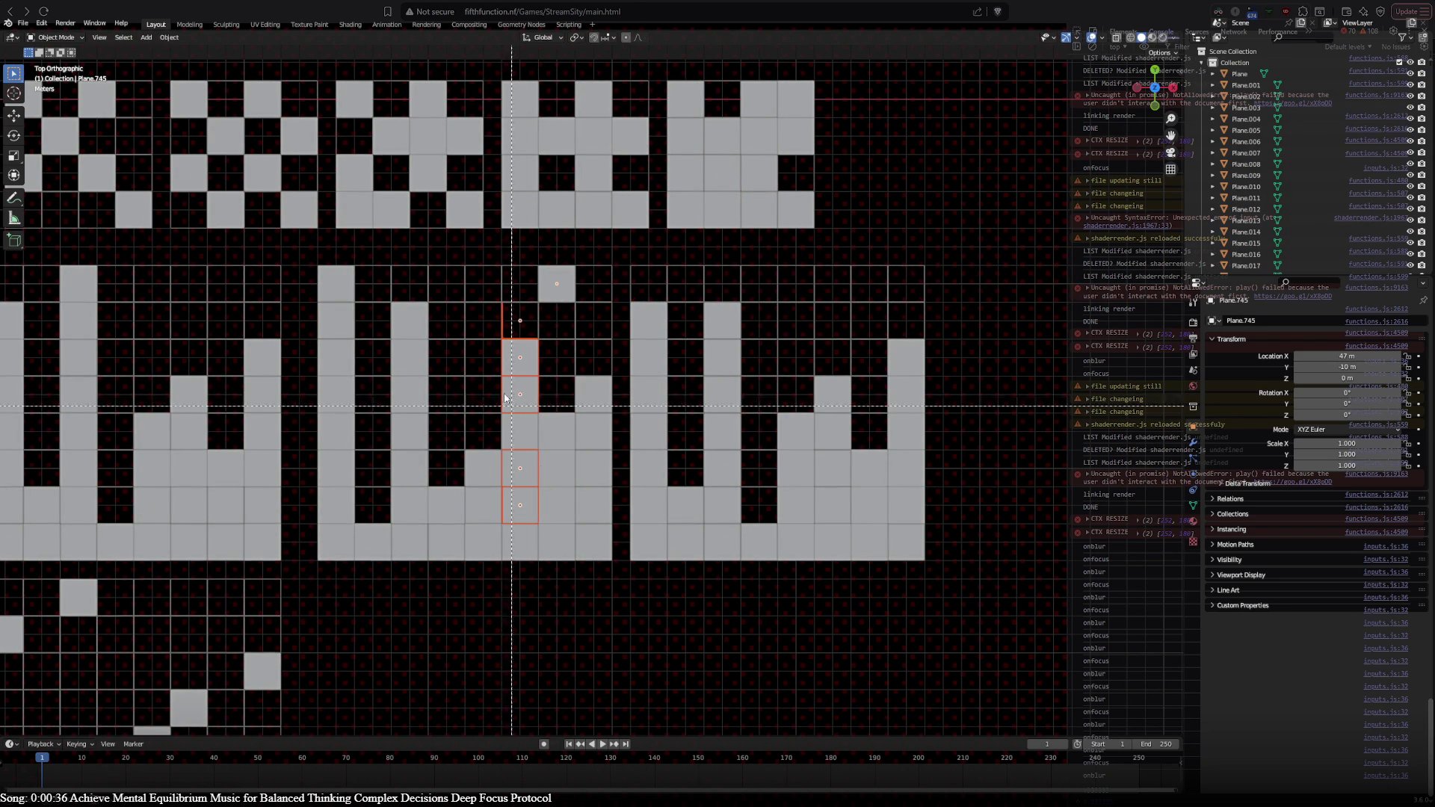
pyautogui.moveTo(476, 308); pyautogui.dragTo(614, 576)
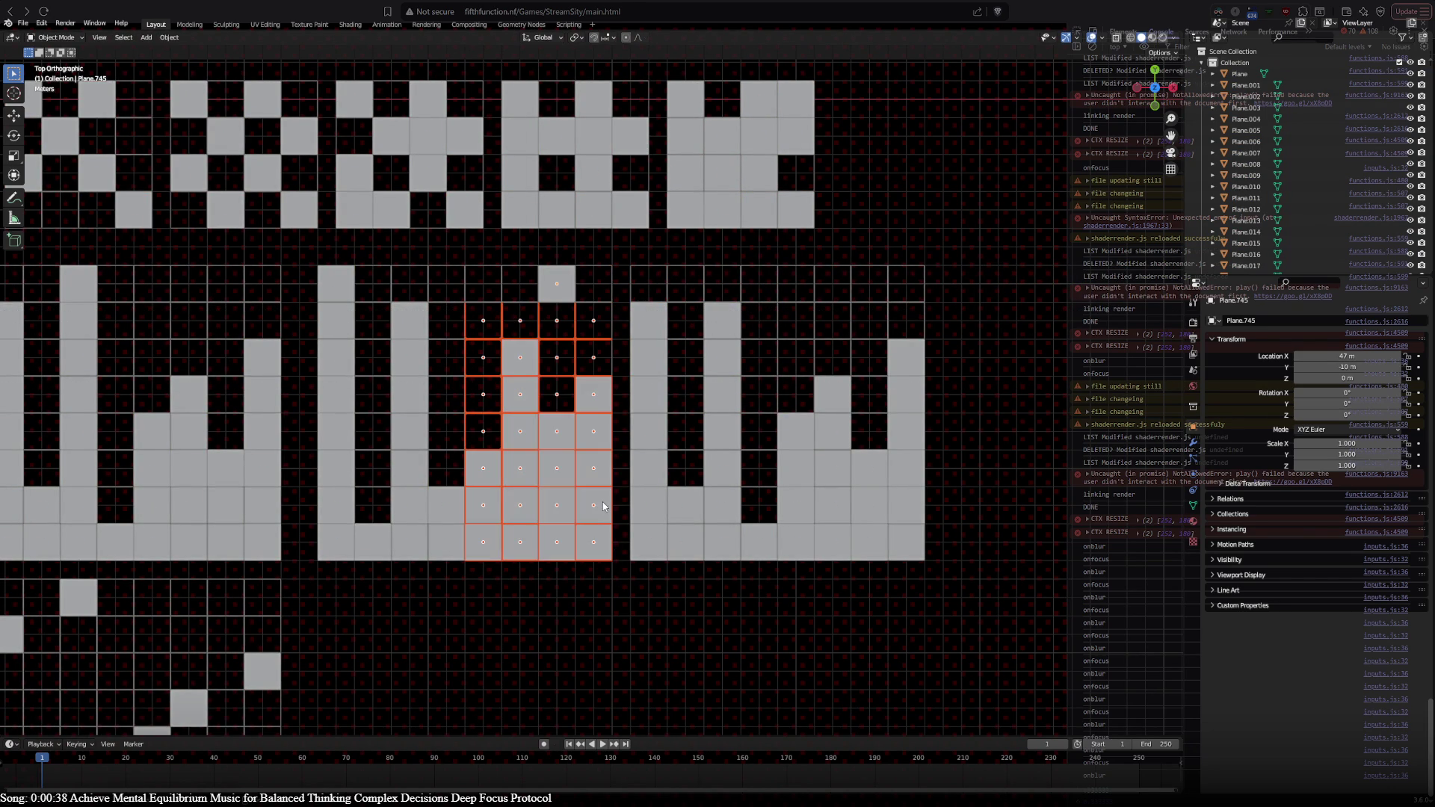
pyautogui.press('g')
pyautogui.click(1093, 481)
pyautogui.hotkey('alt', 'a')
# Step: Shift the two-column block of tiles 9 m to the left
pyautogui.press('c')
pyautogui.press('Escape')
pyautogui.press('b')
pyautogui.moveTo(635, 312); pyautogui.dragTo(771, 577)
pyautogui.press('g')
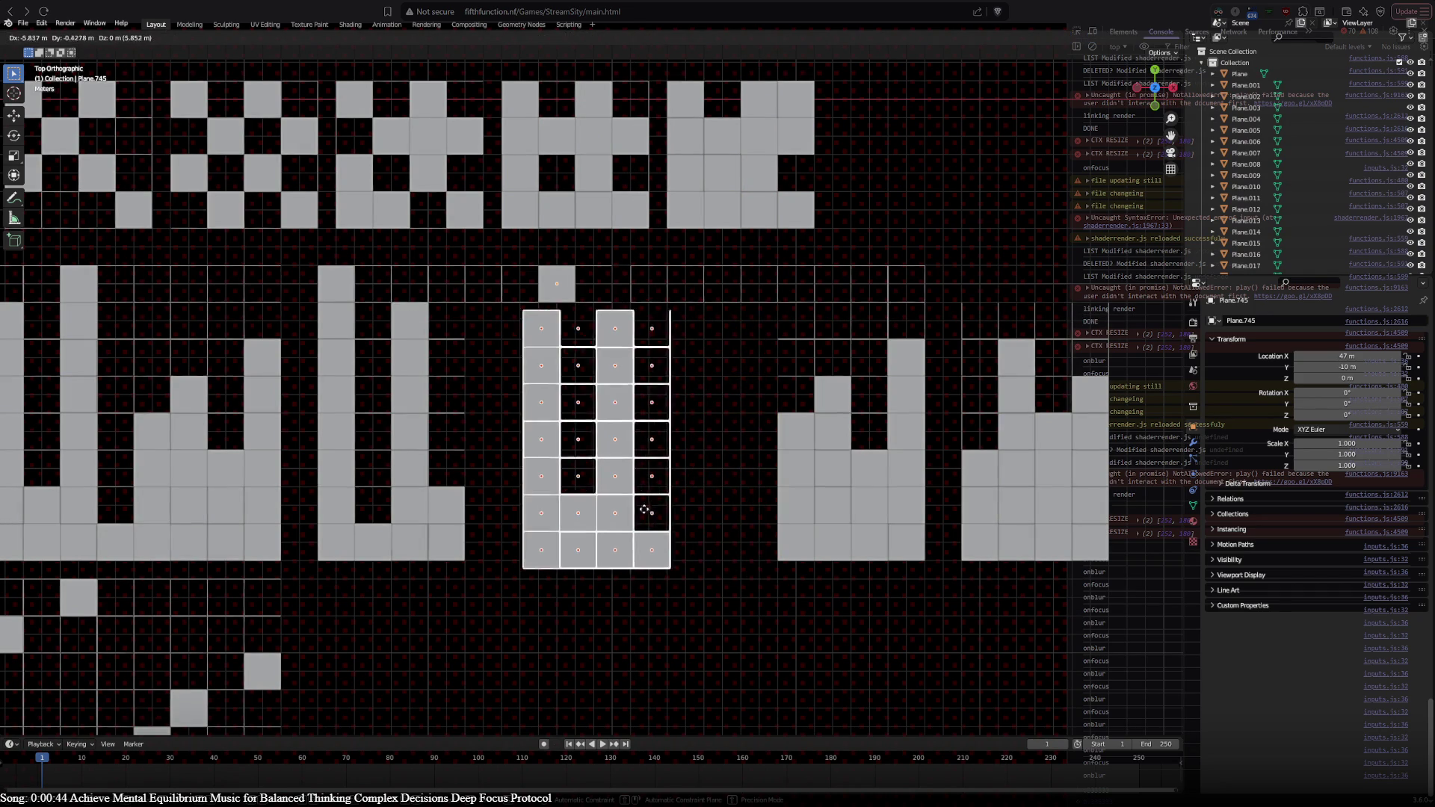
pyautogui.click(602, 501)
pyautogui.hotkey('alt', 'a')
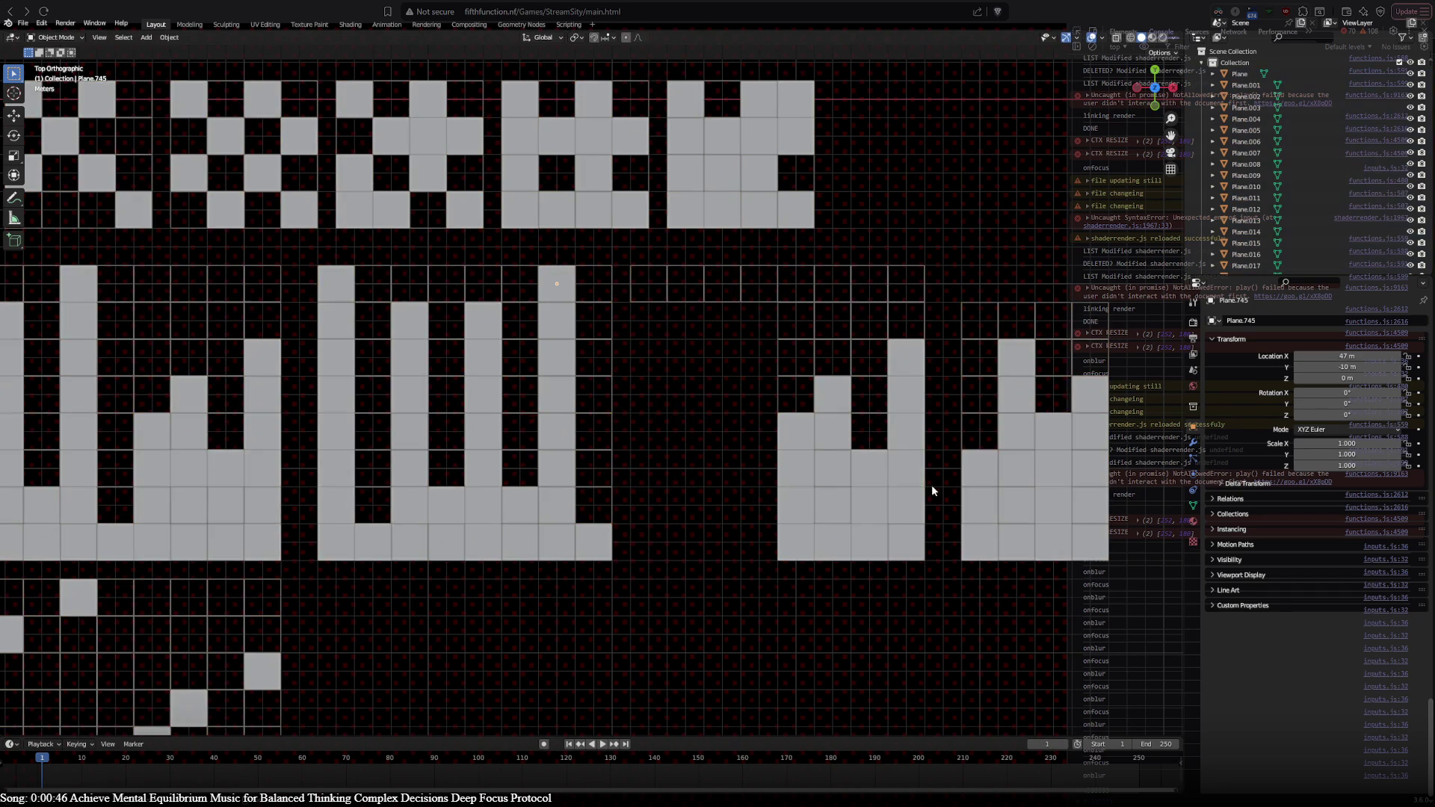
# Step: Shift the right four-column block 18 m left, then select both right-hand blocks
pyautogui.moveTo(952, 266); pyautogui.dragTo(1097, 610)
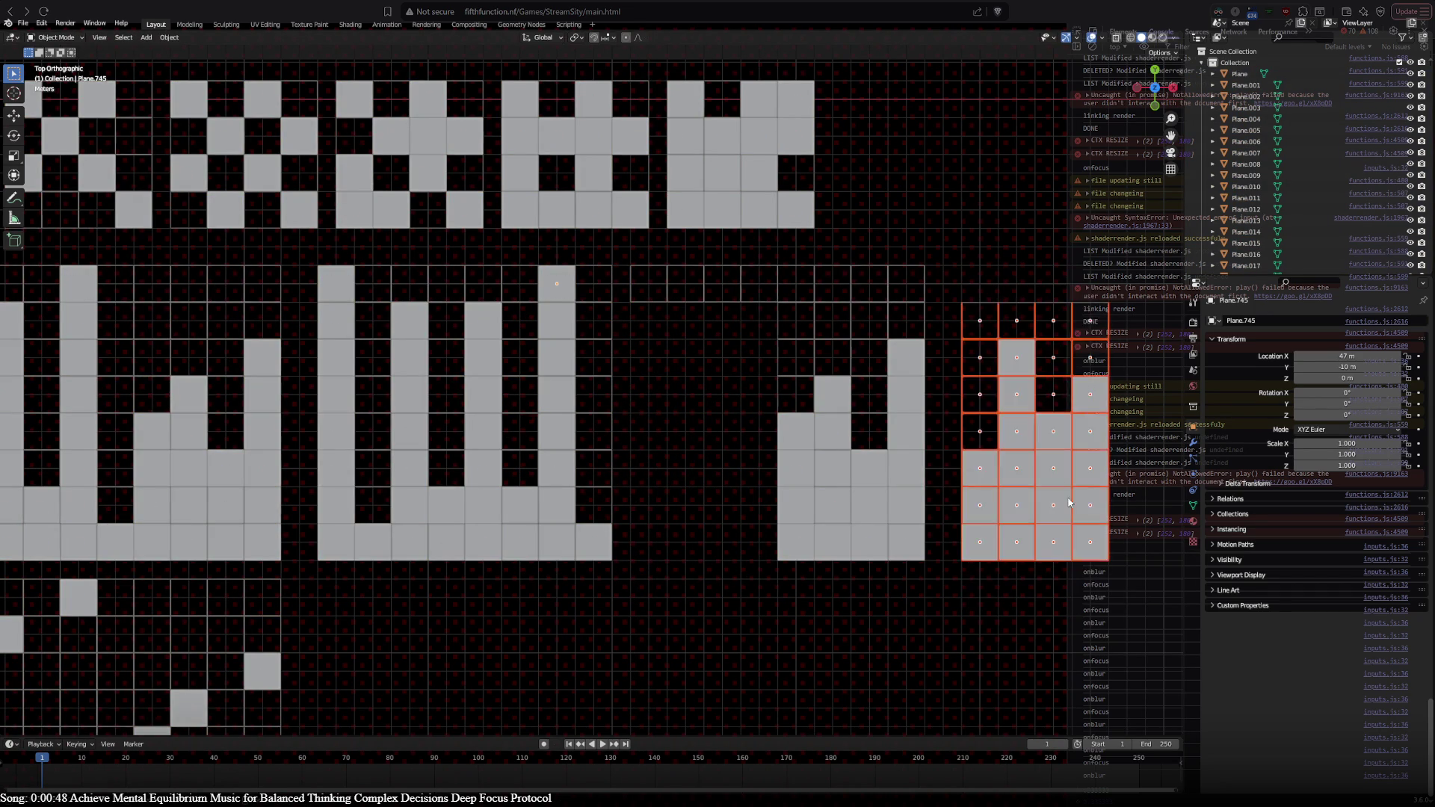
pyautogui.press('g')
pyautogui.click(722, 463)
pyautogui.hotkey('alt', 'a')
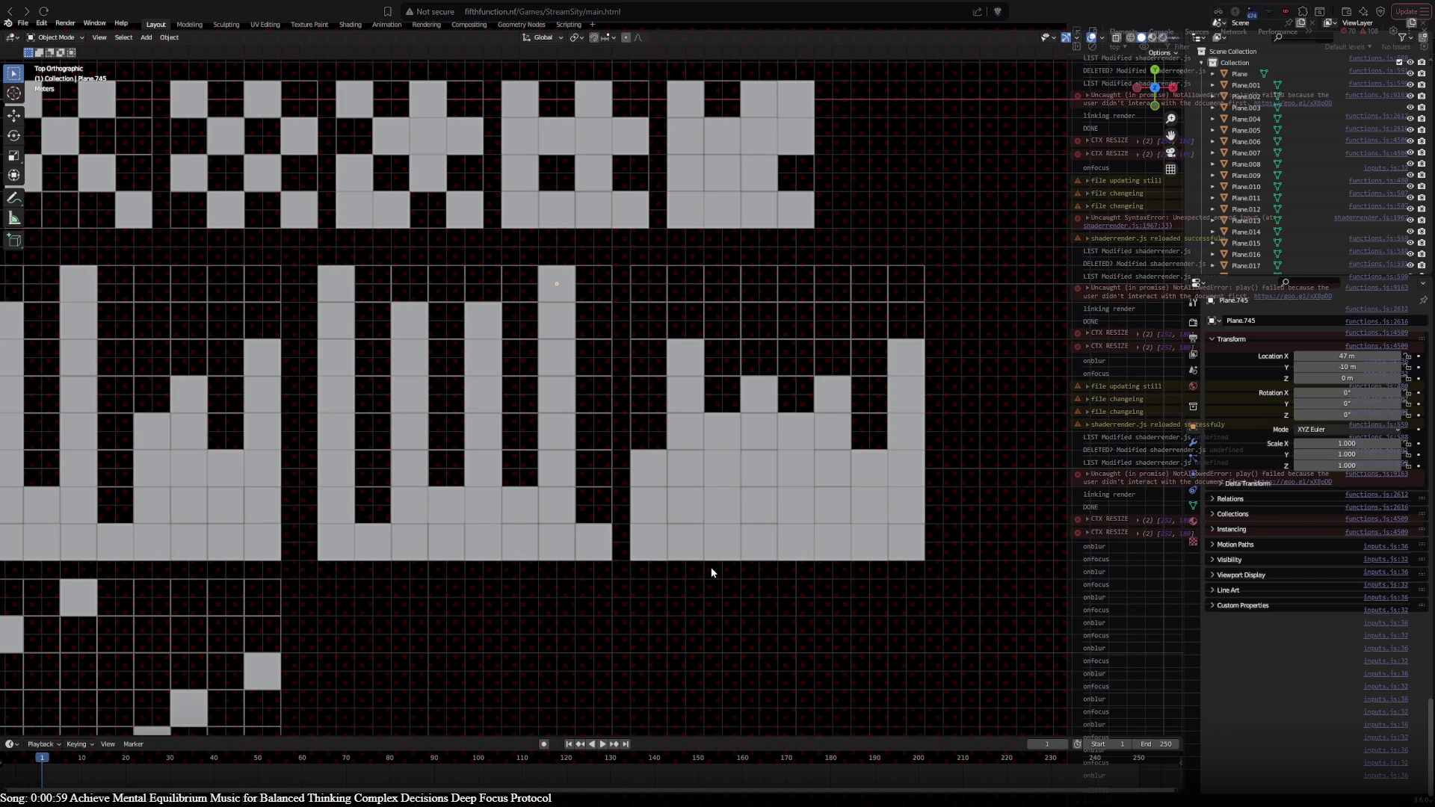
pyautogui.moveTo(305, 252); pyautogui.dragTo(991, 693)
# Step: Duplicate the two selected bar blocks and place the copies below the originals
pyautogui.keyDown('shift'); pyautogui.moveTo(630, 549); pyautogui.dragTo(650, 368, button='middle'); pyautogui.keyUp('shift')
pyautogui.hotkey('shift', 'd')
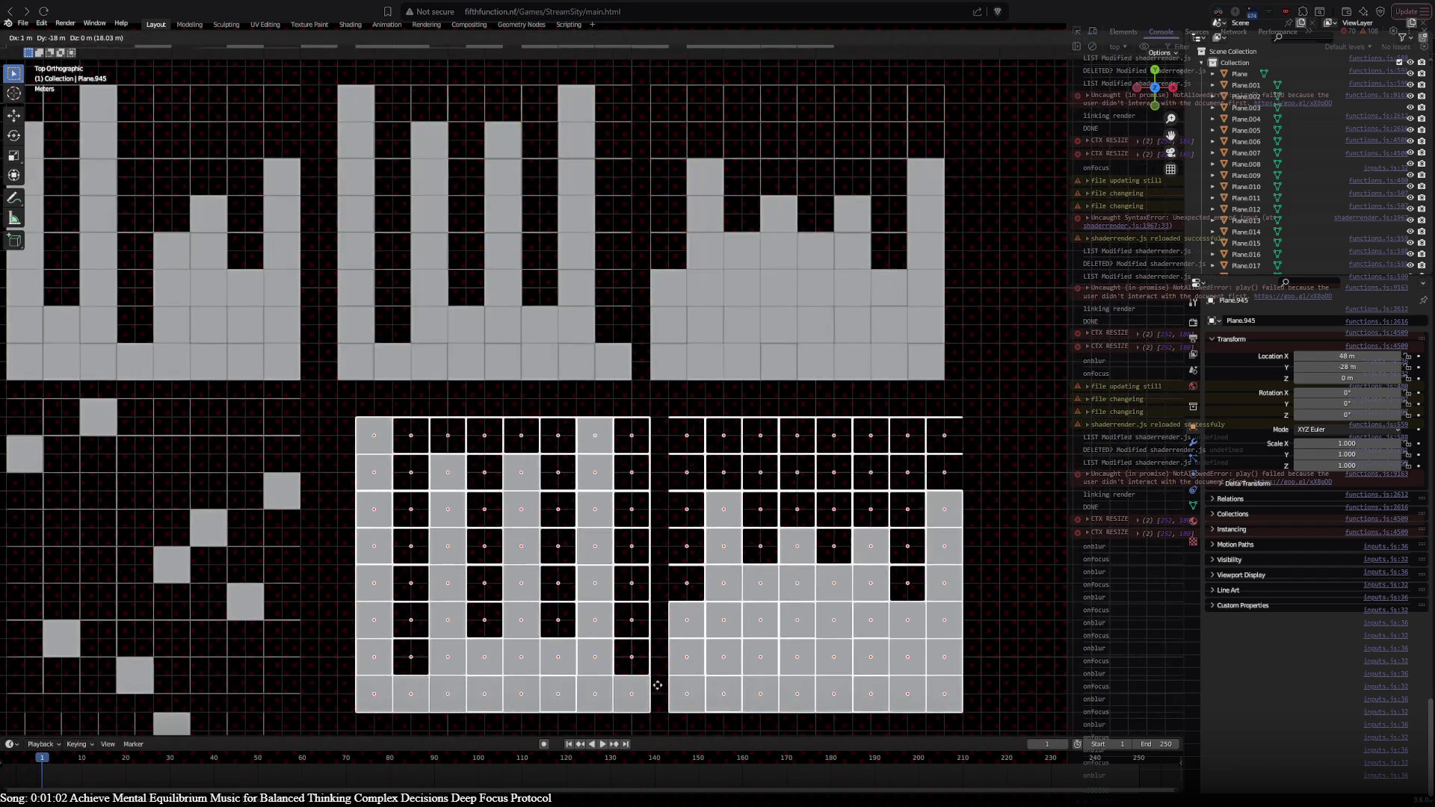
pyautogui.click(652, 681)
# Step: Select the column and bottom-row tiles of the left copied block for removal
pyautogui.click(365, 460)
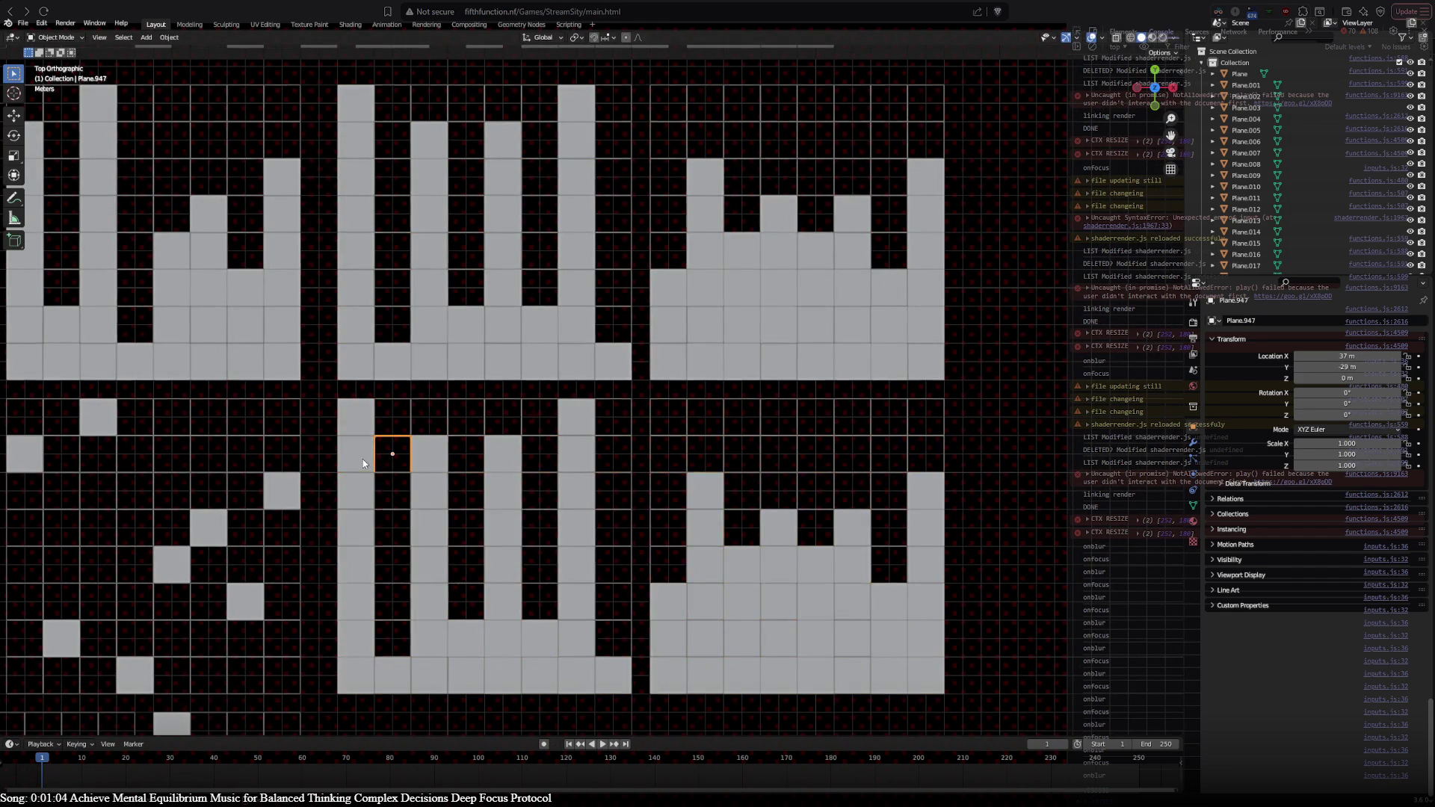
pyautogui.keyDown('shift'); pyautogui.click(356, 491); pyautogui.keyUp('shift')
pyautogui.keyDown('shift'); pyautogui.click(356, 527); pyautogui.keyUp('shift')
pyautogui.keyDown('shift'); pyautogui.click(356, 564); pyautogui.keyUp('shift')
pyautogui.keyDown('shift'); pyautogui.click(356, 601); pyautogui.keyUp('shift')
pyautogui.keyDown('shift'); pyautogui.click(356, 639); pyautogui.keyUp('shift')
pyautogui.keyDown('shift'); pyautogui.click(356, 675); pyautogui.keyUp('shift')
pyautogui.keyDown('shift'); pyautogui.click(429, 675); pyautogui.keyUp('shift')
pyautogui.keyDown('shift'); pyautogui.click(429, 639); pyautogui.keyUp('shift')
pyautogui.keyDown('shift'); pyautogui.click(429, 601); pyautogui.keyUp('shift')
pyautogui.keyDown('shift'); pyautogui.click(429, 564); pyautogui.keyUp('shift')
pyautogui.keyDown('shift'); pyautogui.click(429, 527); pyautogui.keyUp('shift')
pyautogui.keyDown('shift'); pyautogui.click(432, 492); pyautogui.keyUp('shift')
pyautogui.keyDown('shift'); pyautogui.click(503, 490); pyautogui.keyUp('shift')
pyautogui.keyDown('shift'); pyautogui.click(503, 527); pyautogui.keyUp('shift')
pyautogui.keyDown('shift'); pyautogui.click(503, 565); pyautogui.keyUp('shift')
pyautogui.keyDown('shift'); pyautogui.click(503, 601); pyautogui.keyUp('shift')
pyautogui.keyDown('shift'); pyautogui.click(503, 638); pyautogui.keyUp('shift')
pyautogui.keyDown('shift'); pyautogui.click(500, 673); pyautogui.keyUp('shift')
pyautogui.keyDown('shift'); pyautogui.click(465, 675); pyautogui.keyUp('shift')
pyautogui.keyDown('shift'); pyautogui.click(540, 675); pyautogui.keyUp('shift')
pyautogui.keyDown('shift'); pyautogui.click(577, 672); pyautogui.keyUp('shift')
pyautogui.keyDown('shift'); pyautogui.click(576, 639); pyautogui.keyUp('shift')
pyautogui.keyDown('shift'); pyautogui.click(576, 601); pyautogui.keyUp('shift')
pyautogui.keyDown('shift'); pyautogui.click(576, 564); pyautogui.keyUp('shift')
pyautogui.keyDown('shift'); pyautogui.click(576, 527); pyautogui.keyUp('shift')
pyautogui.keyDown('shift'); pyautogui.click(579, 490); pyautogui.keyUp('shift')
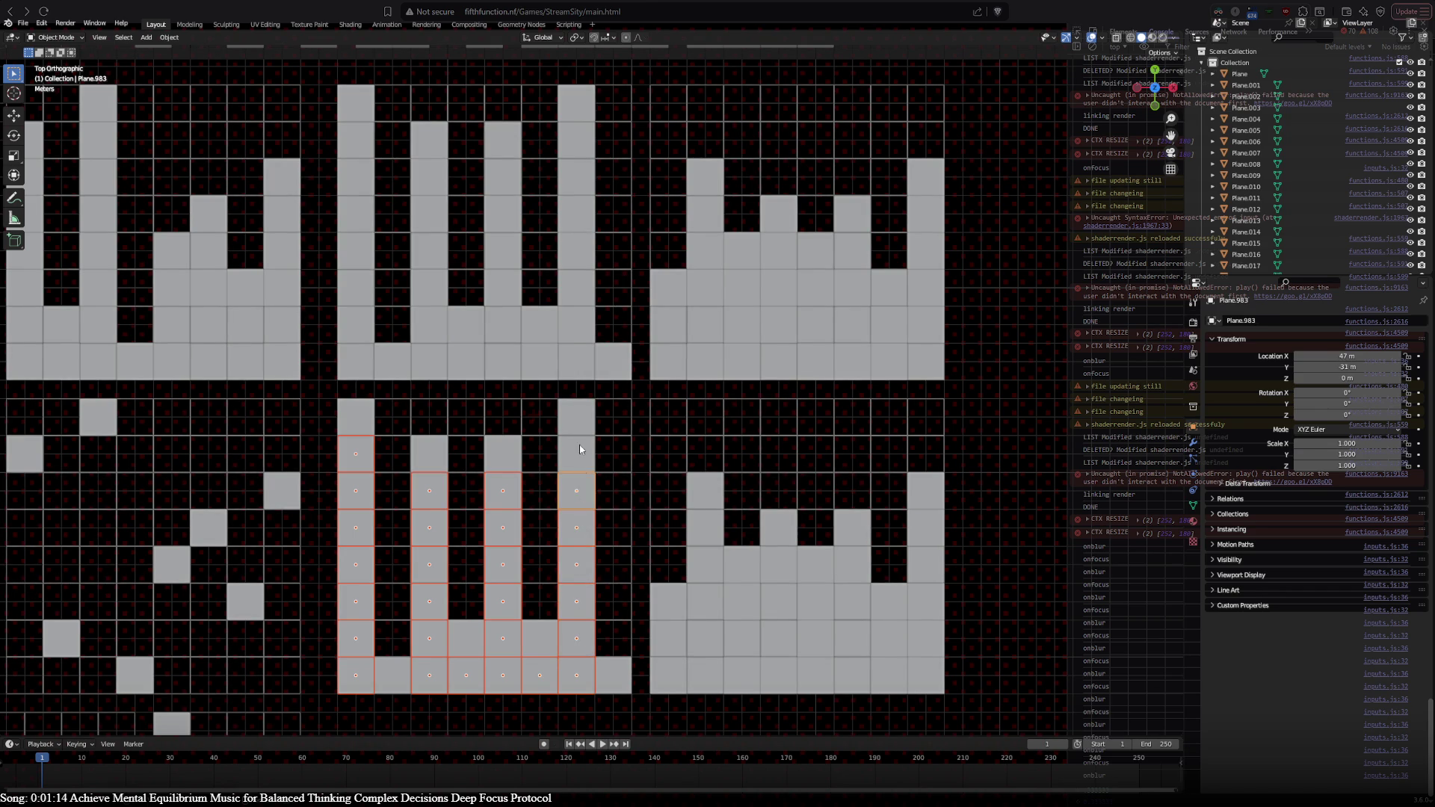
# Step: Add most tiles of the right copied block to the selection and delete all chosen tiles
pyautogui.keyDown('shift'); pyautogui.click(669, 639); pyautogui.keyUp('shift')
pyautogui.keyDown('shift'); pyautogui.click(668, 675); pyautogui.keyUp('shift')
pyautogui.keyDown('shift'); pyautogui.click(704, 675); pyautogui.keyUp('shift')
pyautogui.keyDown('shift'); pyautogui.click(705, 638); pyautogui.keyUp('shift')
pyautogui.keyDown('shift'); pyautogui.click(705, 601); pyautogui.keyUp('shift')
pyautogui.keyDown('shift'); pyautogui.click(705, 564); pyautogui.keyUp('shift')
pyautogui.keyDown('shift'); pyautogui.click(705, 527); pyautogui.keyUp('shift')
pyautogui.keyDown('shift'); pyautogui.click(742, 601); pyautogui.keyUp('shift')
pyautogui.keyDown('shift'); pyautogui.click(741, 638); pyautogui.keyUp('shift')
pyautogui.keyDown('shift'); pyautogui.click(741, 674); pyautogui.keyUp('shift')
pyautogui.keyDown('shift'); pyautogui.click(779, 675); pyautogui.keyUp('shift')
pyautogui.keyDown('shift'); pyautogui.click(775, 636); pyautogui.keyUp('shift')
pyautogui.keyDown('shift'); pyautogui.click(784, 599); pyautogui.keyUp('shift')
pyautogui.keyDown('shift'); pyautogui.click(781, 566); pyautogui.keyUp('shift')
pyautogui.keyDown('shift'); pyautogui.click(817, 599); pyautogui.keyUp('shift')
pyautogui.keyDown('shift'); pyautogui.click(817, 639); pyautogui.keyUp('shift')
pyautogui.keyDown('shift'); pyautogui.click(817, 675); pyautogui.keyUp('shift')
pyautogui.keyDown('shift'); pyautogui.click(856, 675); pyautogui.keyUp('shift')
pyautogui.keyDown('shift'); pyautogui.click(858, 642); pyautogui.keyUp('shift')
pyautogui.keyDown('shift'); pyautogui.click(859, 601); pyautogui.keyUp('shift')
pyautogui.keyDown('shift'); pyautogui.click(888, 638); pyautogui.keyUp('shift')
pyautogui.keyDown('shift'); pyautogui.click(889, 672); pyautogui.keyUp('shift')
pyautogui.keyDown('shift'); pyautogui.click(925, 675); pyautogui.keyUp('shift')
pyautogui.keyDown('shift'); pyautogui.click(925, 638); pyautogui.keyUp('shift')
pyautogui.keyDown('shift'); pyautogui.click(925, 601); pyautogui.keyUp('shift')
pyautogui.press('x')
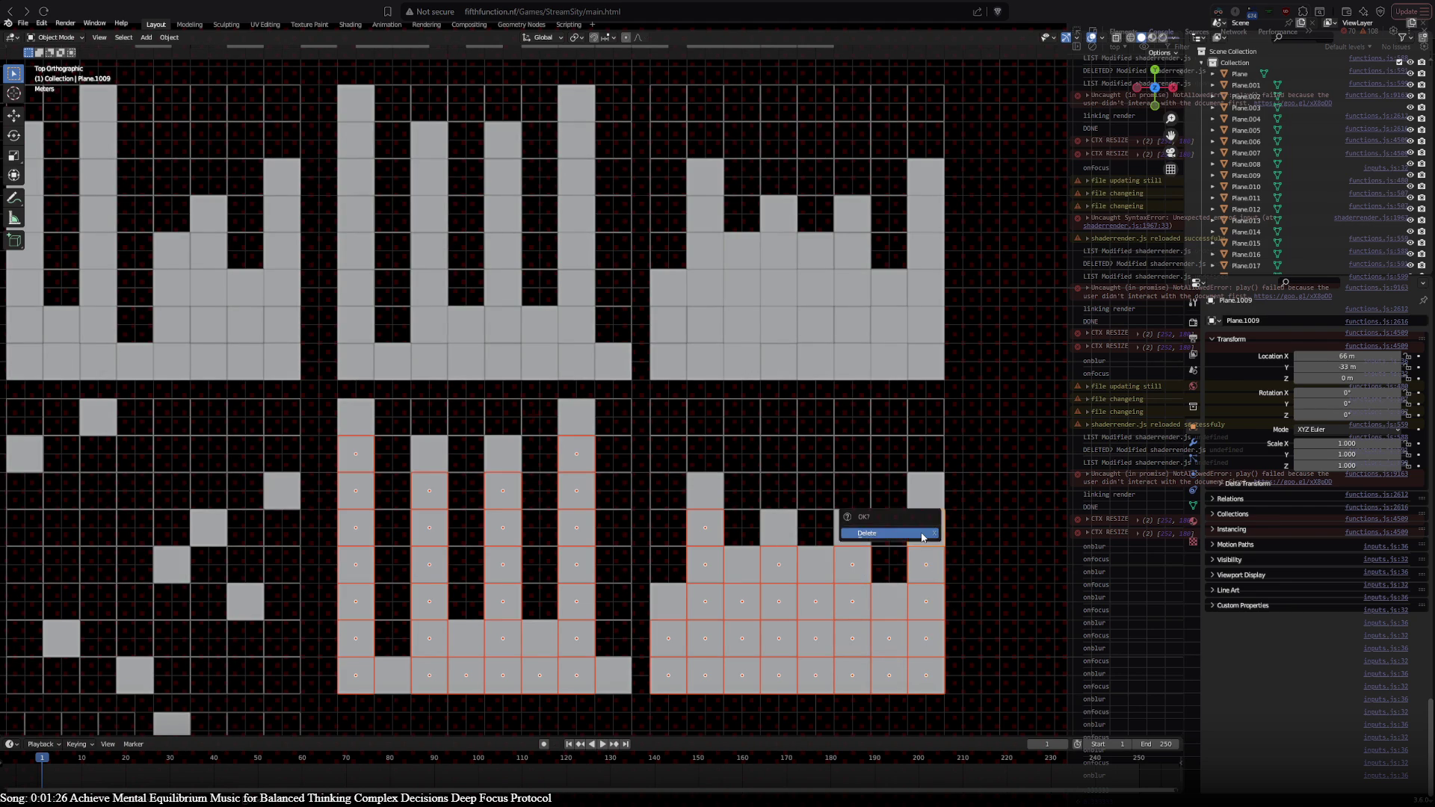
pyautogui.click(921, 532)
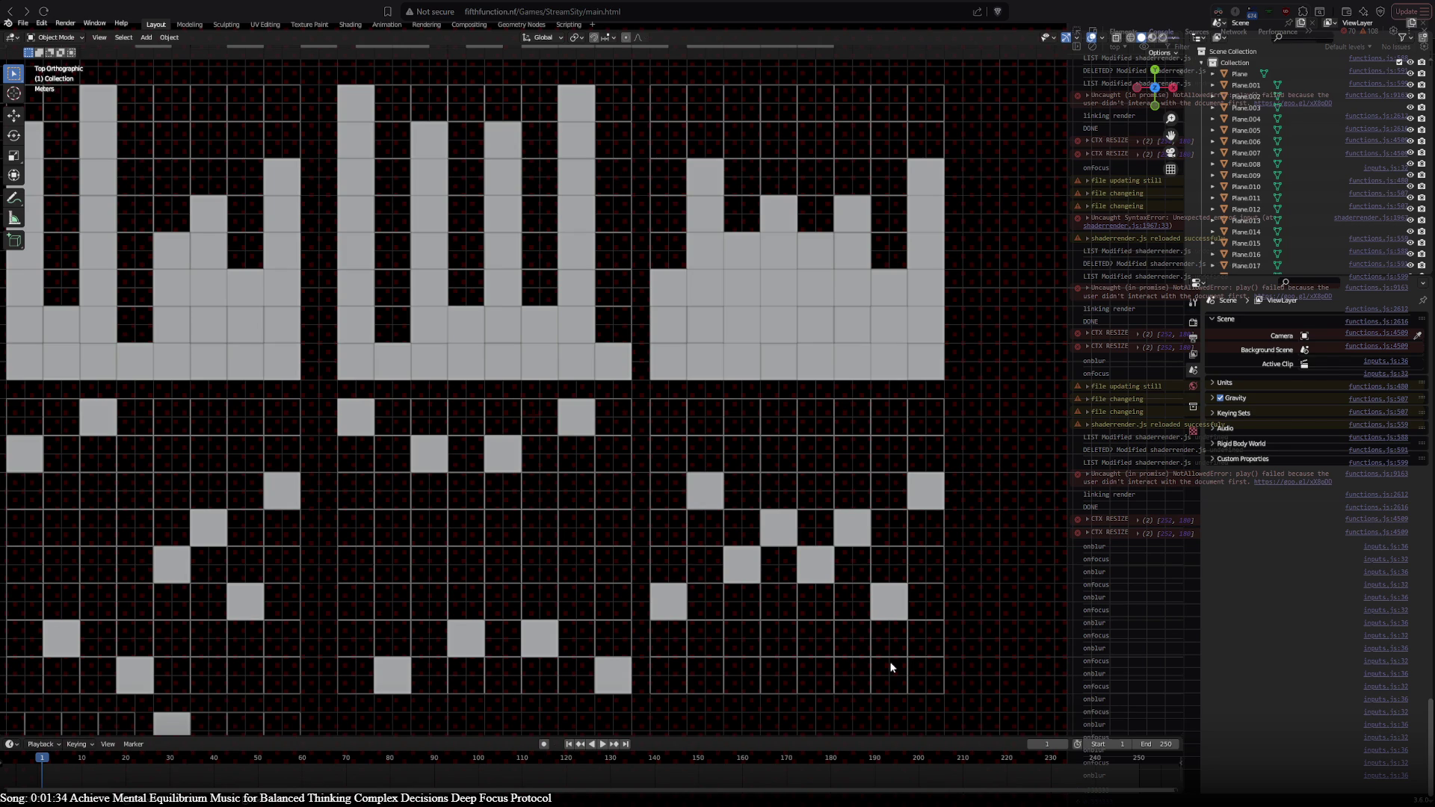
pyautogui.click(705, 491)
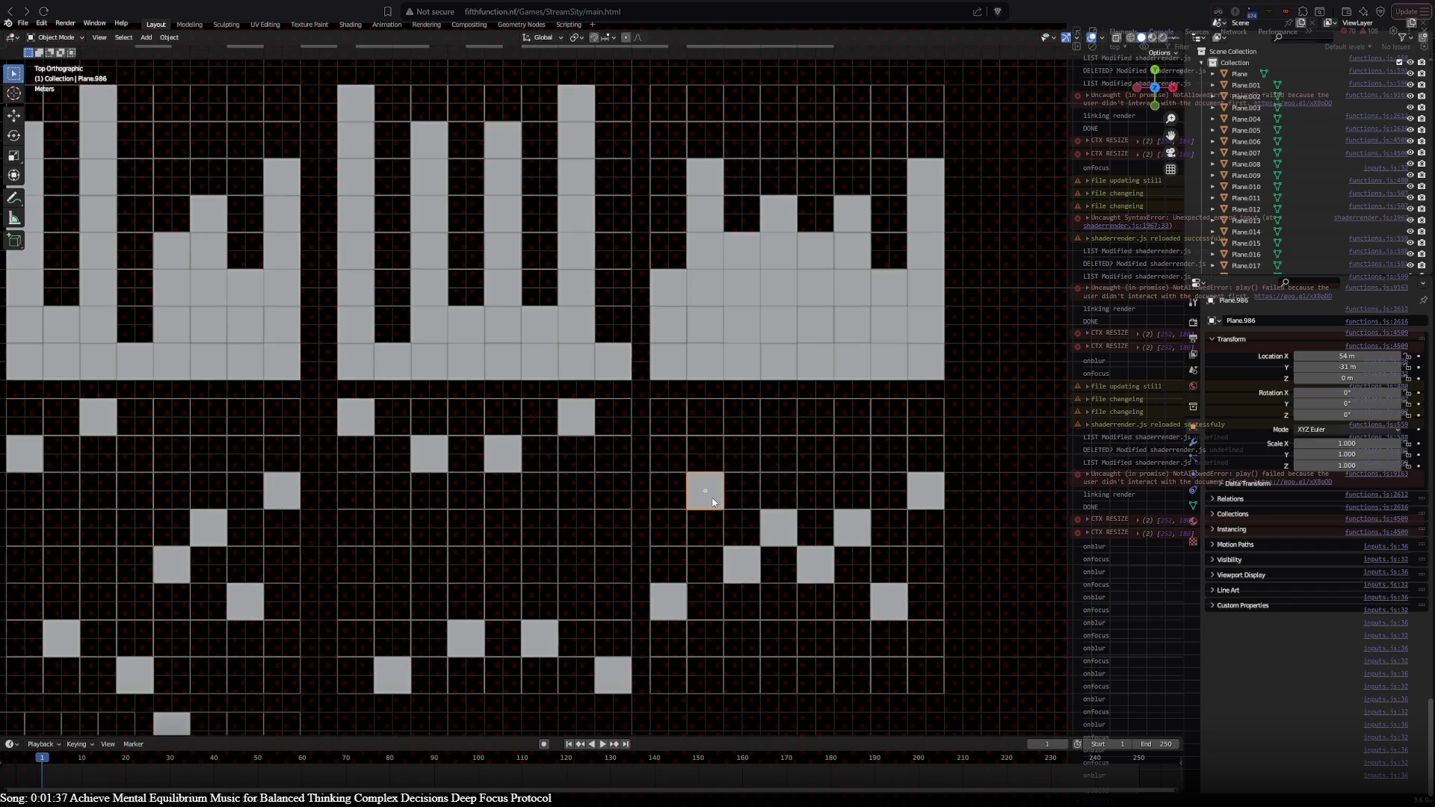
pyautogui.click(849, 536)
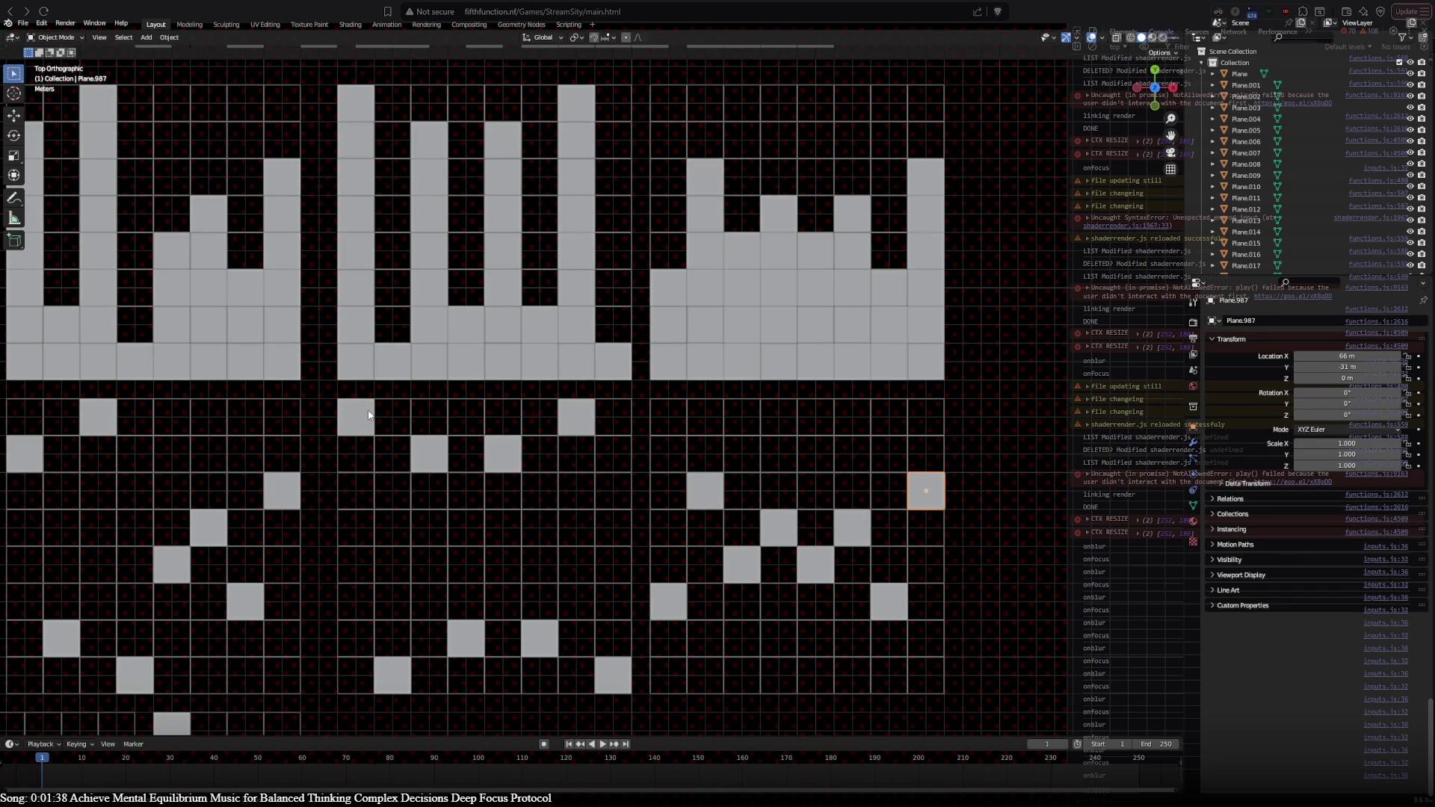
pyautogui.click(431, 456)
pyautogui.click(493, 459)
pyautogui.click(566, 423)
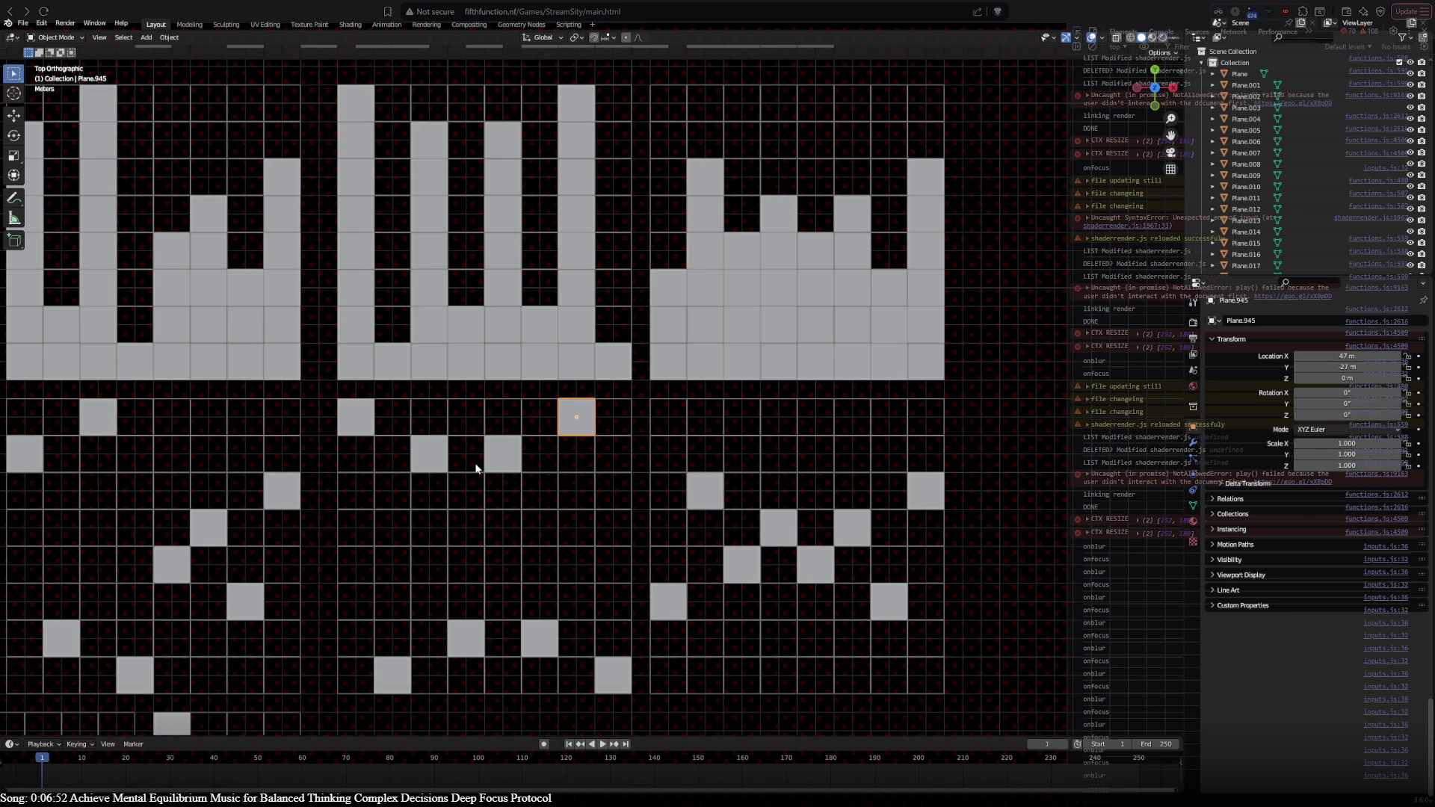
# Step: Deselect the small plane in the dither tile, then bring up the shader source
pyautogui.click(465, 420)
pyautogui.hotkey('alt', 'Tab')
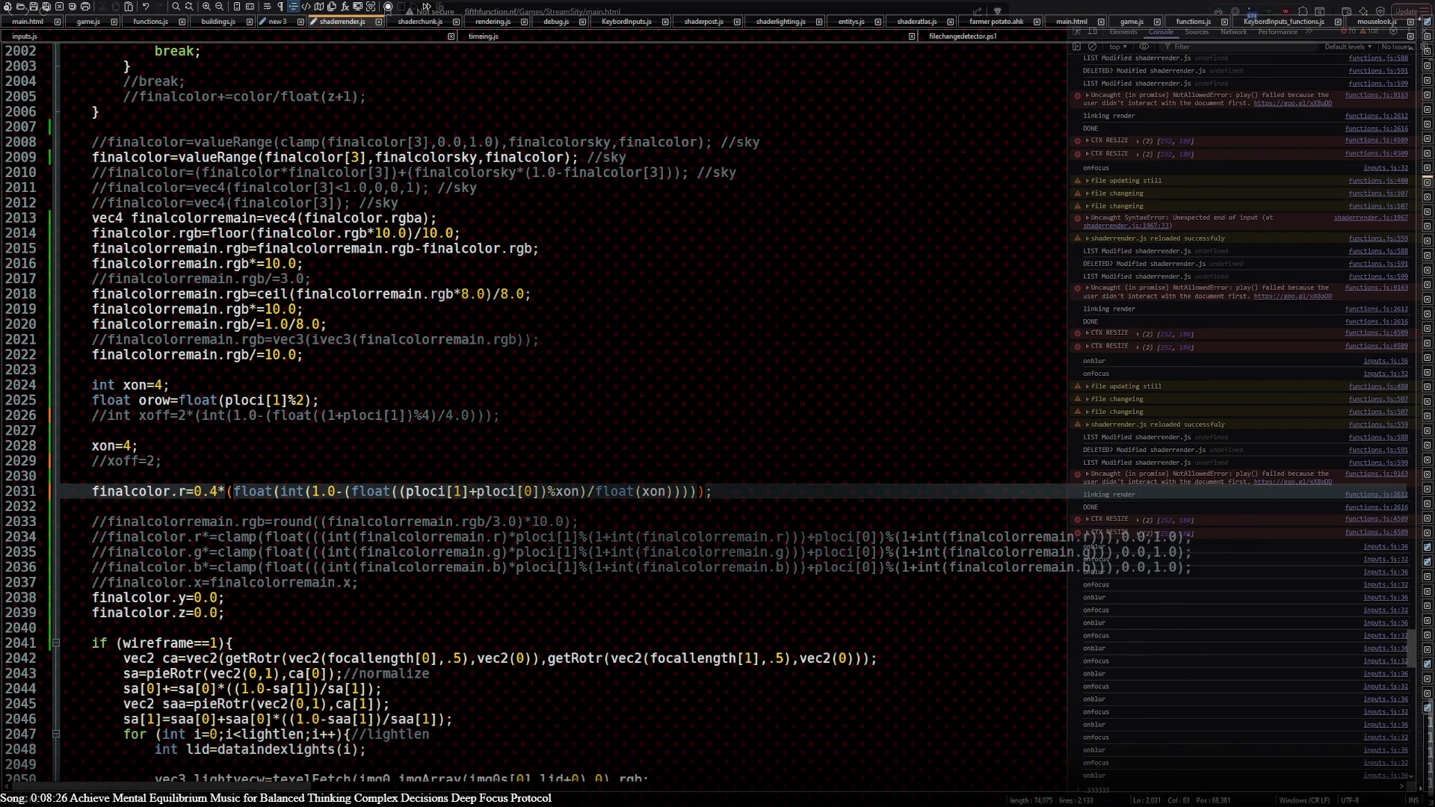
# Step: Block-comment the xon dither code on lines 2024–2031 in shaderrender.js, add a blank line, and check the tiles
pyautogui.hotkey('alt', 'Tab')
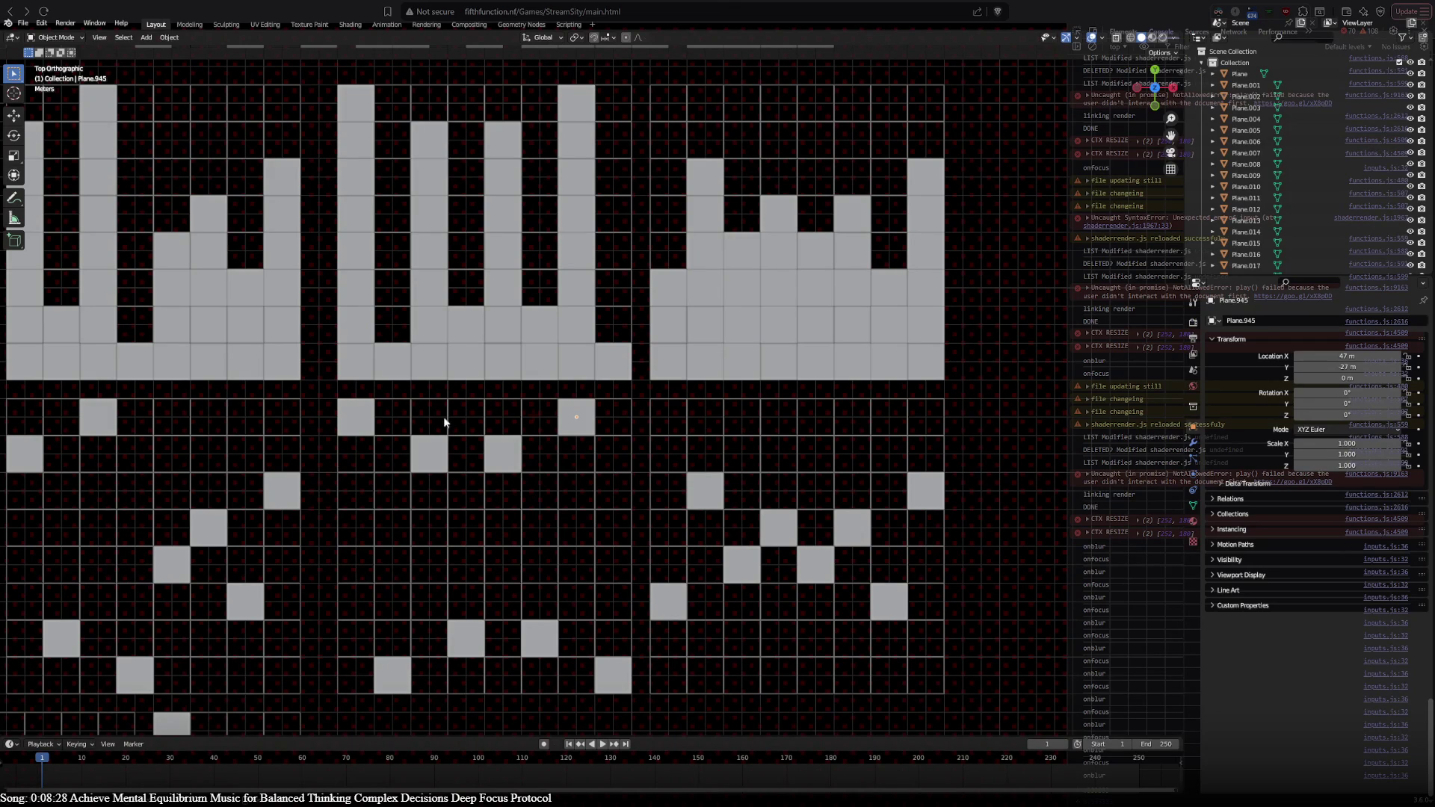
pyautogui.hotkey('alt', 'Tab')
pyautogui.click(756, 490)
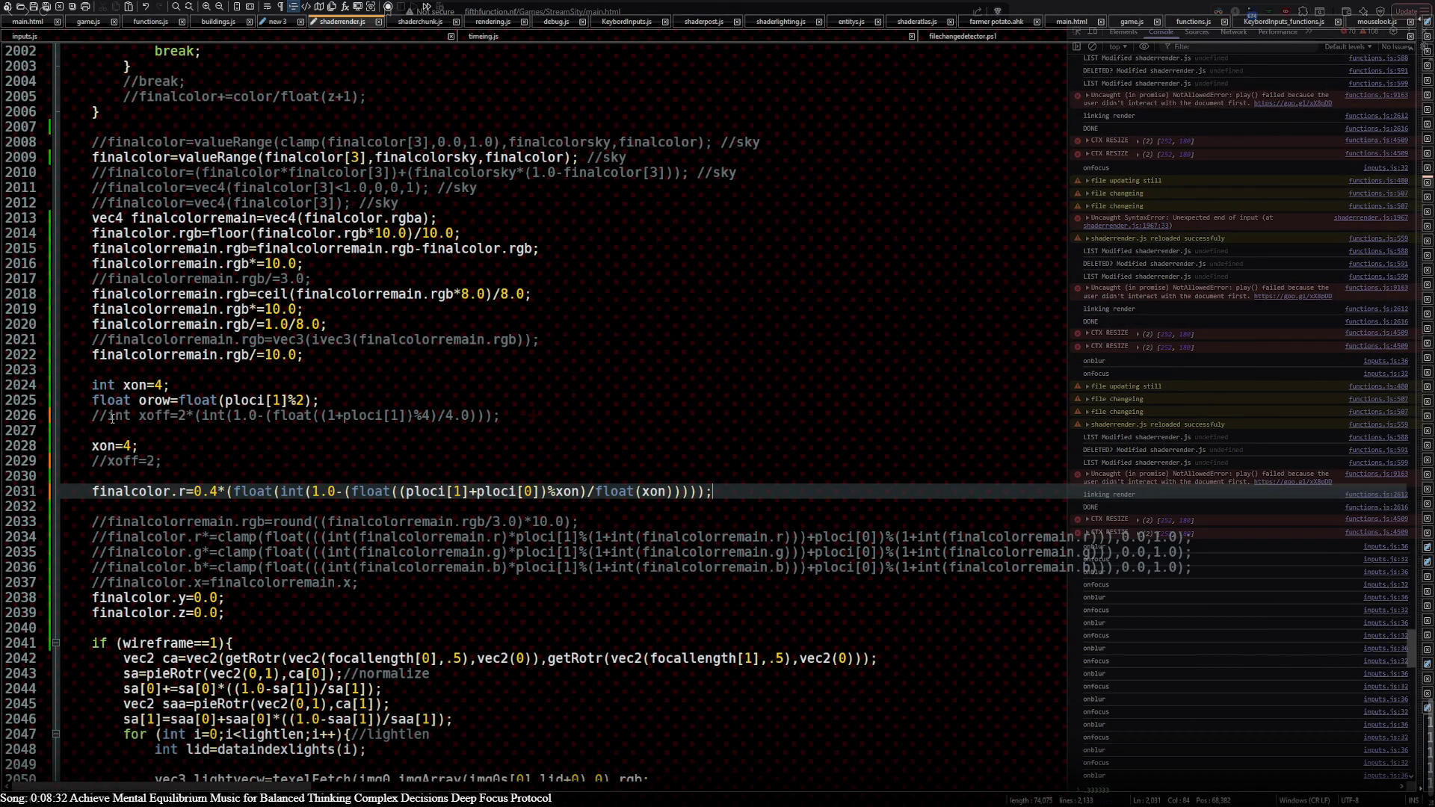
pyautogui.keyDown('shift'); pyautogui.click(92, 386); pyautogui.keyUp('shift')
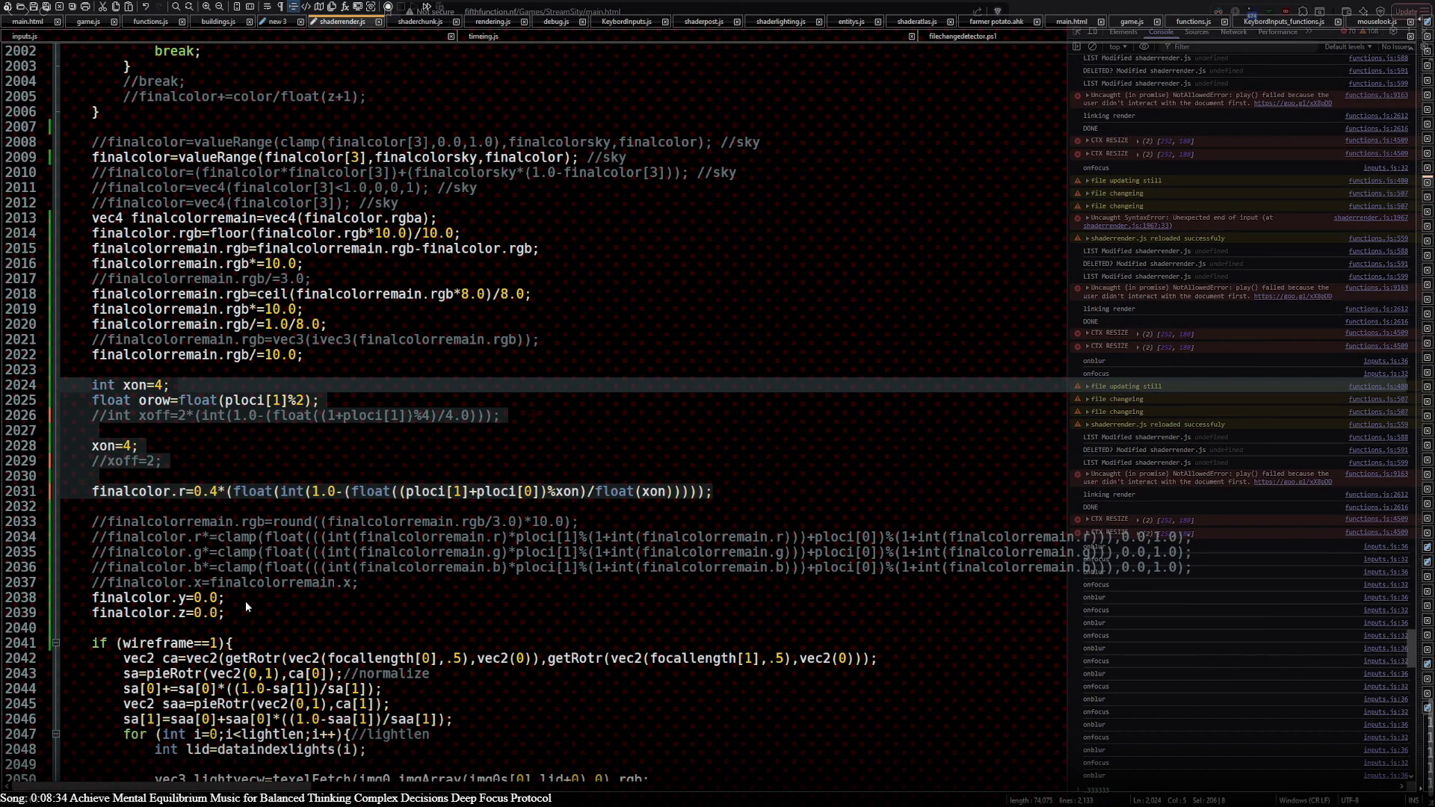
pyautogui.hotkey('ctrl', 'shift', 'q')
pyautogui.click(807, 495)
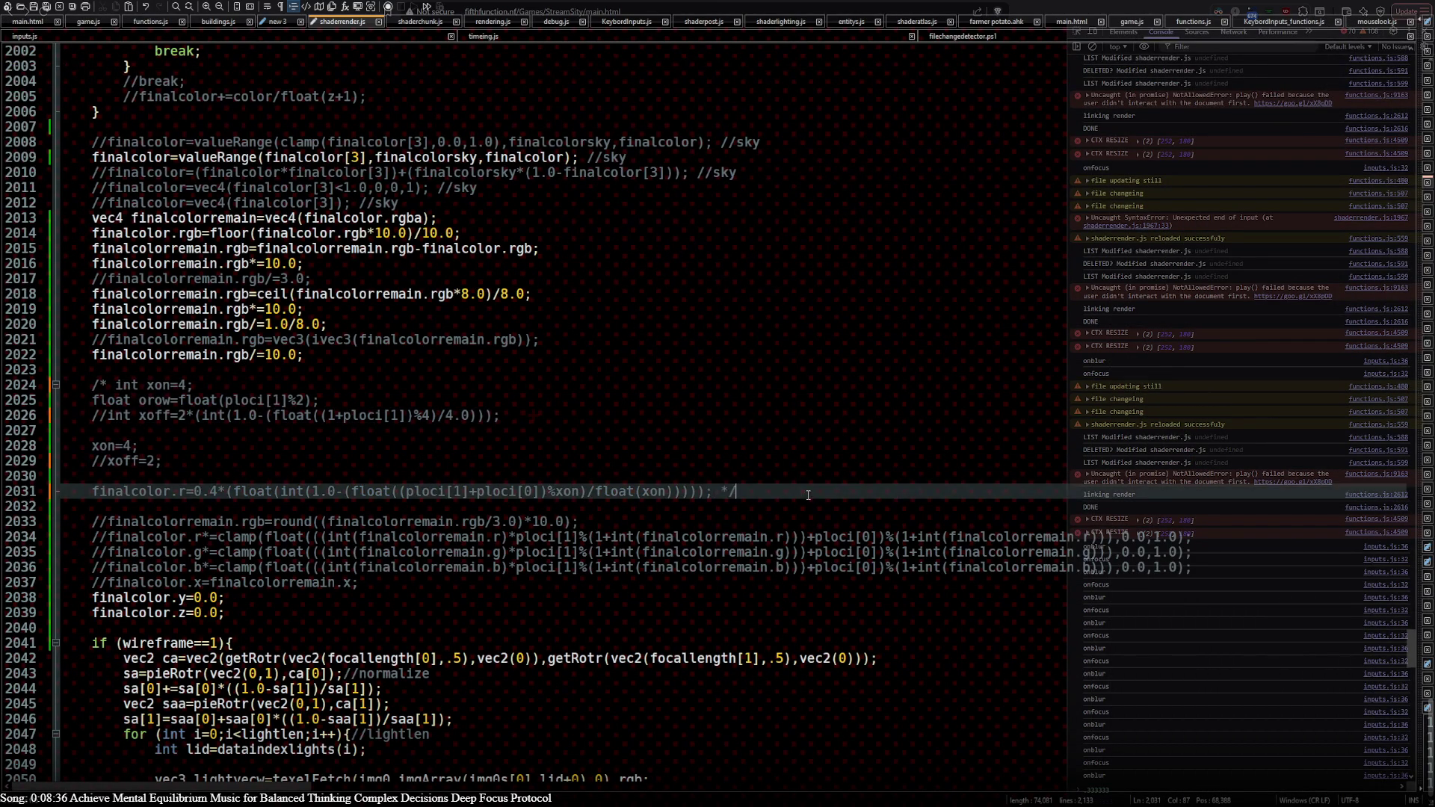
pyautogui.press('Return')
pyautogui.press('Return')
pyautogui.scroll(-2, 719, 465)
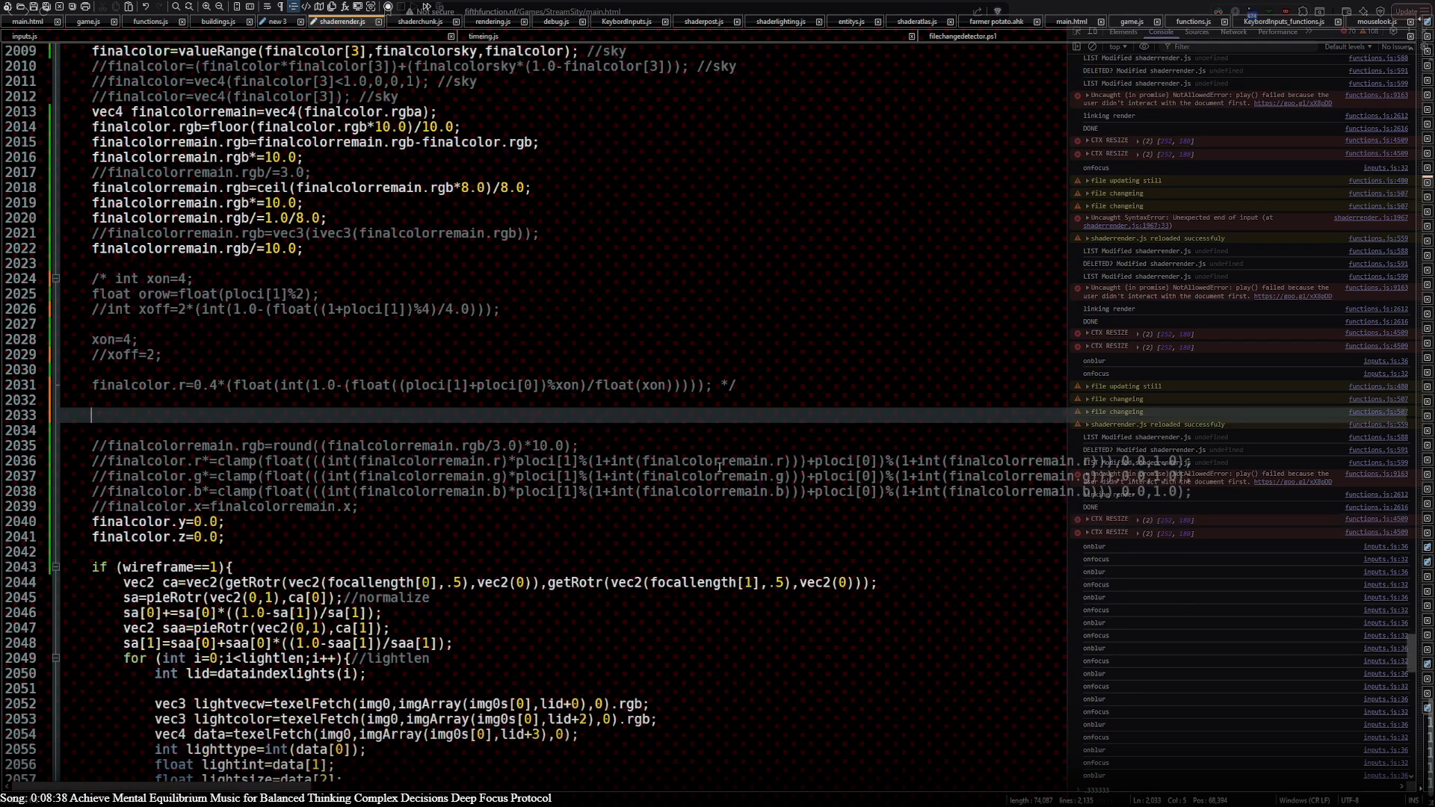
pyautogui.hotkey('alt', 'Tab')
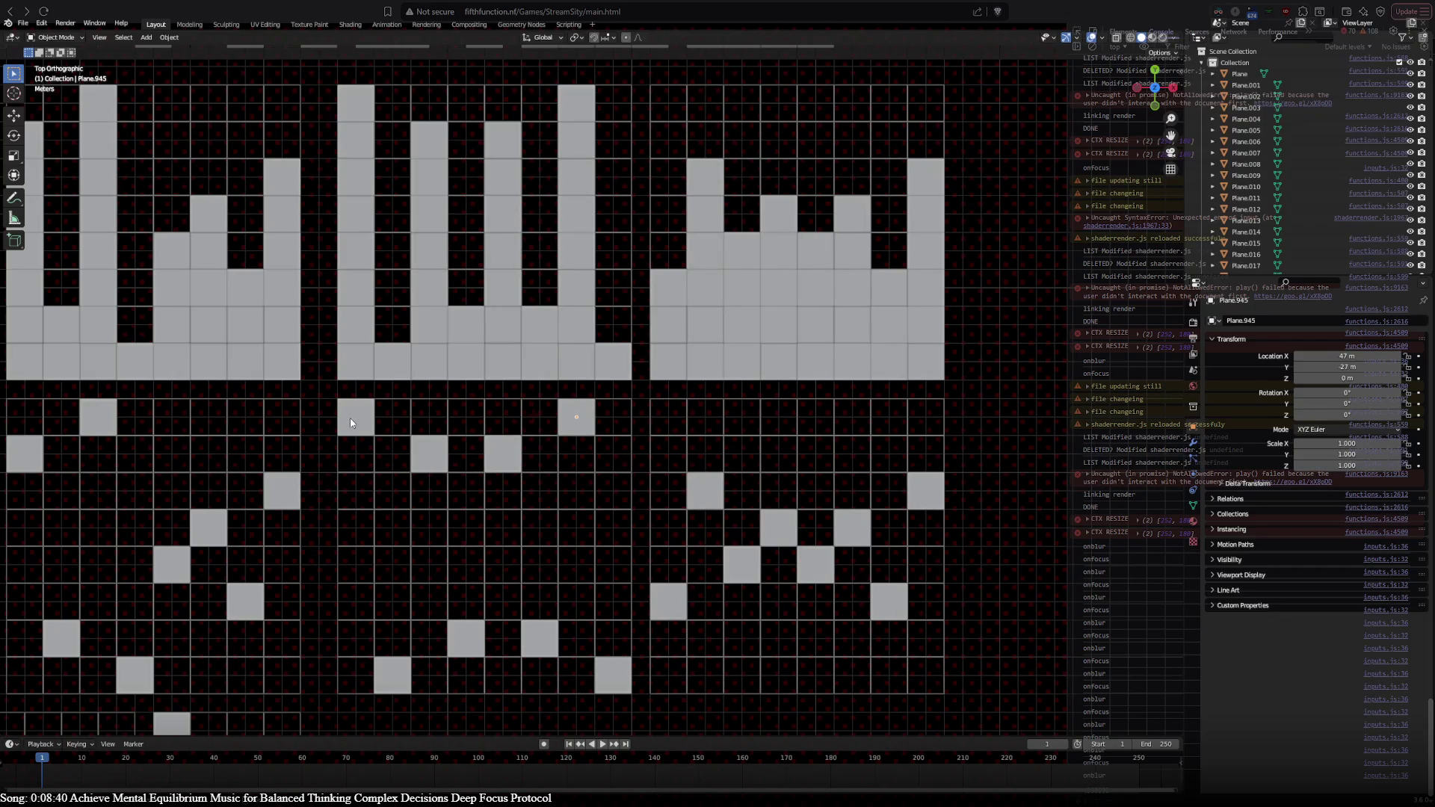
pyautogui.moveTo(350, 418)
pyautogui.keyDown('shift'); pyautogui.mouseDown(button='middle')
pyautogui.moveTo(294, 281)
pyautogui.moveTo(336, 200)
pyautogui.moveTo(960, 612)
pyautogui.moveTo(307, 251)
pyautogui.moveTo(545, 402)
pyautogui.moveTo(1027, 632)
pyautogui.moveTo(460, 317)
pyautogui.mouseUp(button='middle'); pyautogui.keyUp('shift')
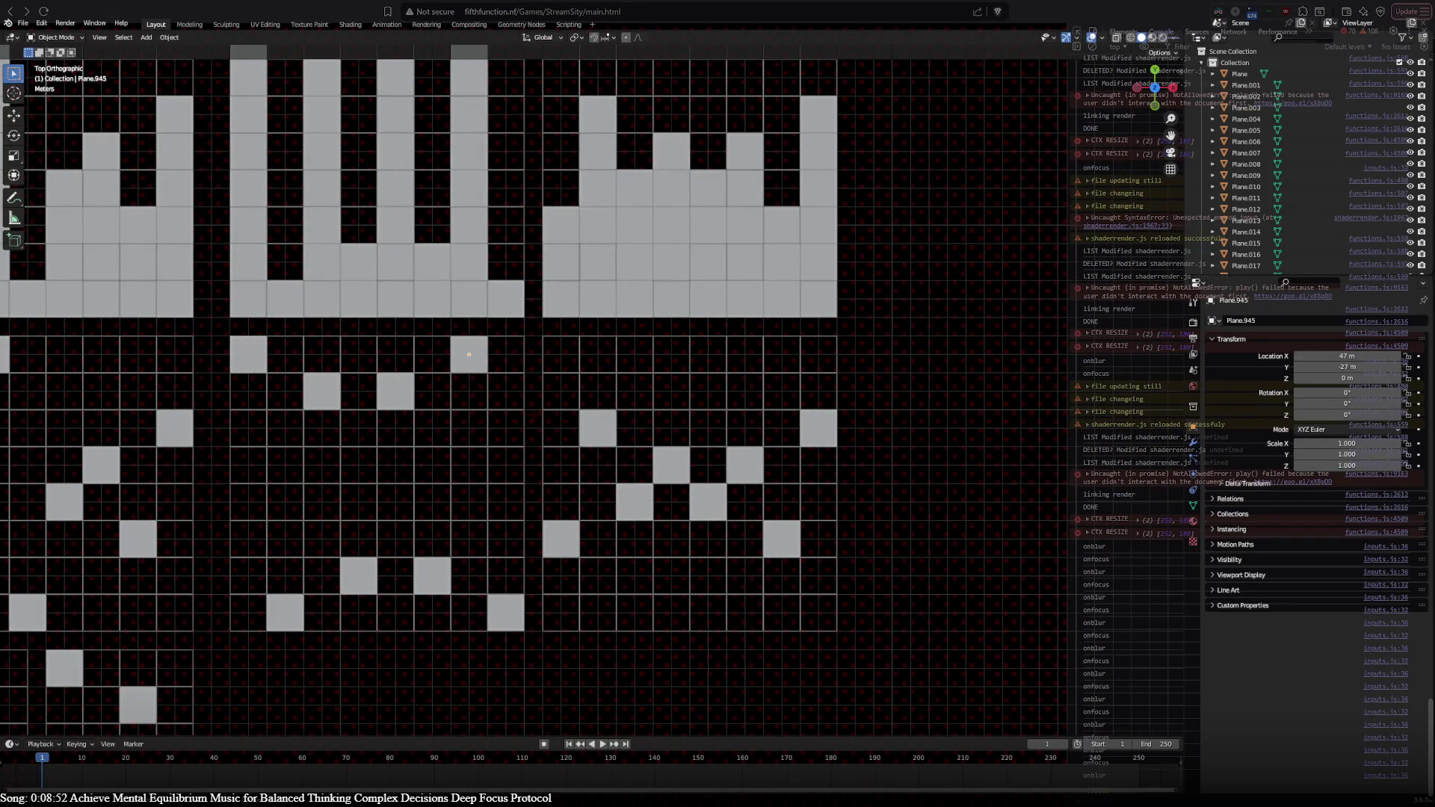
# Step: Glance at the shader source in Notepad++ and return to the tile grid view
pyautogui.hotkey('alt', 'Tab')
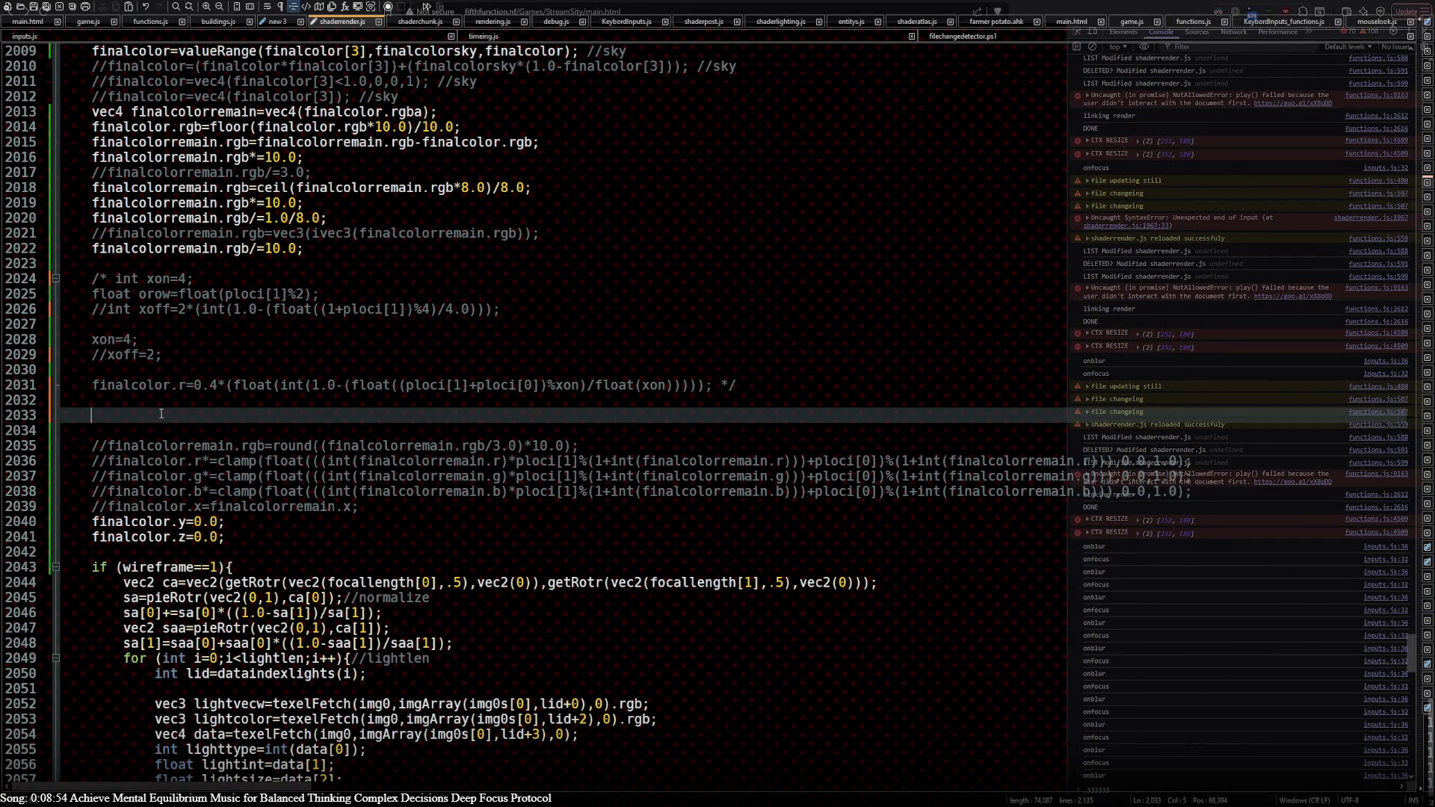
pyautogui.hotkey('alt', 'Tab')
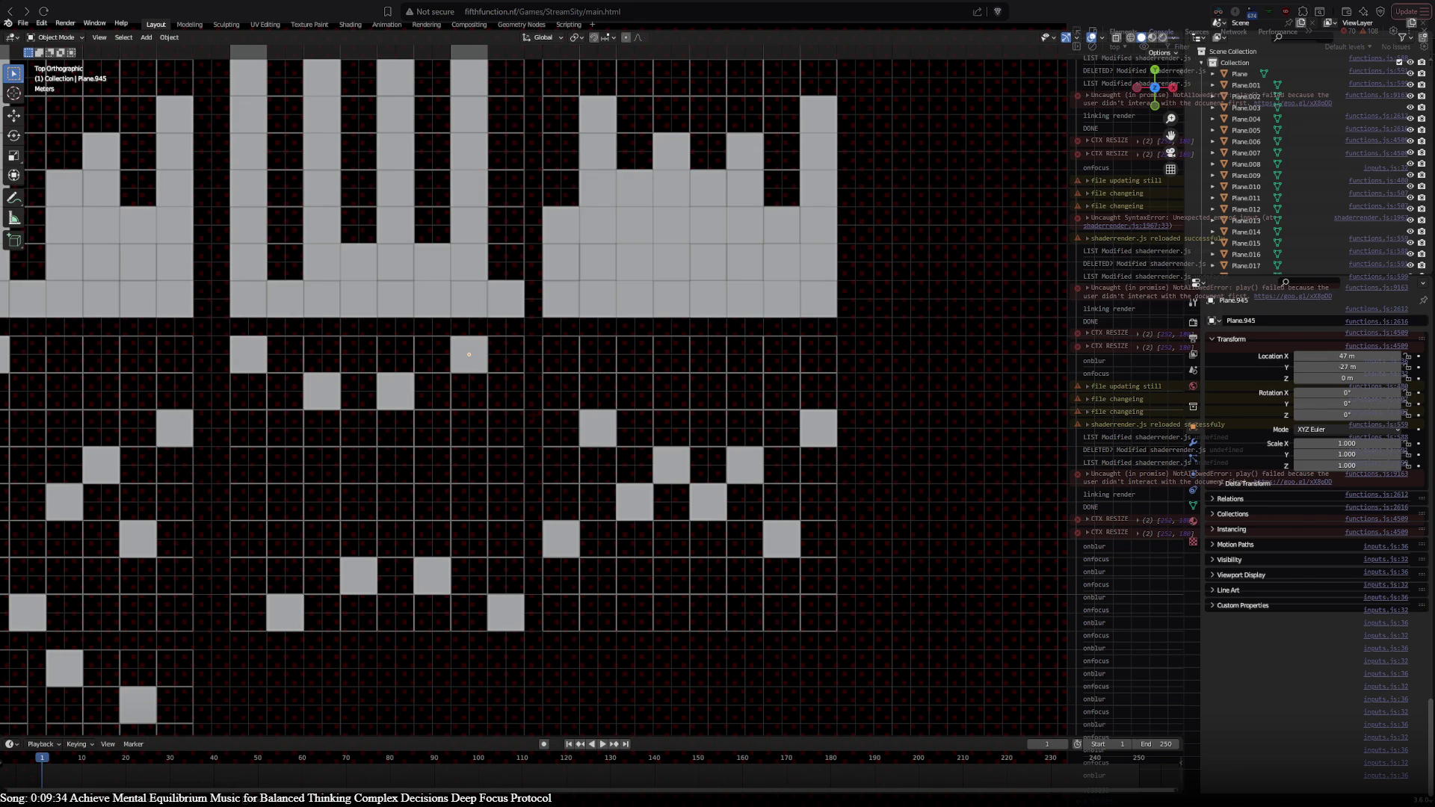
# Step: Compare the unchanged shader code with the tiles, then pan to reveal the denser dither row
pyautogui.hotkey('alt', 'Tab')
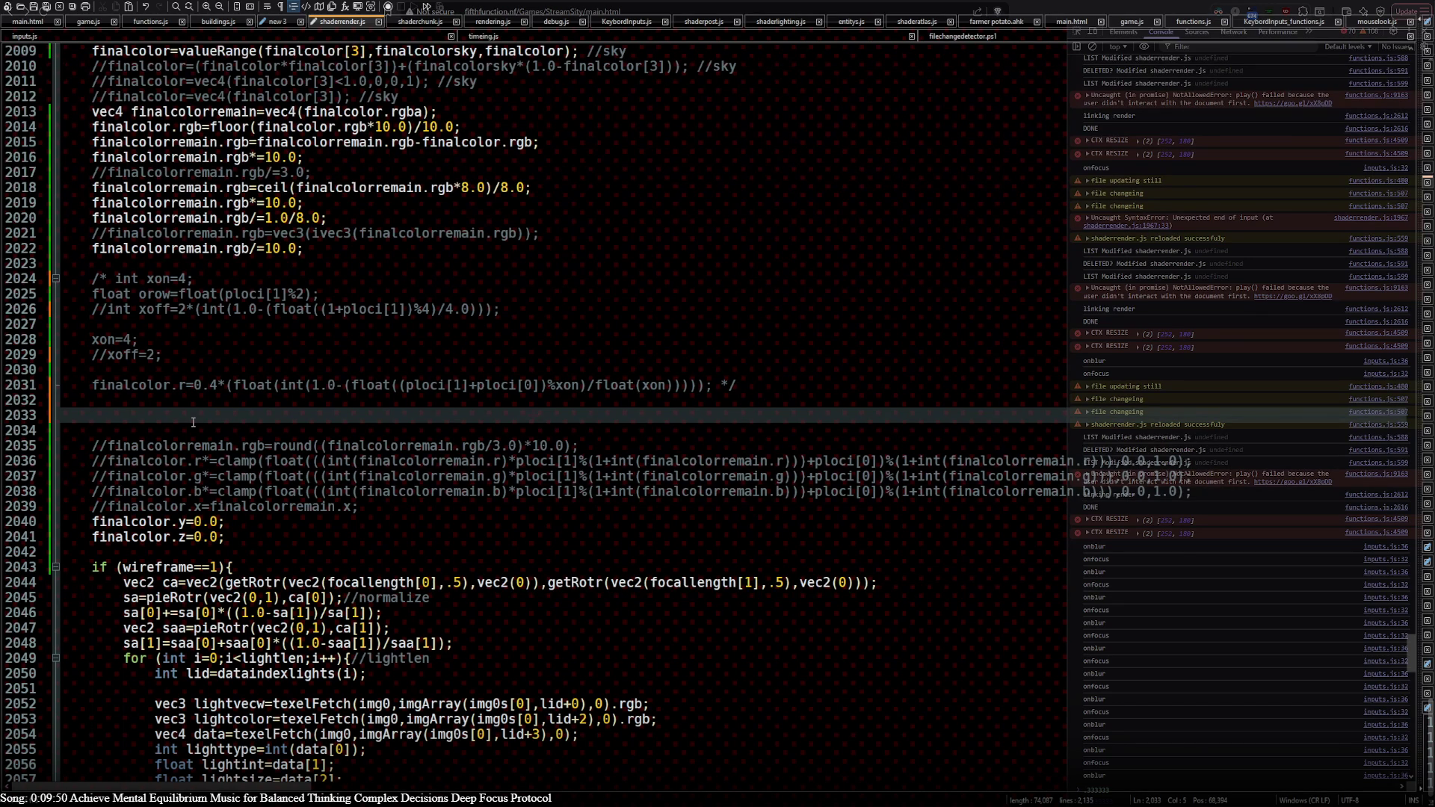
pyautogui.hotkey('alt', 'Tab')
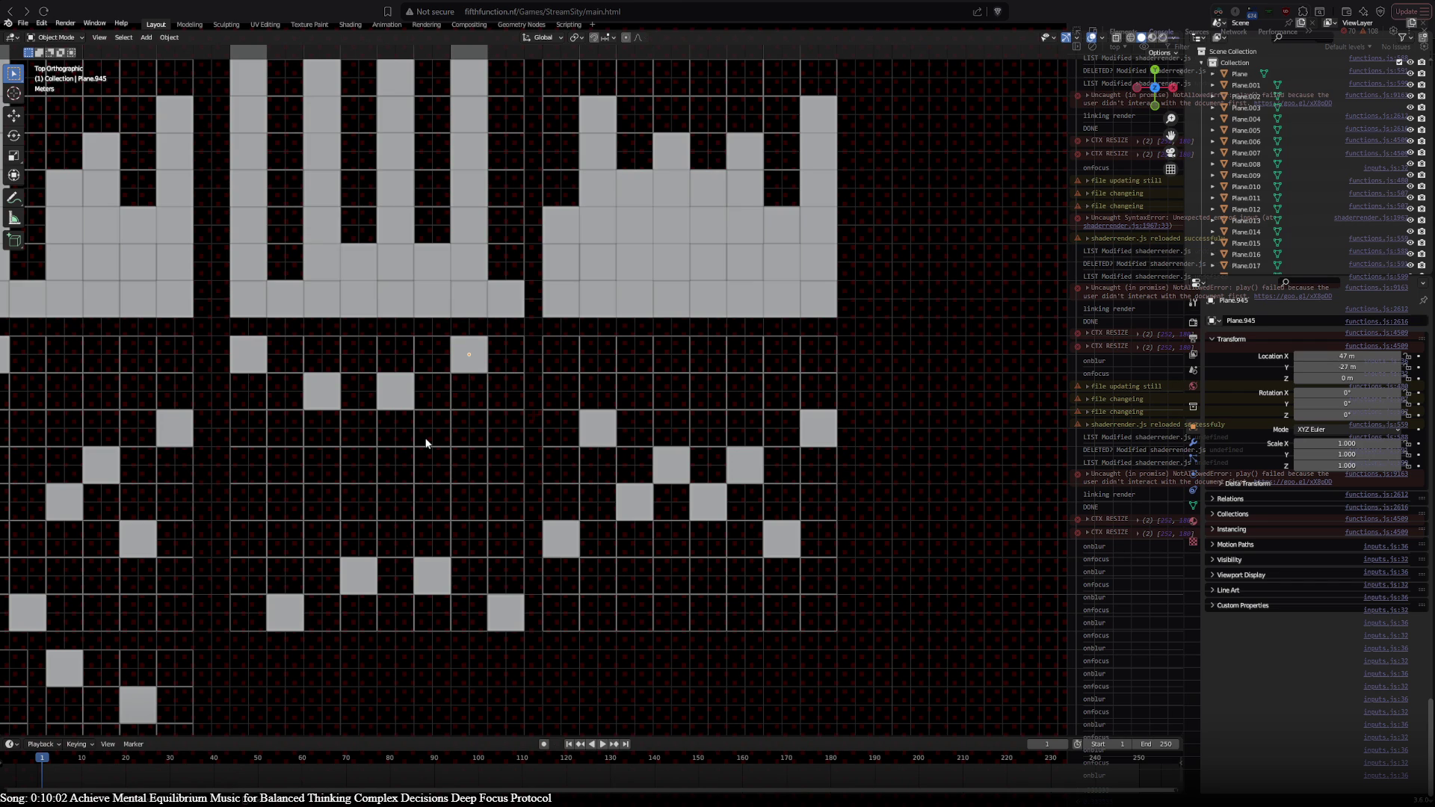
pyautogui.hotkey('alt', 'Tab')
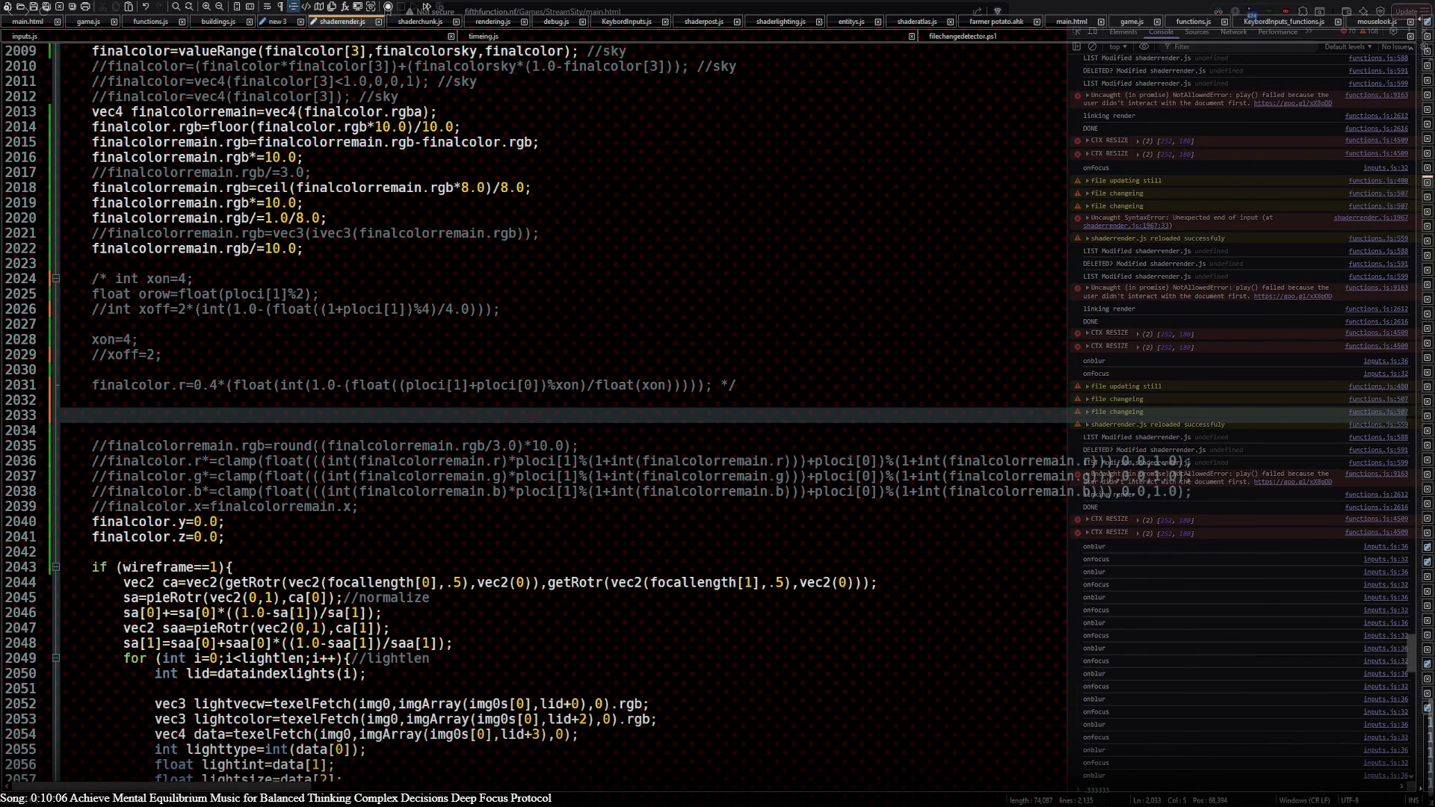
pyautogui.hotkey('alt', 'Tab')
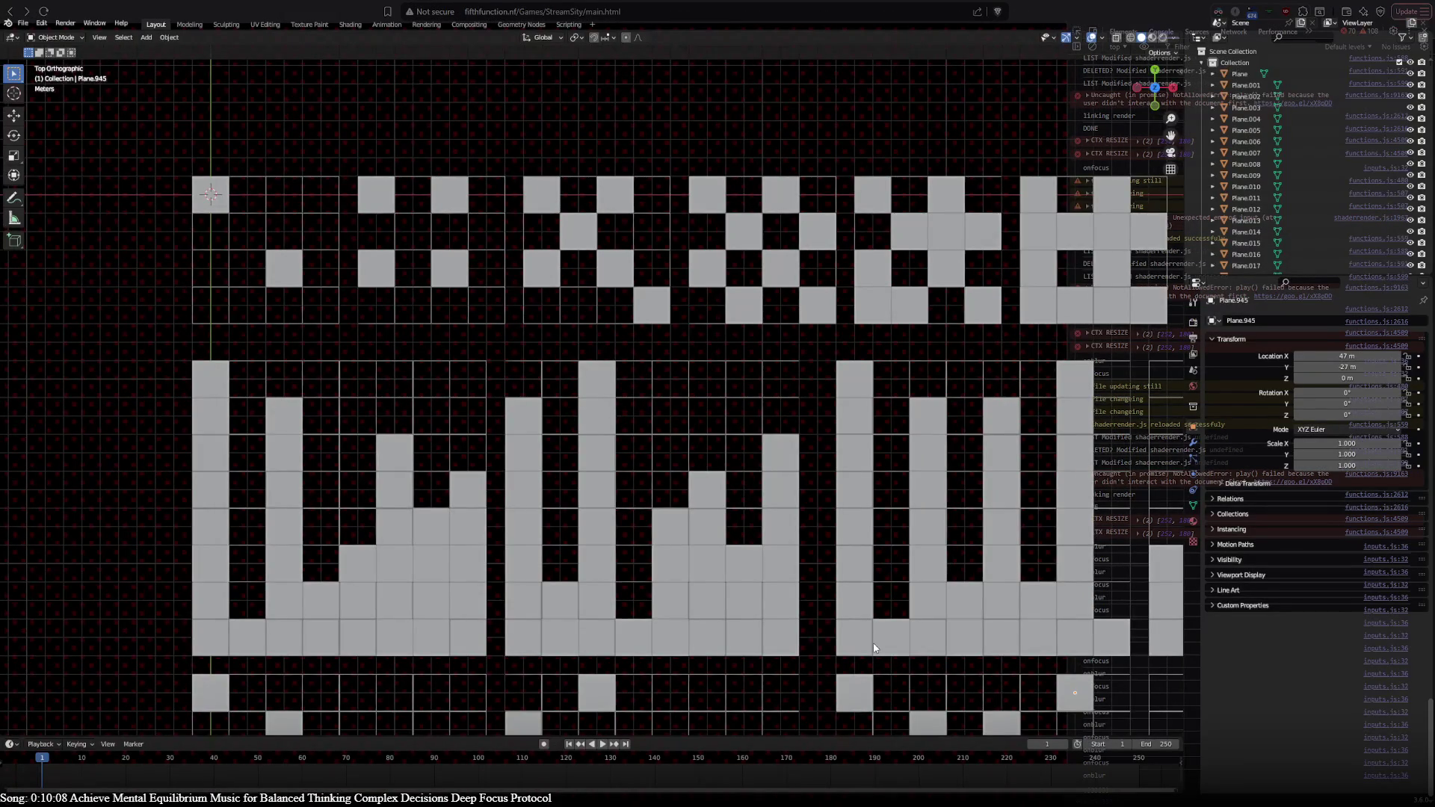
pyautogui.moveTo(875, 647)
pyautogui.keyDown('shift'); pyautogui.mouseDown(button='middle')
pyautogui.moveTo(586, 336)
pyautogui.moveTo(1036, 671)
pyautogui.mouseUp(button='middle'); pyautogui.keyUp('shift')
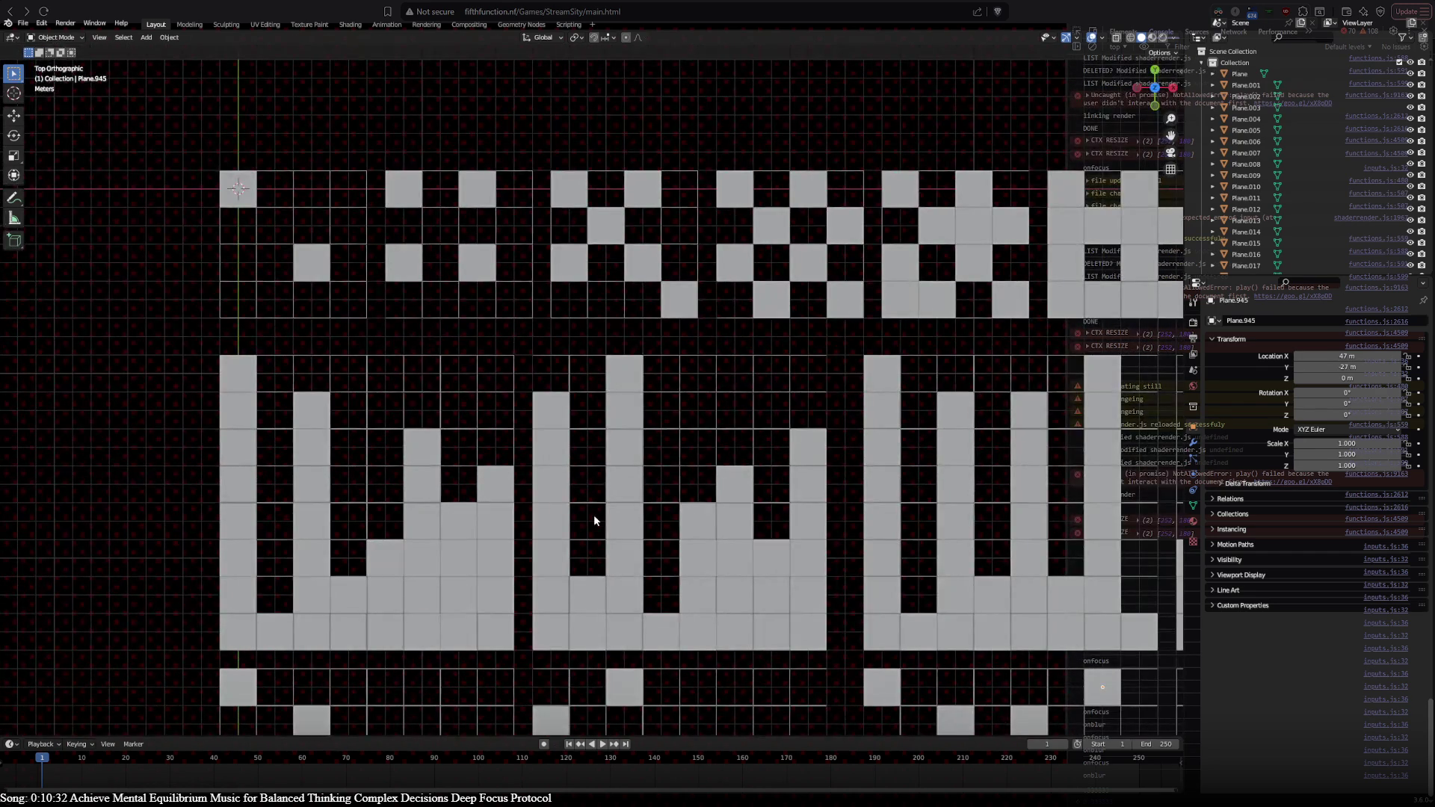
# Step: Pan the top view past the stripe tiles and origin until the seven-tile dither row is centred
pyautogui.keyDown('shift'); pyautogui.moveTo(593, 514); pyautogui.dragTo(208, 213, button='middle'); pyautogui.keyUp('shift')
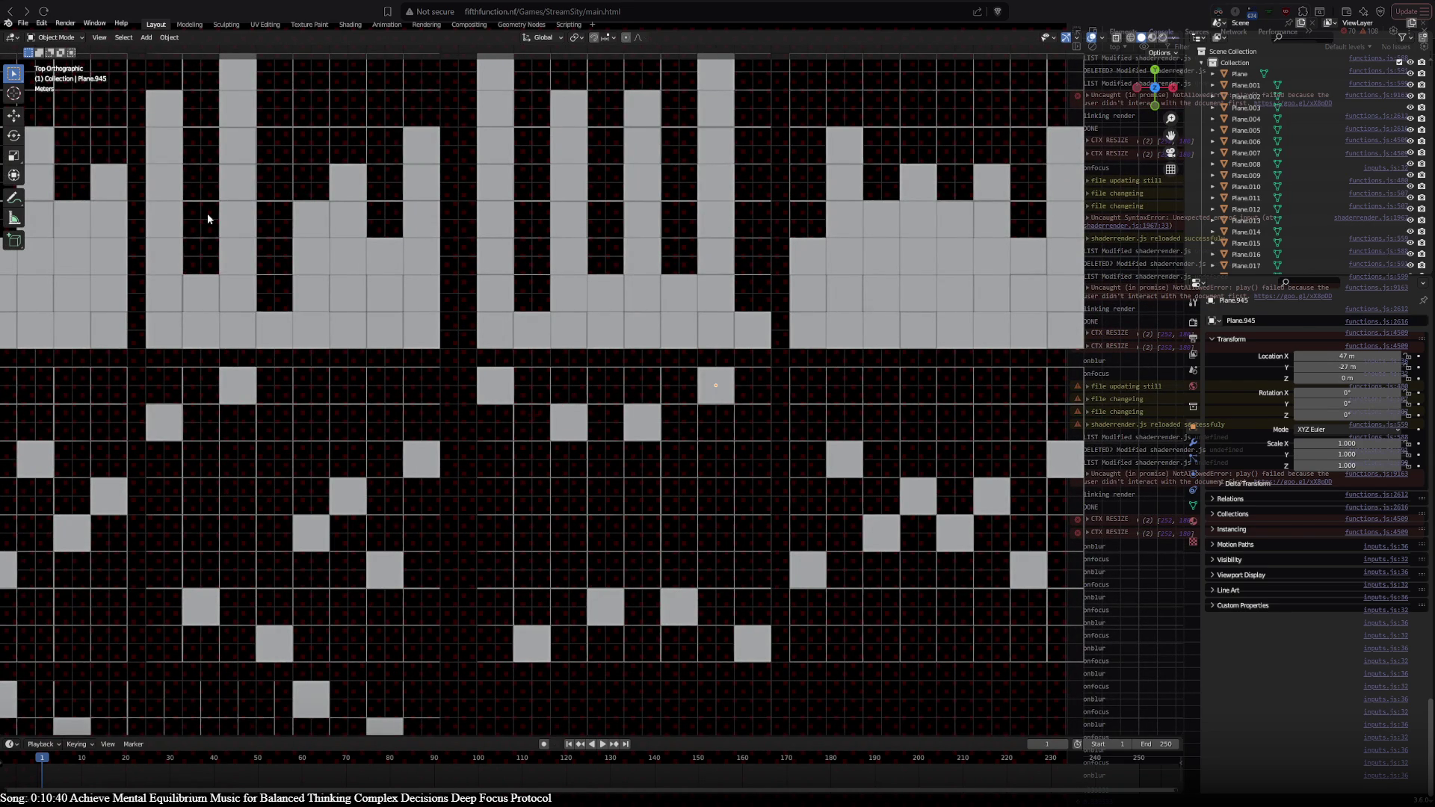
pyautogui.moveTo(208, 213)
pyautogui.keyDown('shift'); pyautogui.mouseDown(button='middle')
pyautogui.moveTo(867, 631)
pyautogui.moveTo(701, 510)
pyautogui.mouseUp(button='middle'); pyautogui.keyUp('shift')
pyautogui.keyDown('shift'); pyautogui.moveTo(449, 538); pyautogui.dragTo(103, 86, button='middle'); pyautogui.keyUp('shift')
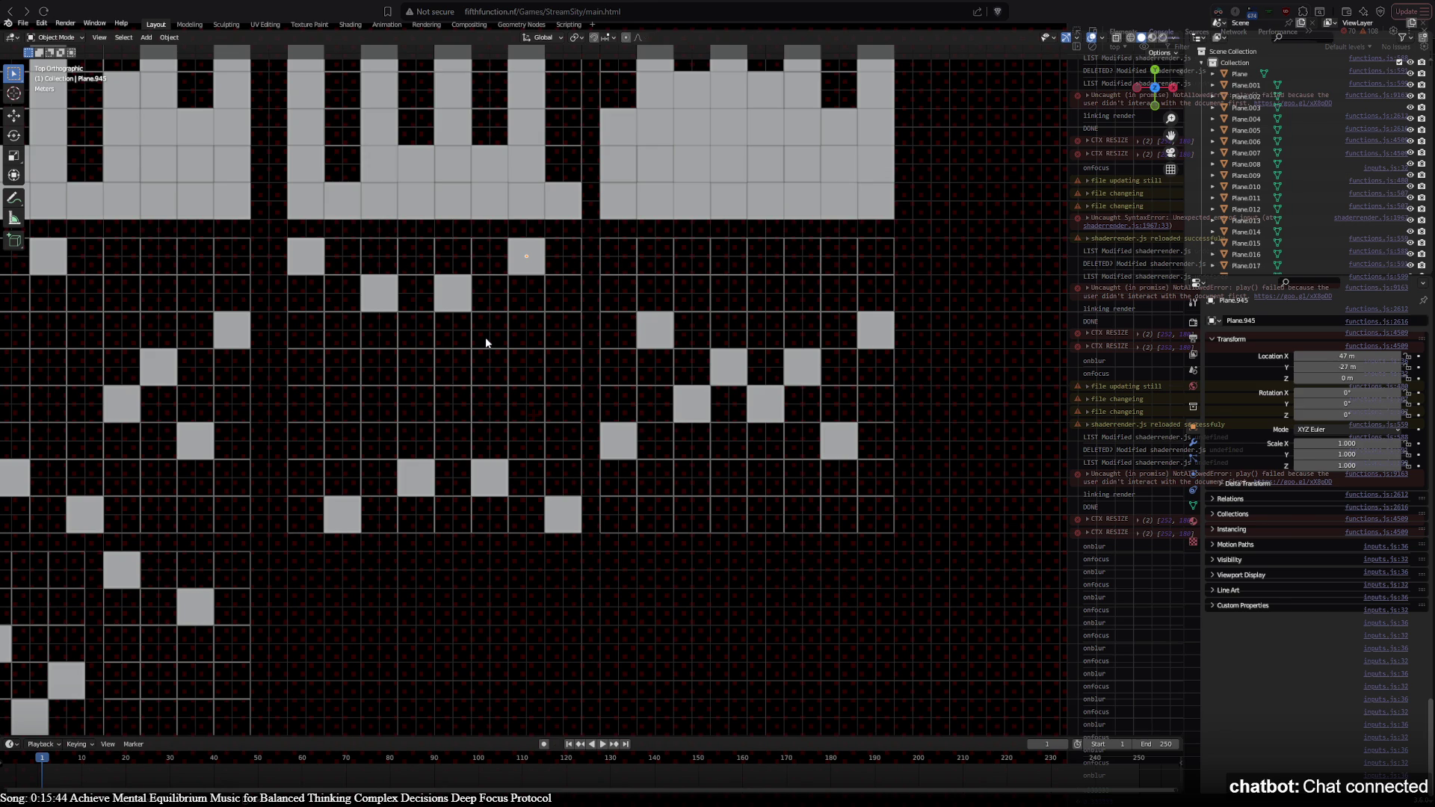
pyautogui.moveTo(481, 420)
pyautogui.keyDown('shift'); pyautogui.mouseDown(button='middle')
pyautogui.moveTo(382, 298)
pyautogui.moveTo(713, 405)
pyautogui.moveTo(486, 499)
pyautogui.mouseUp(button='middle'); pyautogui.keyUp('shift')
pyautogui.keyDown('shift'); pyautogui.moveTo(679, 421); pyautogui.dragTo(572, 430, button='middle'); pyautogui.keyUp('shift')
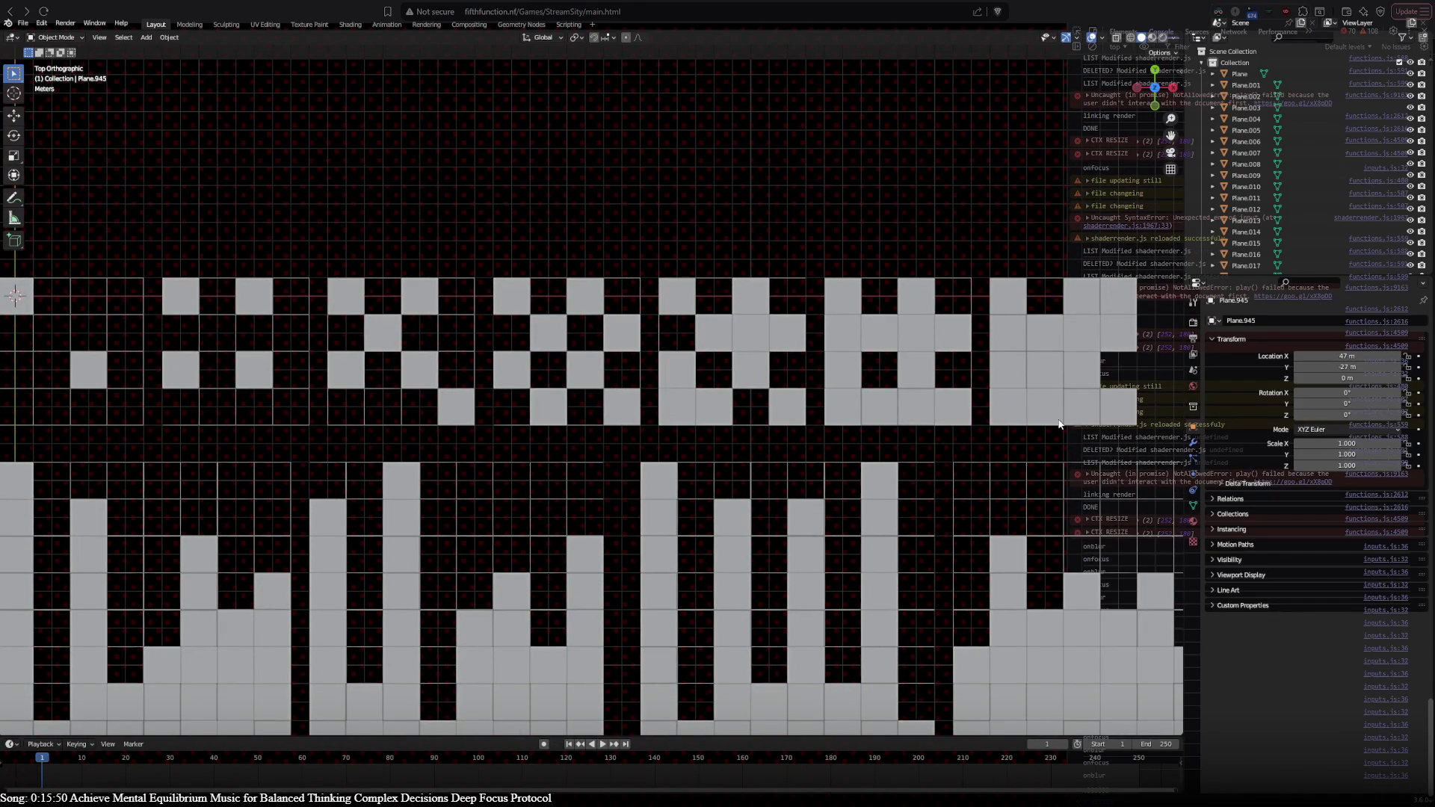
pyautogui.keyDown('shift'); pyautogui.moveTo(1058, 423); pyautogui.dragTo(1068, 407, button='middle'); pyautogui.keyUp('shift')
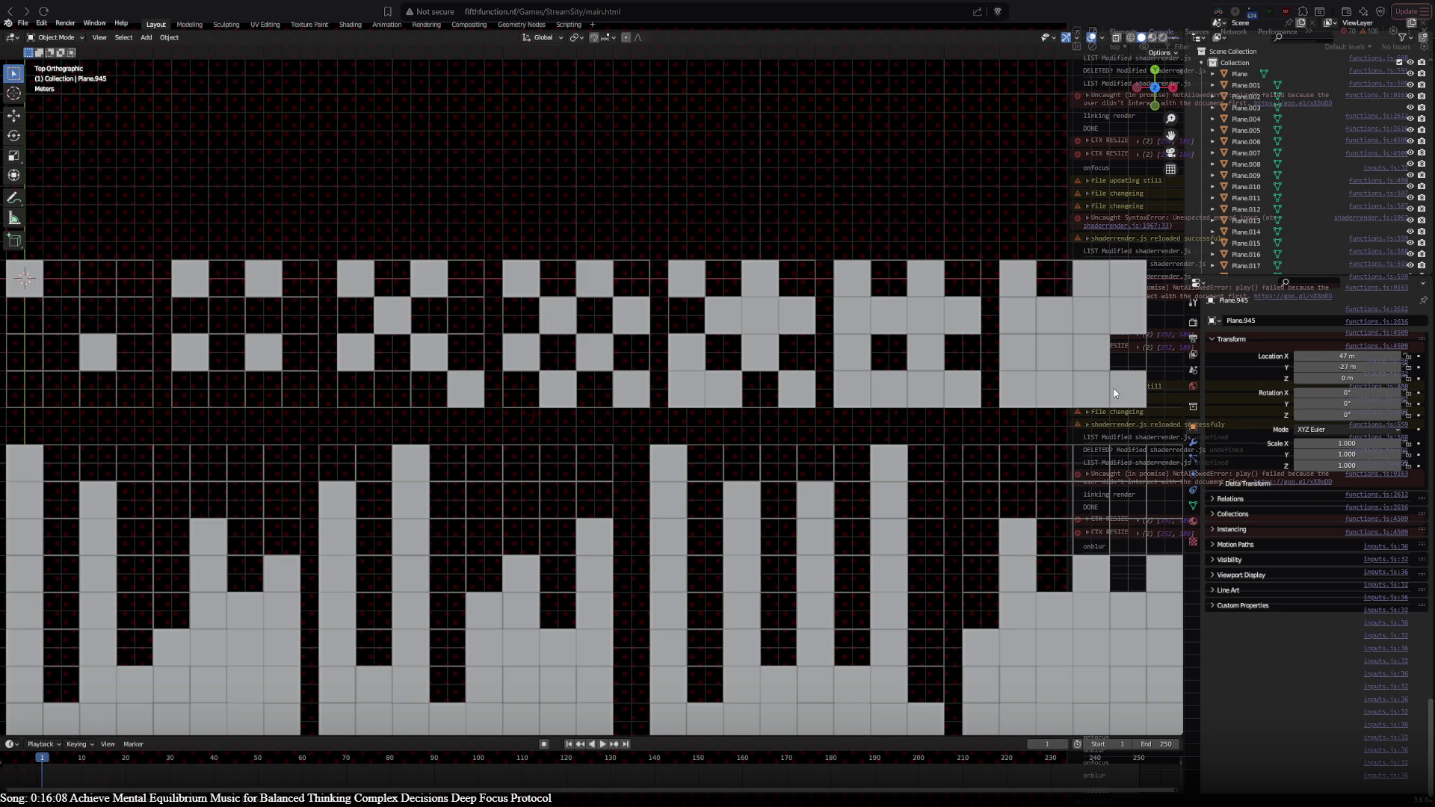
pyautogui.scroll(-5, 203, 687)
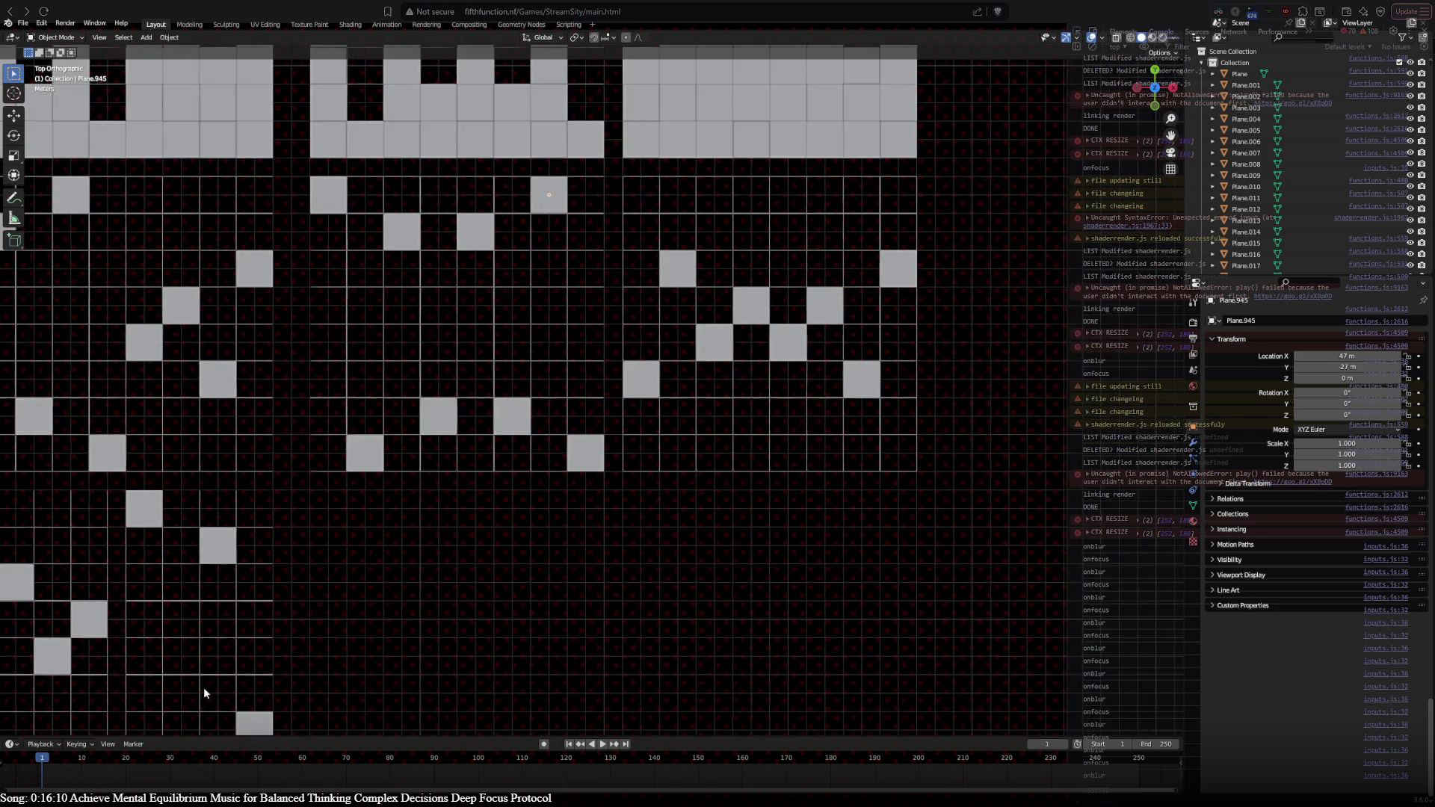
pyautogui.scroll(3, 274, 119)
pyautogui.scroll(-3, 134, 730)
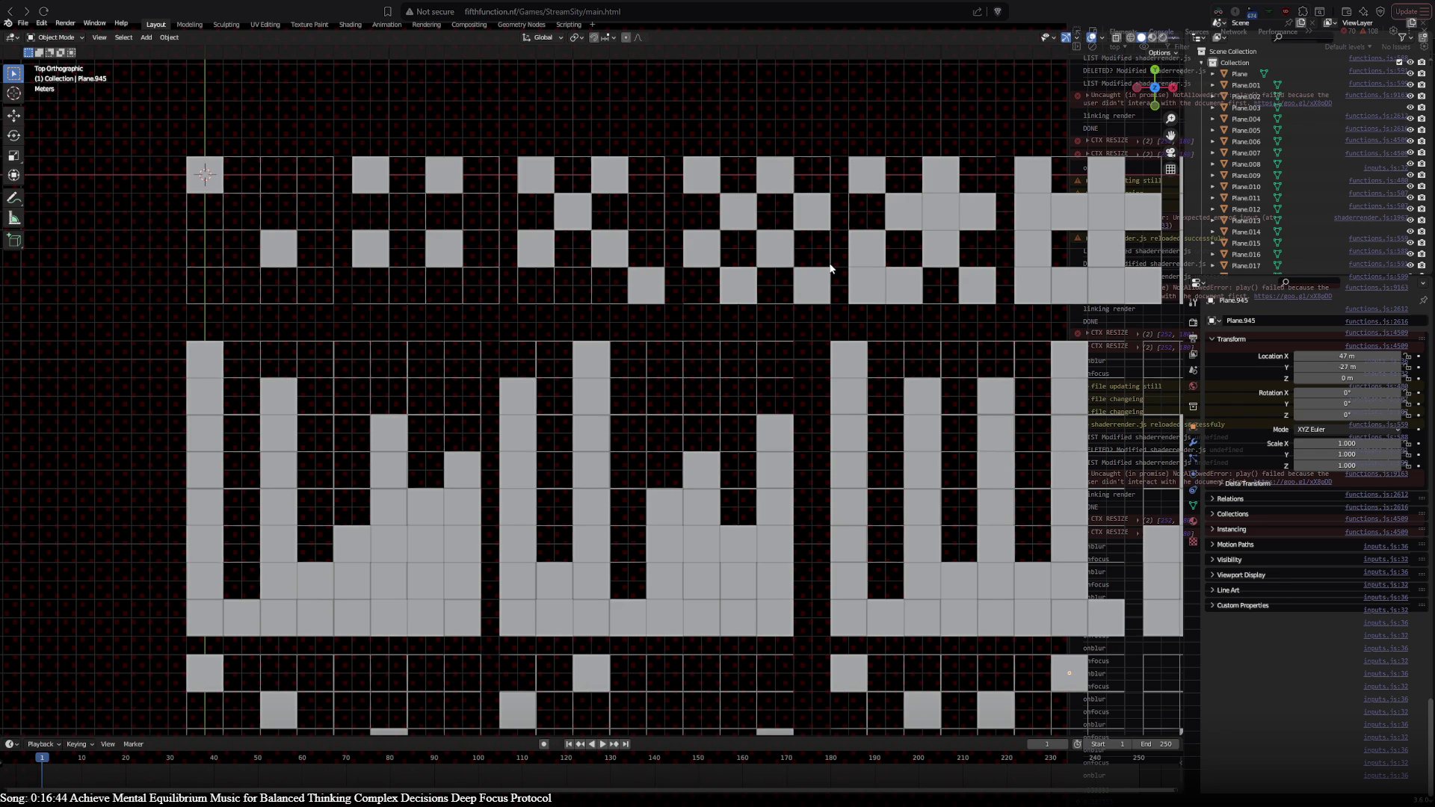
pyautogui.moveTo(830, 269)
pyautogui.keyDown('shift'); pyautogui.mouseDown(button='middle')
pyautogui.moveTo(619, 272)
pyautogui.moveTo(340, 719)
pyautogui.moveTo(298, 602)
pyautogui.moveTo(821, 504)
pyautogui.moveTo(413, 666)
pyautogui.moveTo(254, 75)
pyautogui.moveTo(802, 553)
pyautogui.moveTo(889, 364)
pyautogui.mouseUp(button='middle'); pyautogui.keyUp('shift')
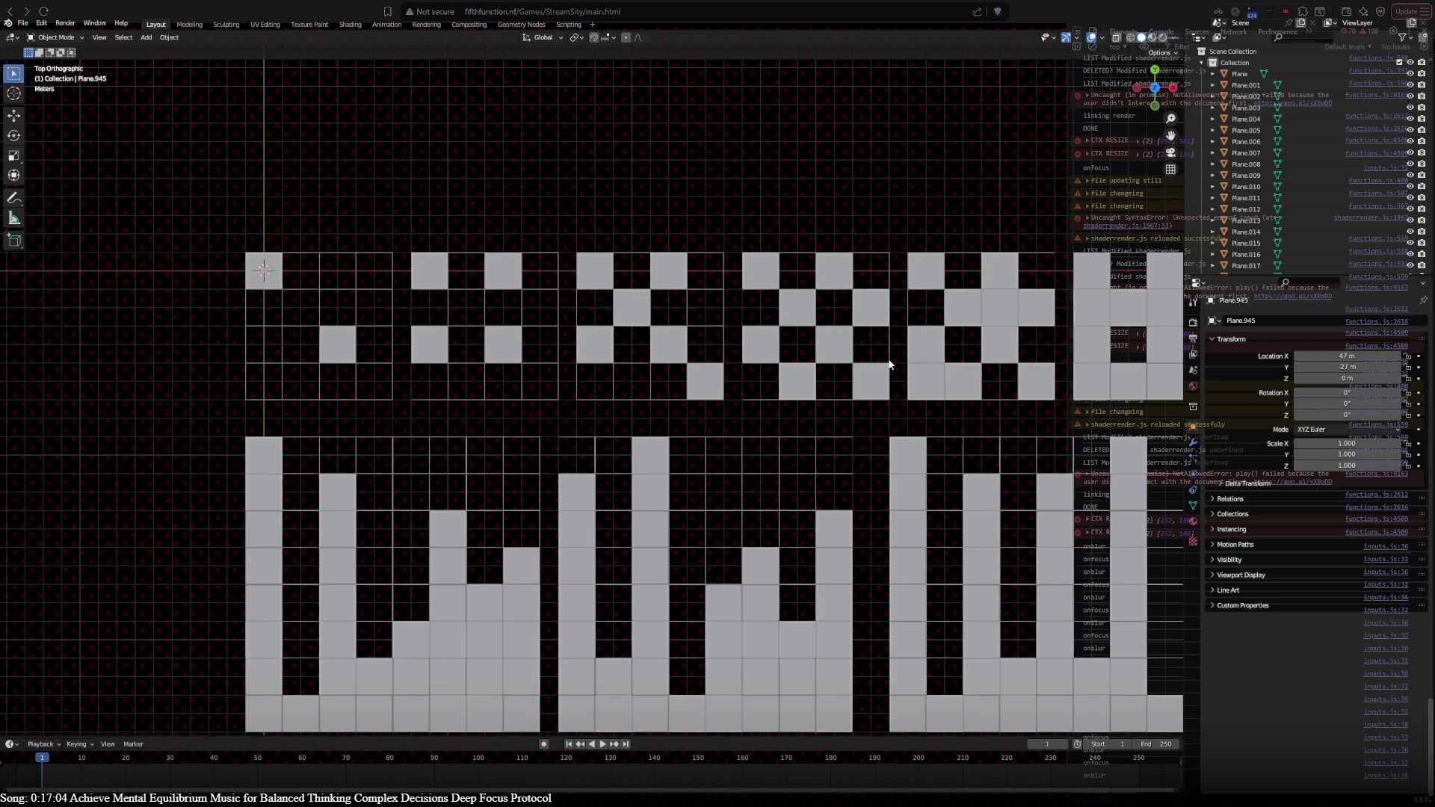
pyautogui.keyDown('shift'); pyautogui.moveTo(889, 365); pyautogui.dragTo(696, 337, button='middle'); pyautogui.keyUp('shift')
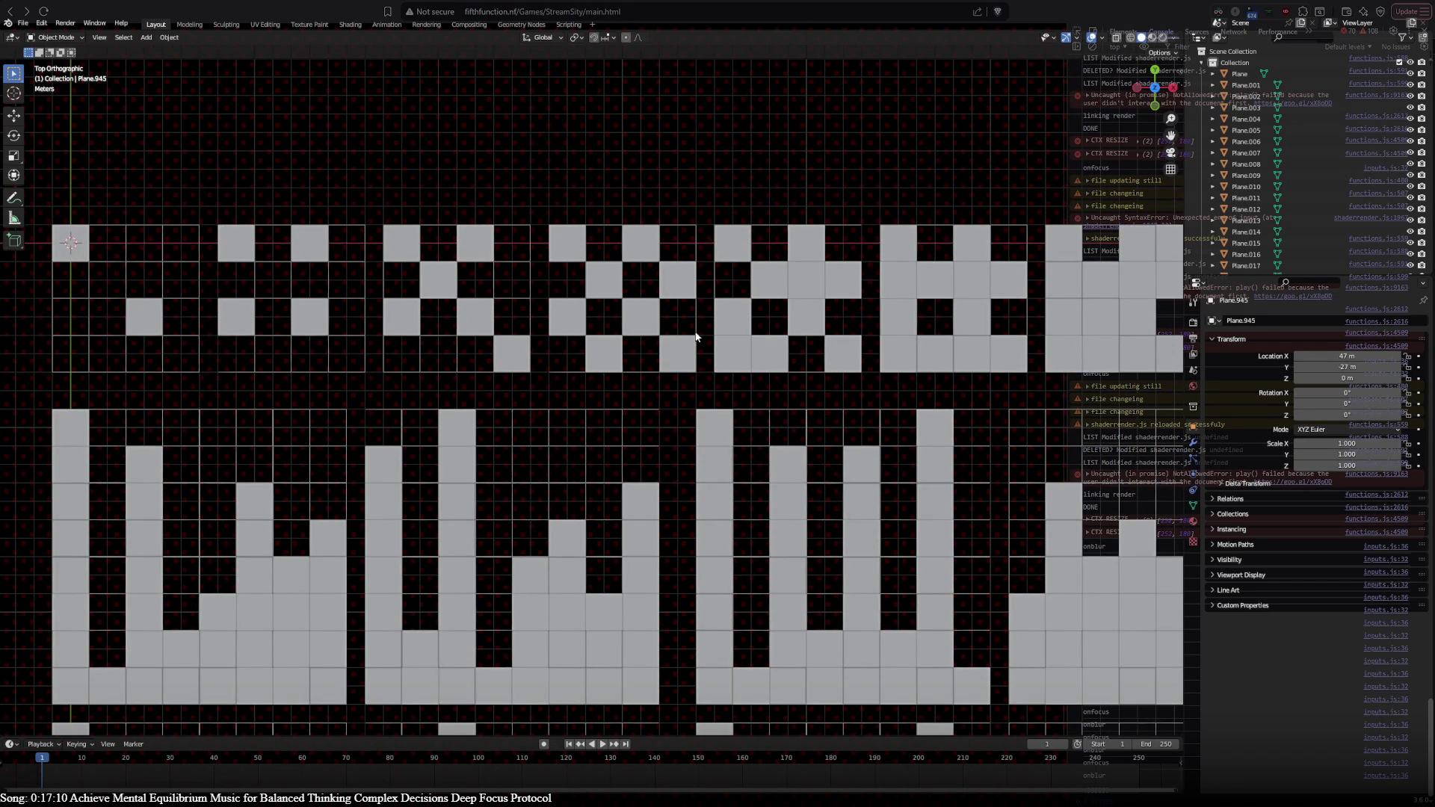
pyautogui.moveTo(695, 337)
pyautogui.keyDown('shift'); pyautogui.mouseDown(button='middle')
pyautogui.moveTo(779, 341)
pyautogui.moveTo(690, 313)
pyautogui.moveTo(711, 312)
pyautogui.mouseUp(button='middle'); pyautogui.keyUp('shift')
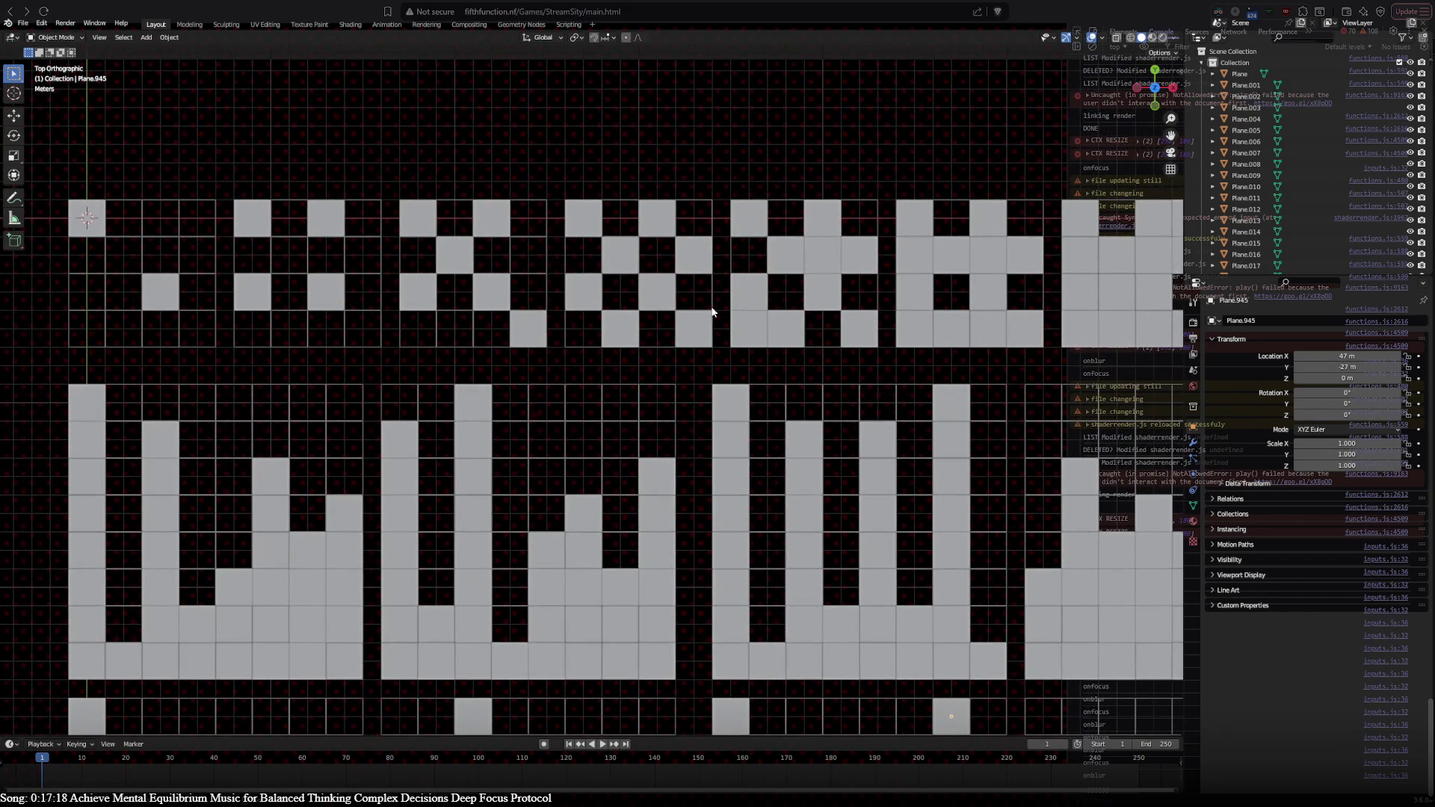
# Step: Duplicate two squares of the first tile and move one copy into its top row
pyautogui.click(97, 226)
pyautogui.keyDown('shift'); pyautogui.click(166, 290); pyautogui.keyUp('shift')
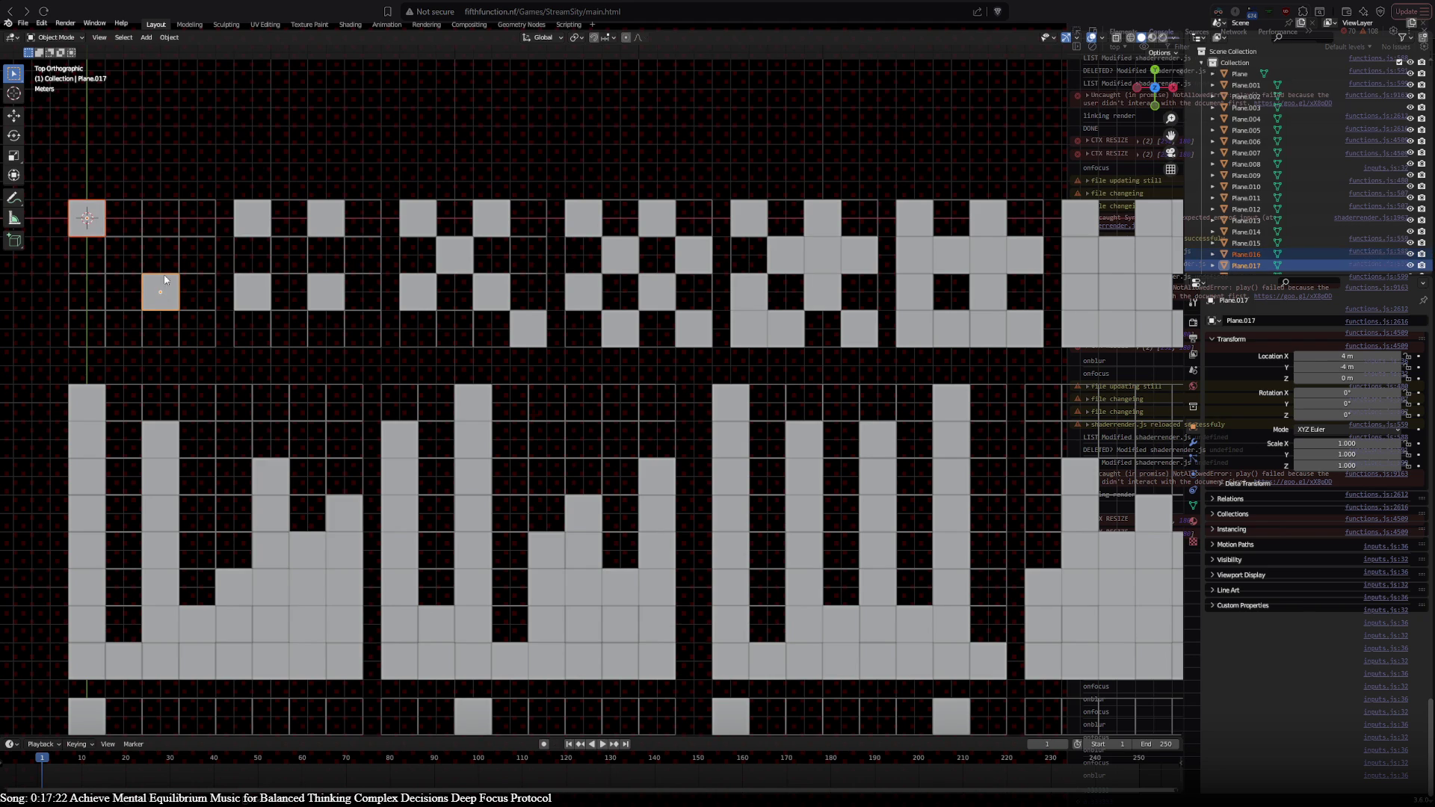
pyautogui.hotkey('shift', 'd')
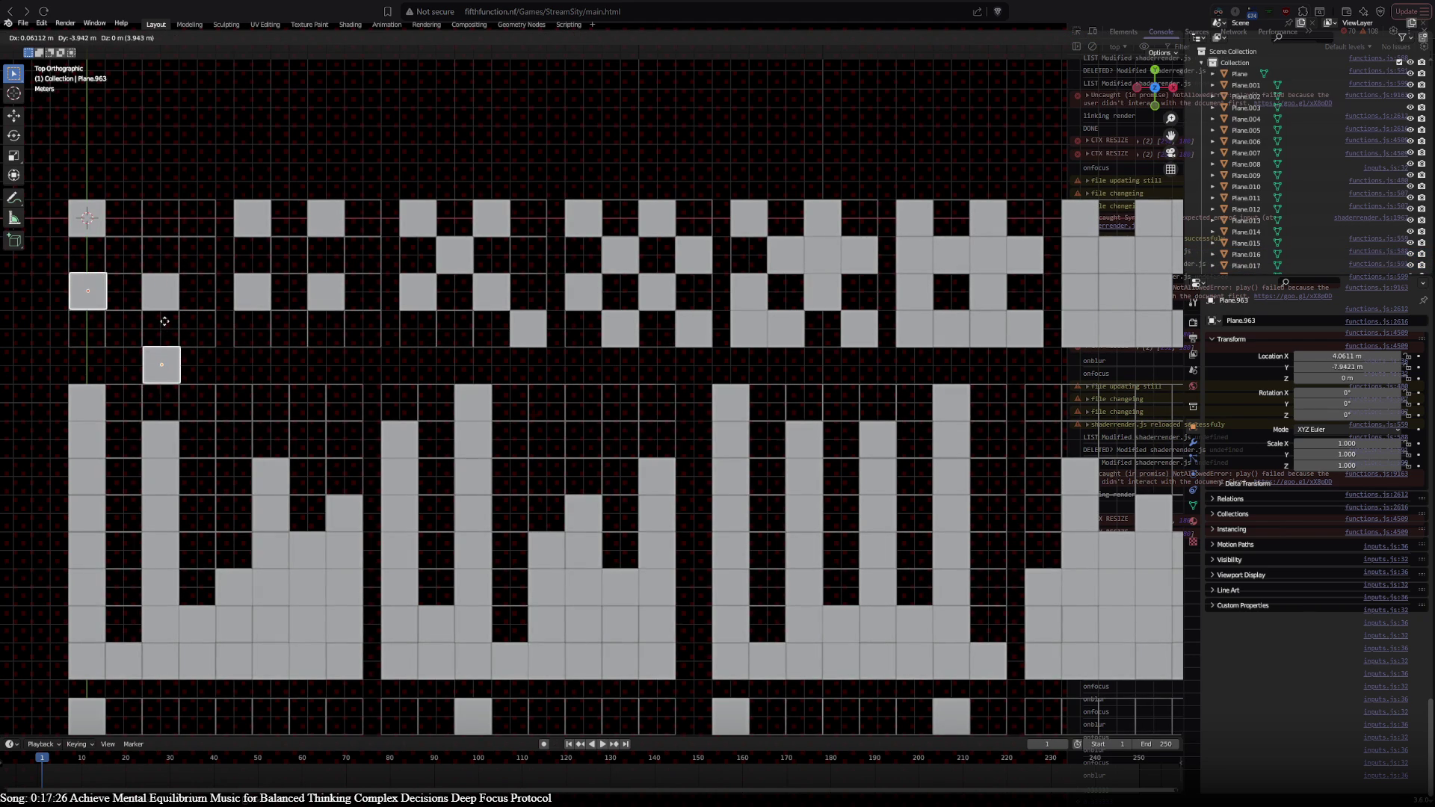
pyautogui.click(164, 321)
pyautogui.click(163, 367)
pyautogui.press('g')
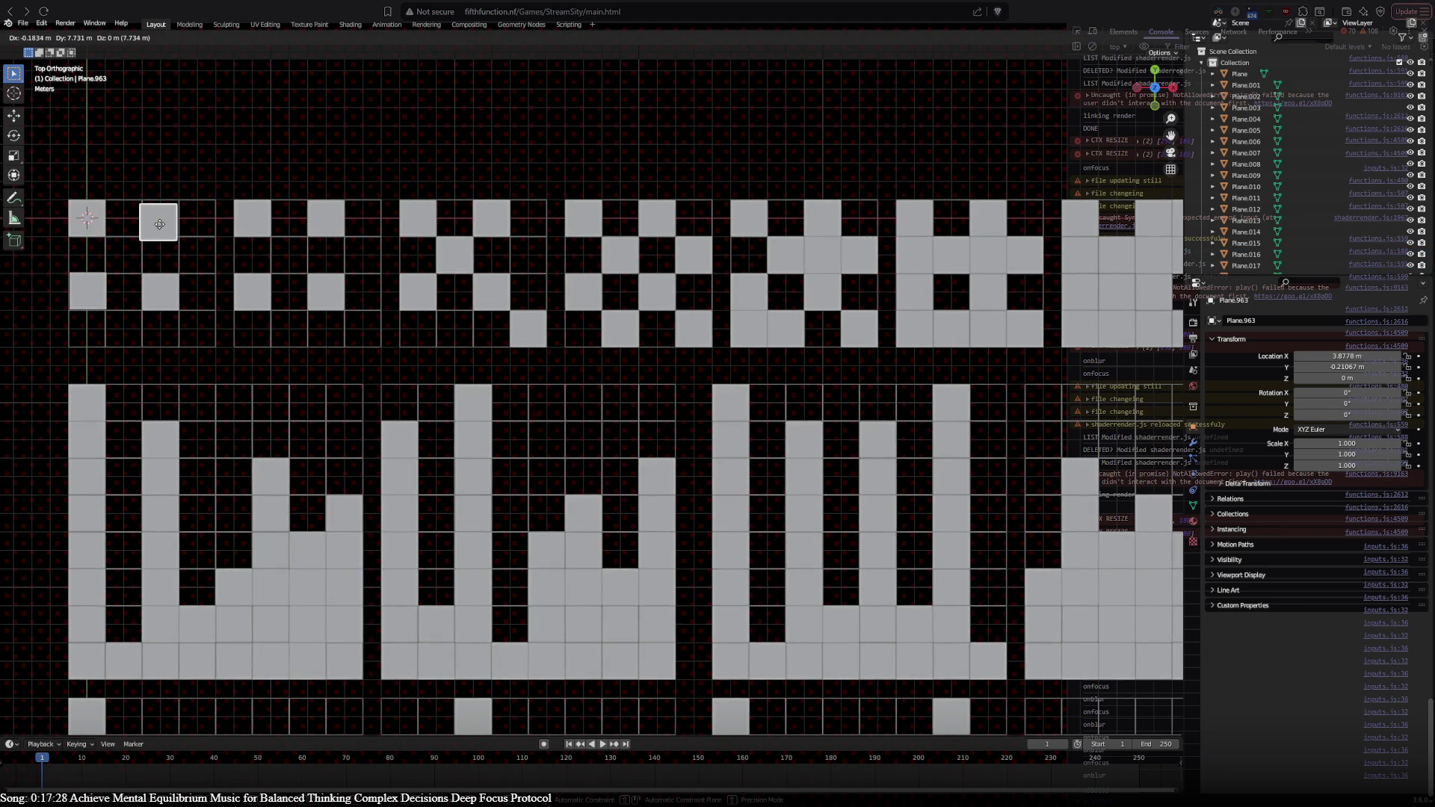
pyautogui.click(160, 222)
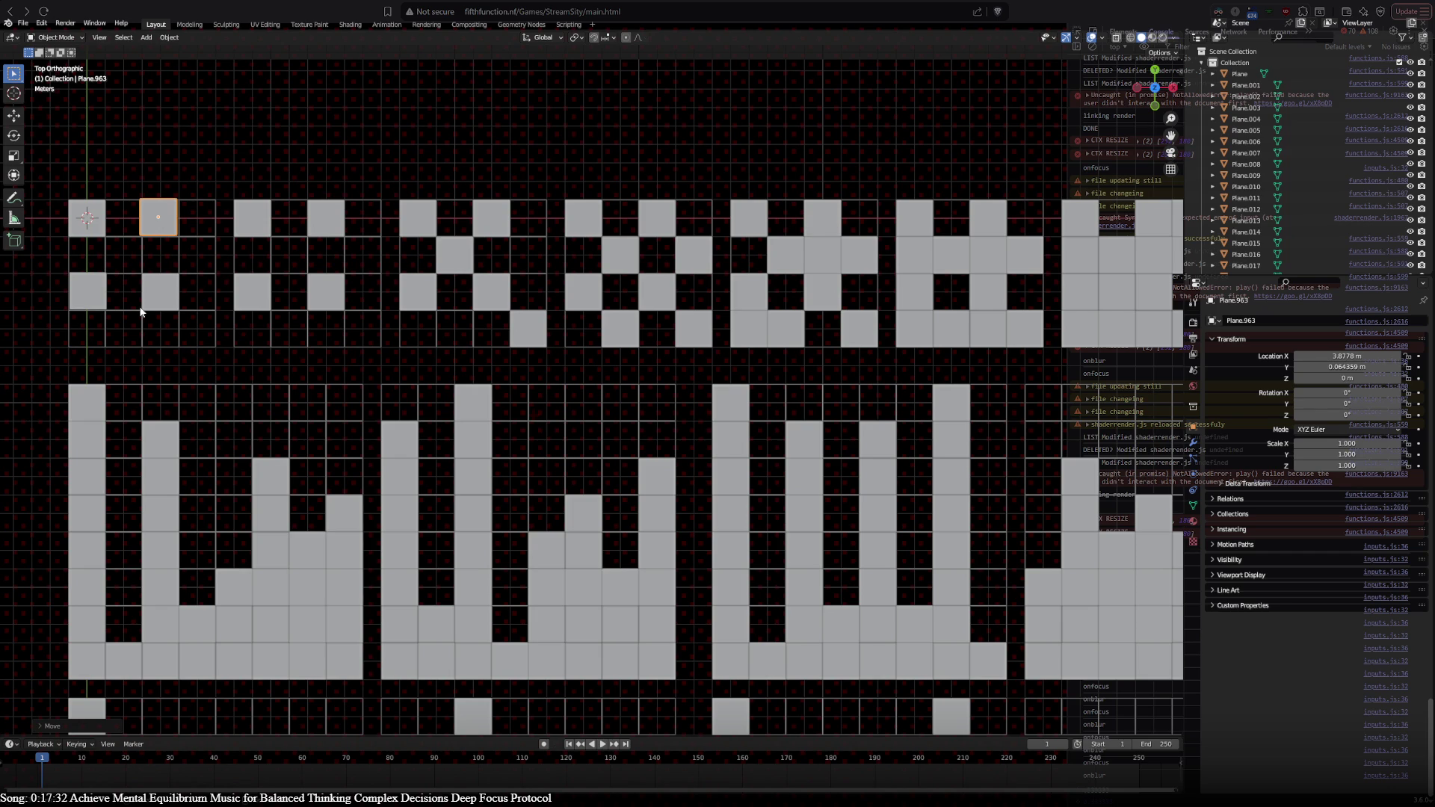
# Step: Duplicate another pair of planes and move the upper copy into a new grid cell
pyautogui.keyDown('shift'); pyautogui.click(92, 292); pyautogui.keyUp('shift')
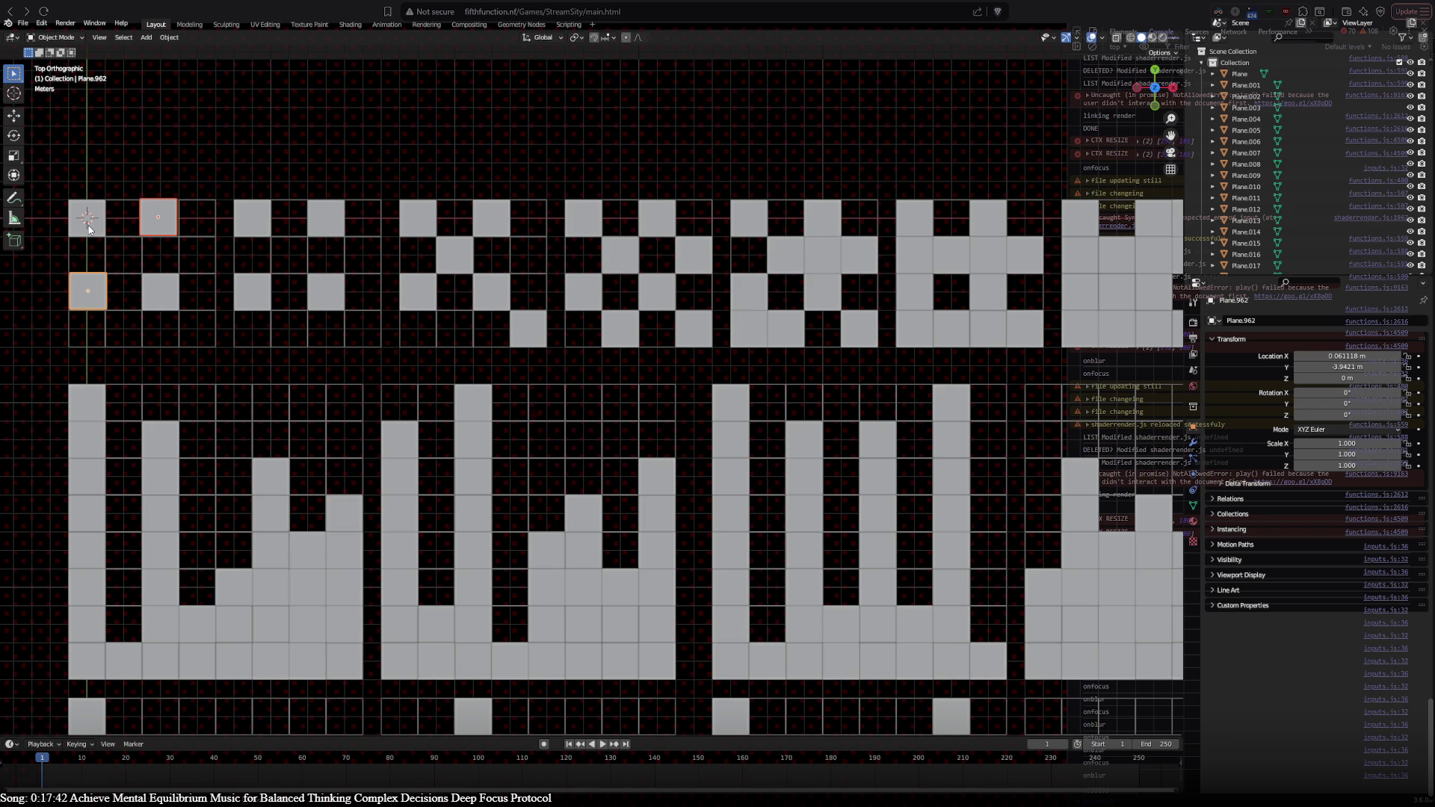
pyautogui.hotkey('shift', 'd')
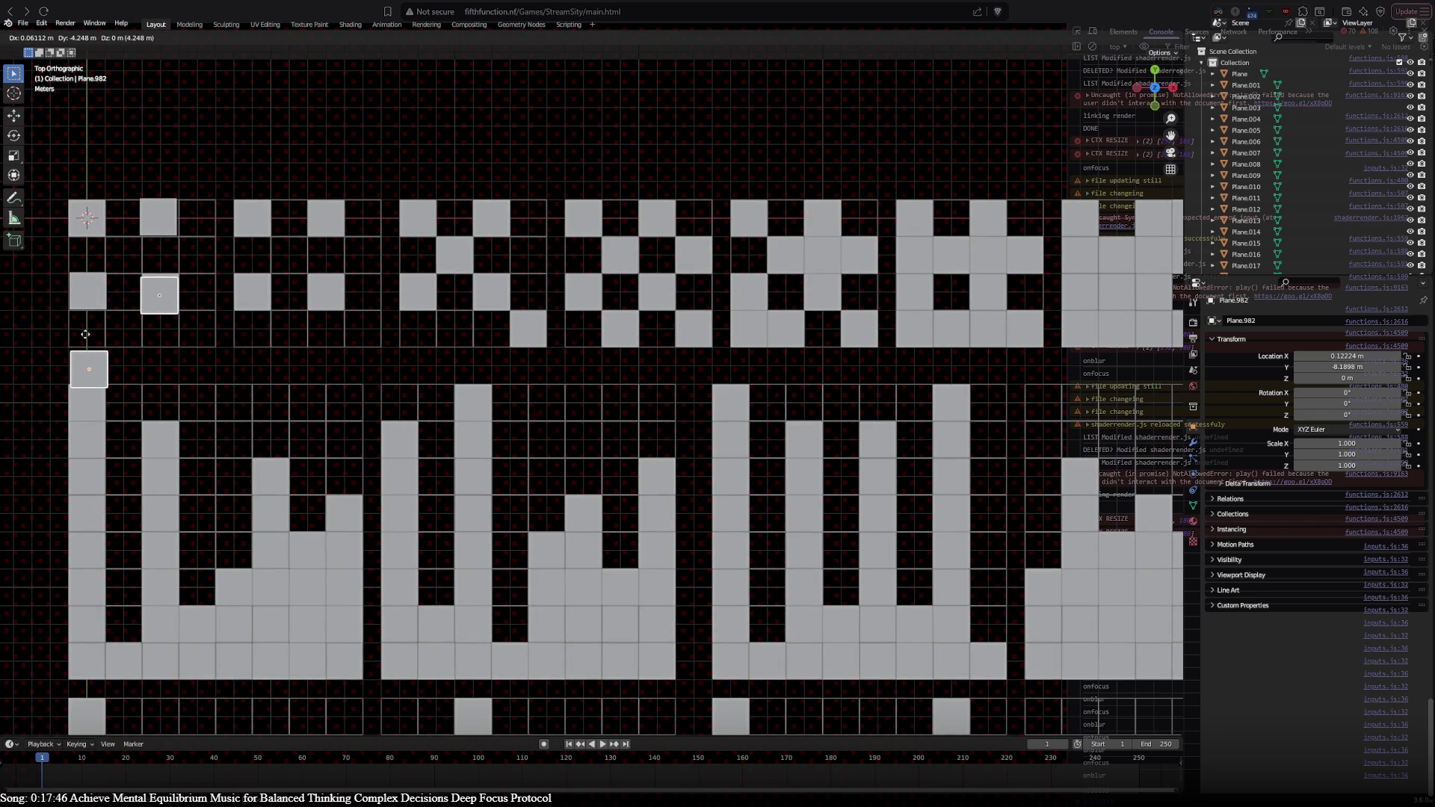
pyautogui.click(121, 221)
pyautogui.click(195, 181)
pyautogui.press('g')
pyautogui.click(200, 332)
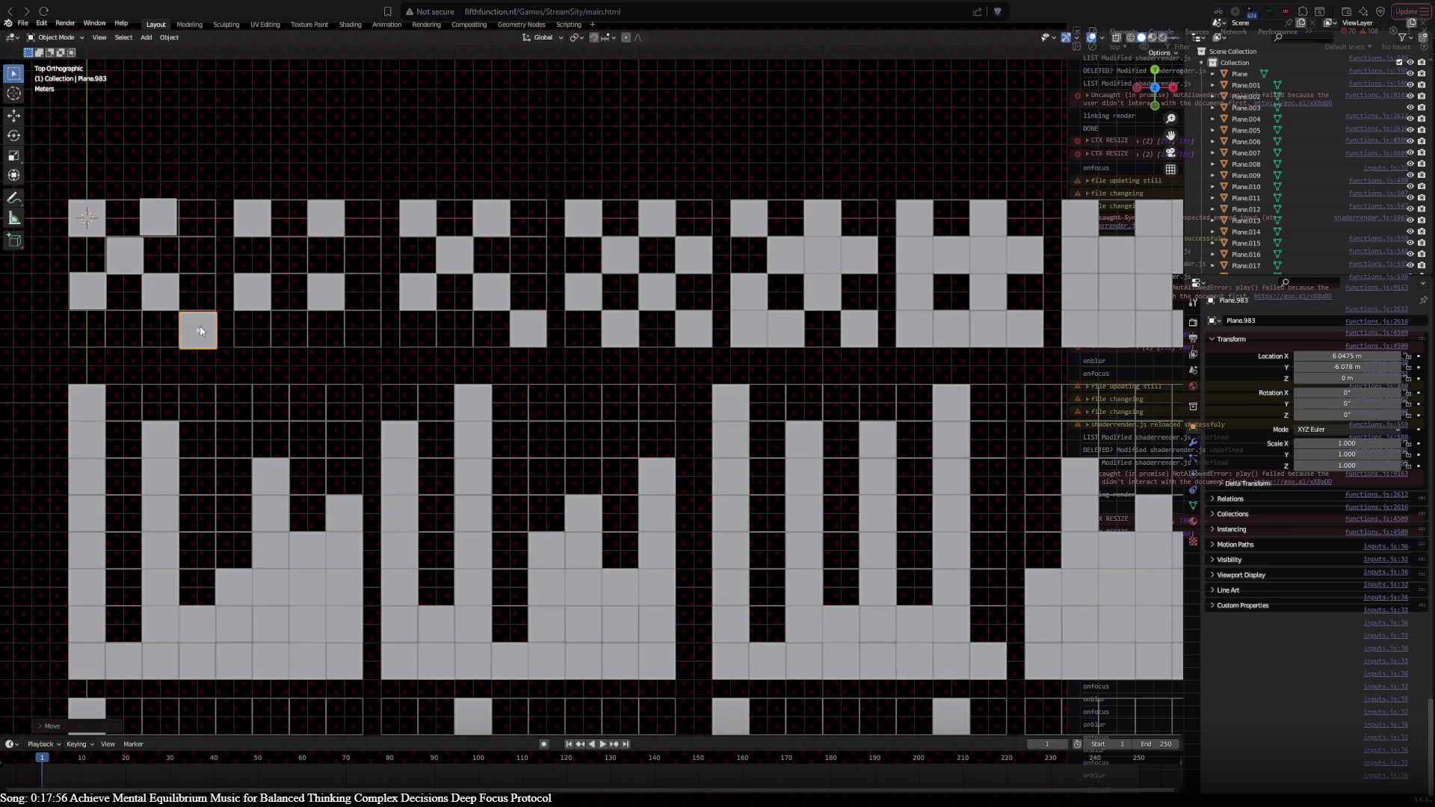
# Step: Duplicate a further pair, cancel the move, and shift a single plane into the tile's second row
pyautogui.keyDown('shift'); pyautogui.click(126, 262); pyautogui.keyUp('shift')
pyautogui.hotkey('shift', 'd')
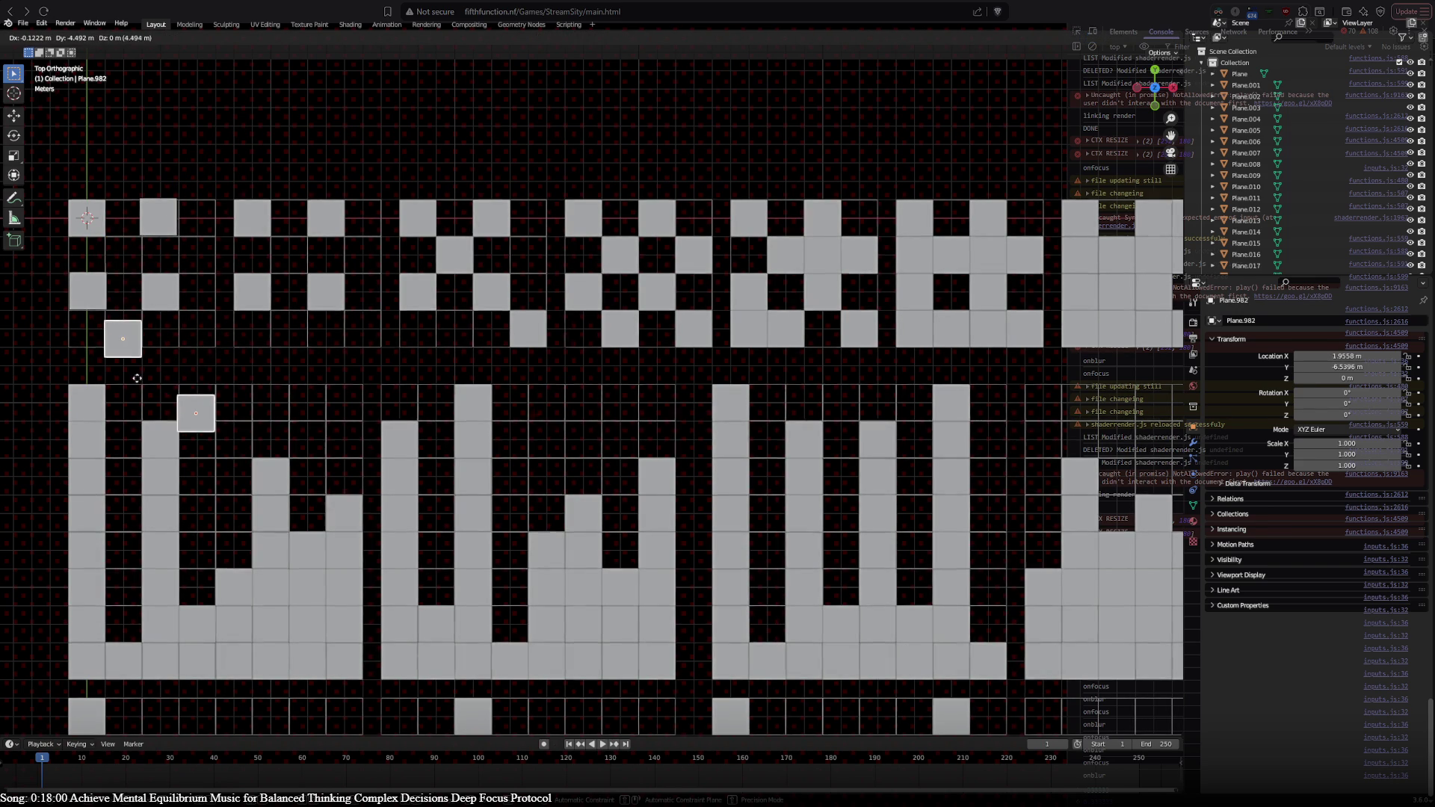
pyautogui.rightClick(131, 326)
pyautogui.moveTo(189, 340)
pyautogui.mouseDown()
pyautogui.moveTo(187, 416)
pyautogui.moveTo(206, 215)
pyautogui.moveTo(190, 222)
pyautogui.moveTo(191, 265)
pyautogui.mouseUp()
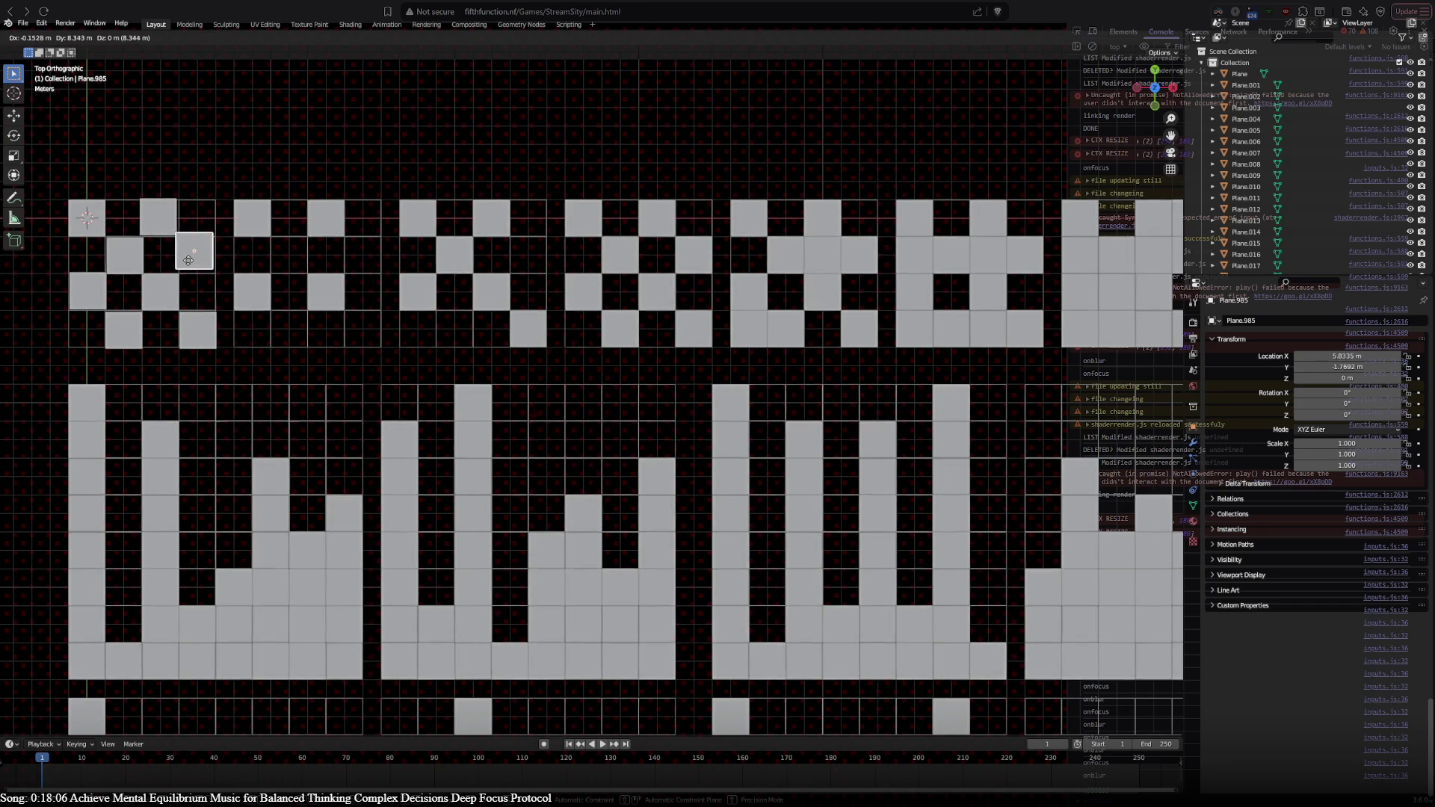
pyautogui.click(192, 268)
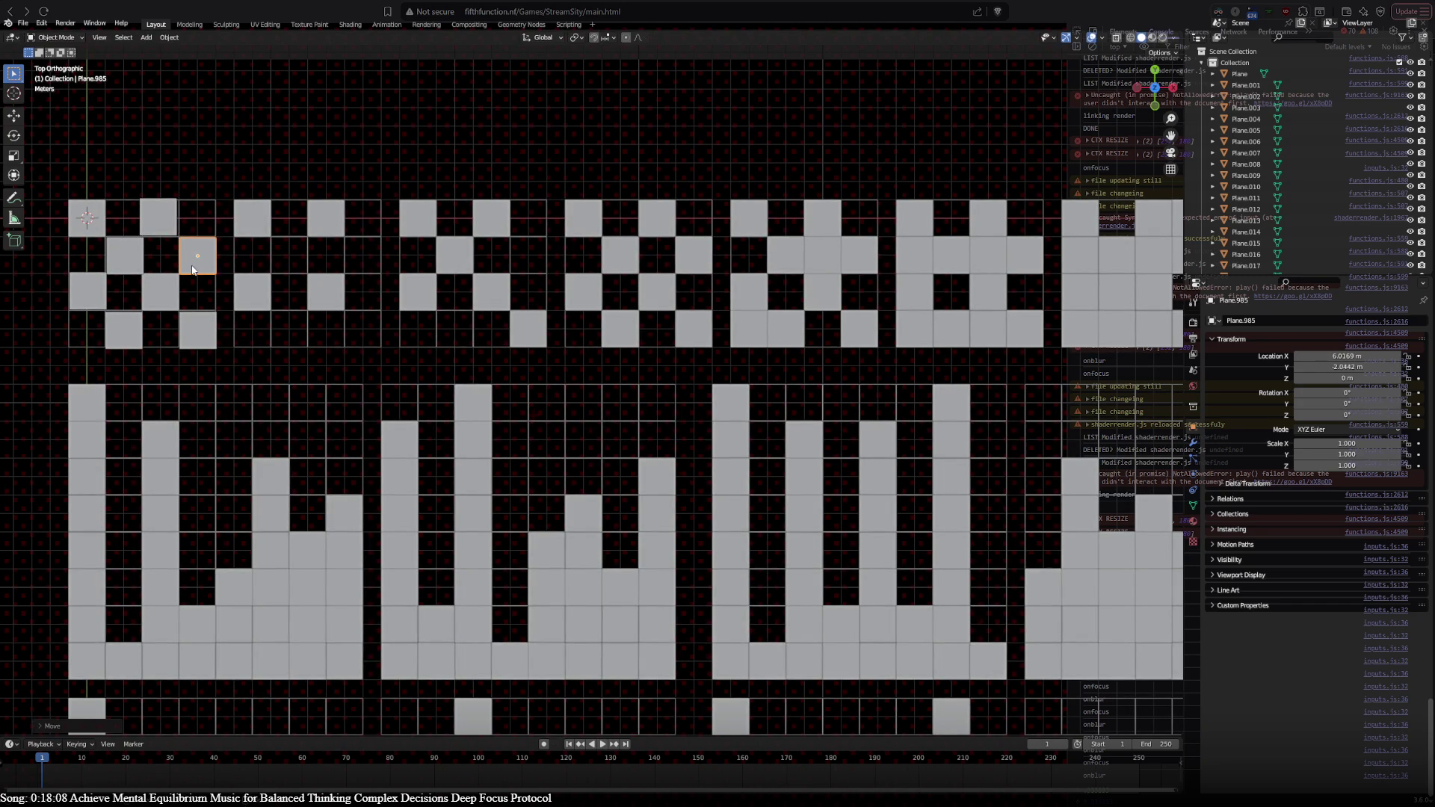
# Step: Place a fourth pair of planes and drop its upper copy into the tile
pyautogui.keyDown('shift'); pyautogui.click(135, 330); pyautogui.keyUp('shift')
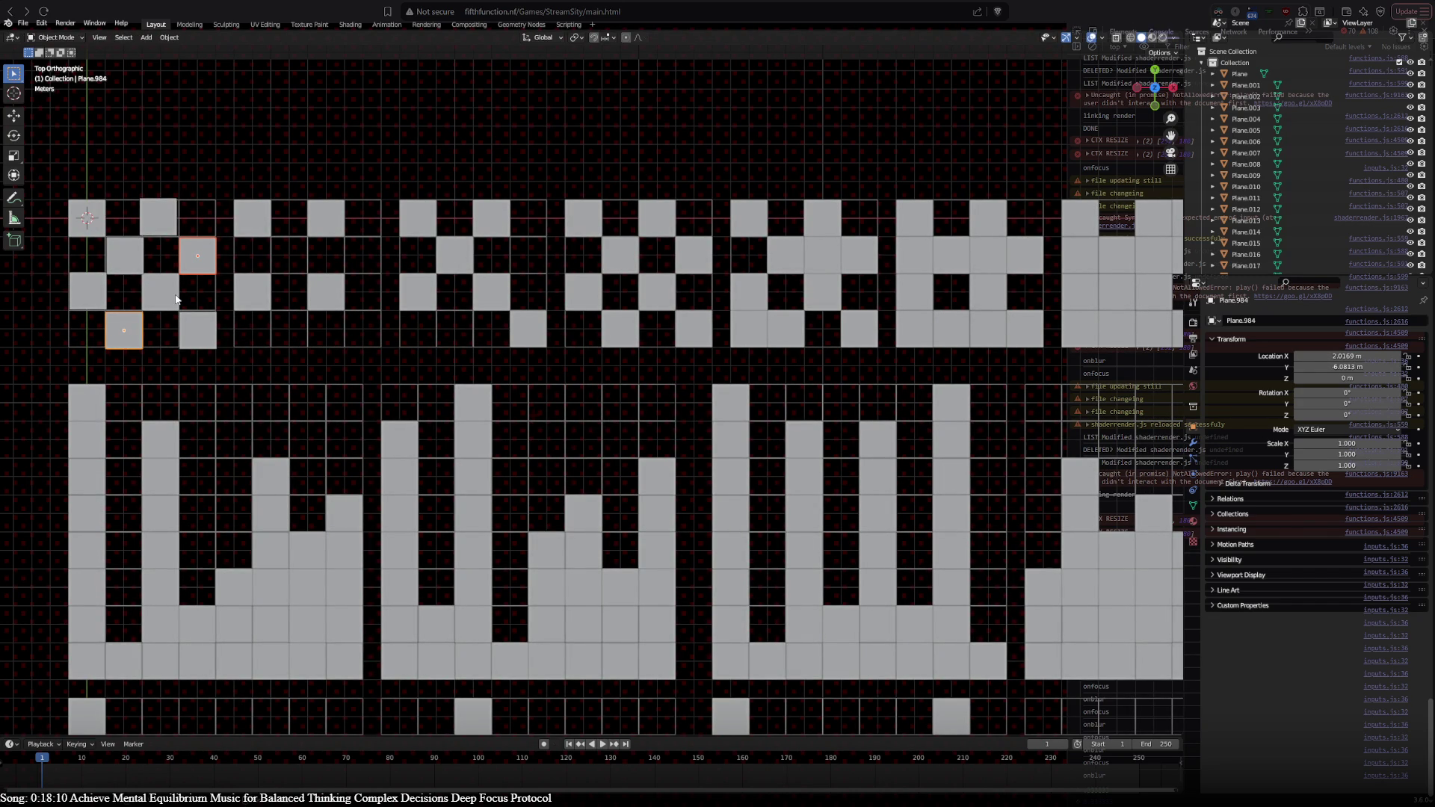
pyautogui.press('g')
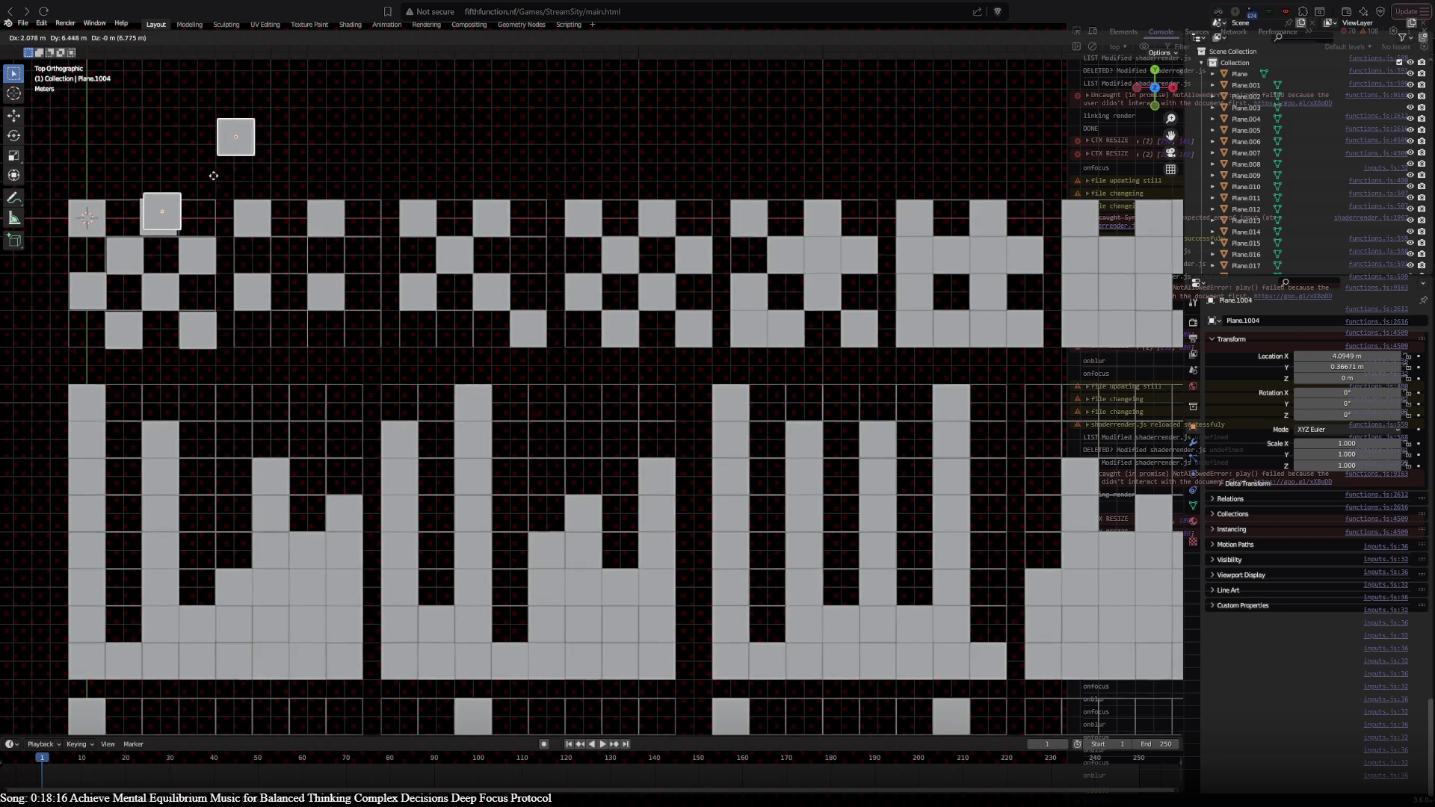
pyautogui.click(214, 221)
pyautogui.click(232, 187)
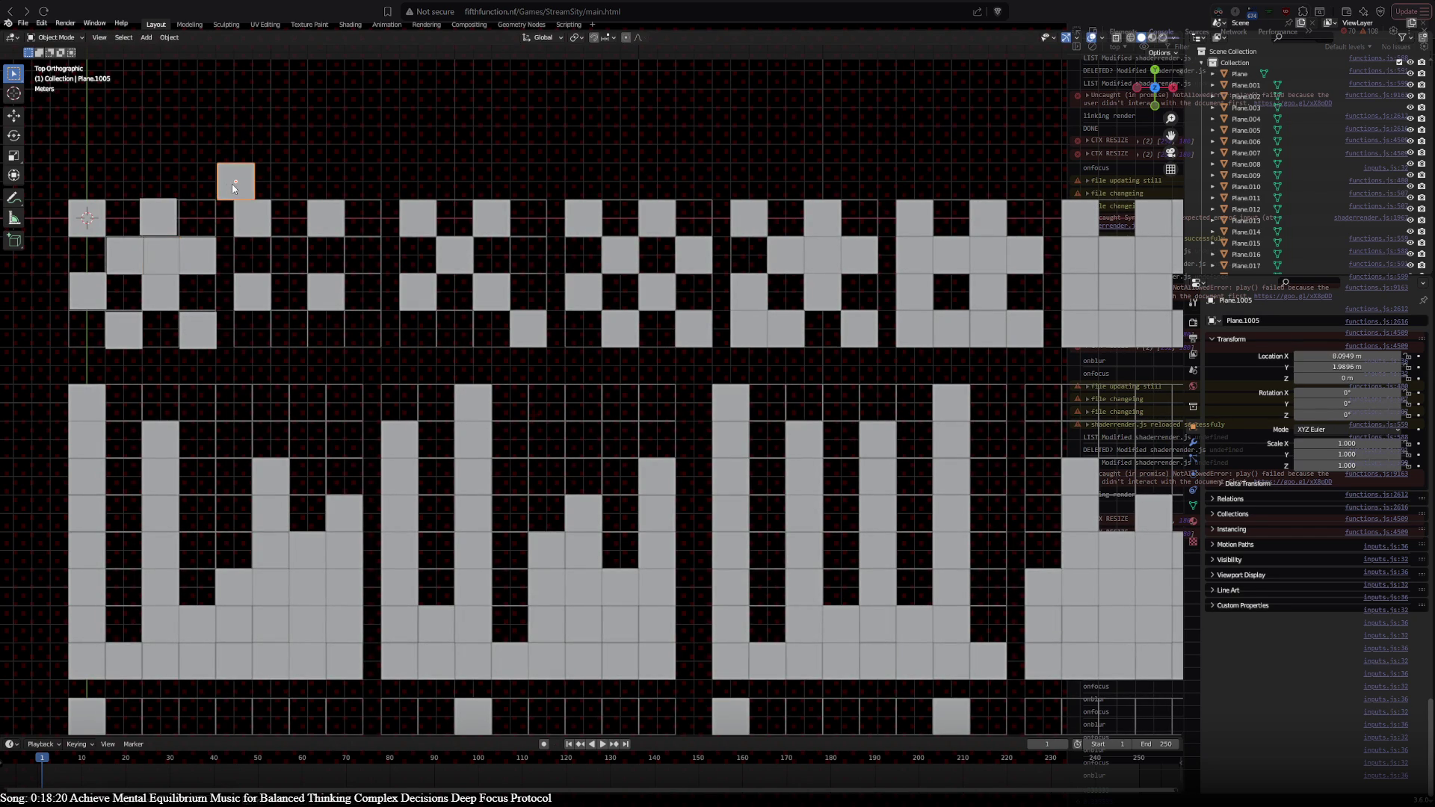
pyautogui.press('g')
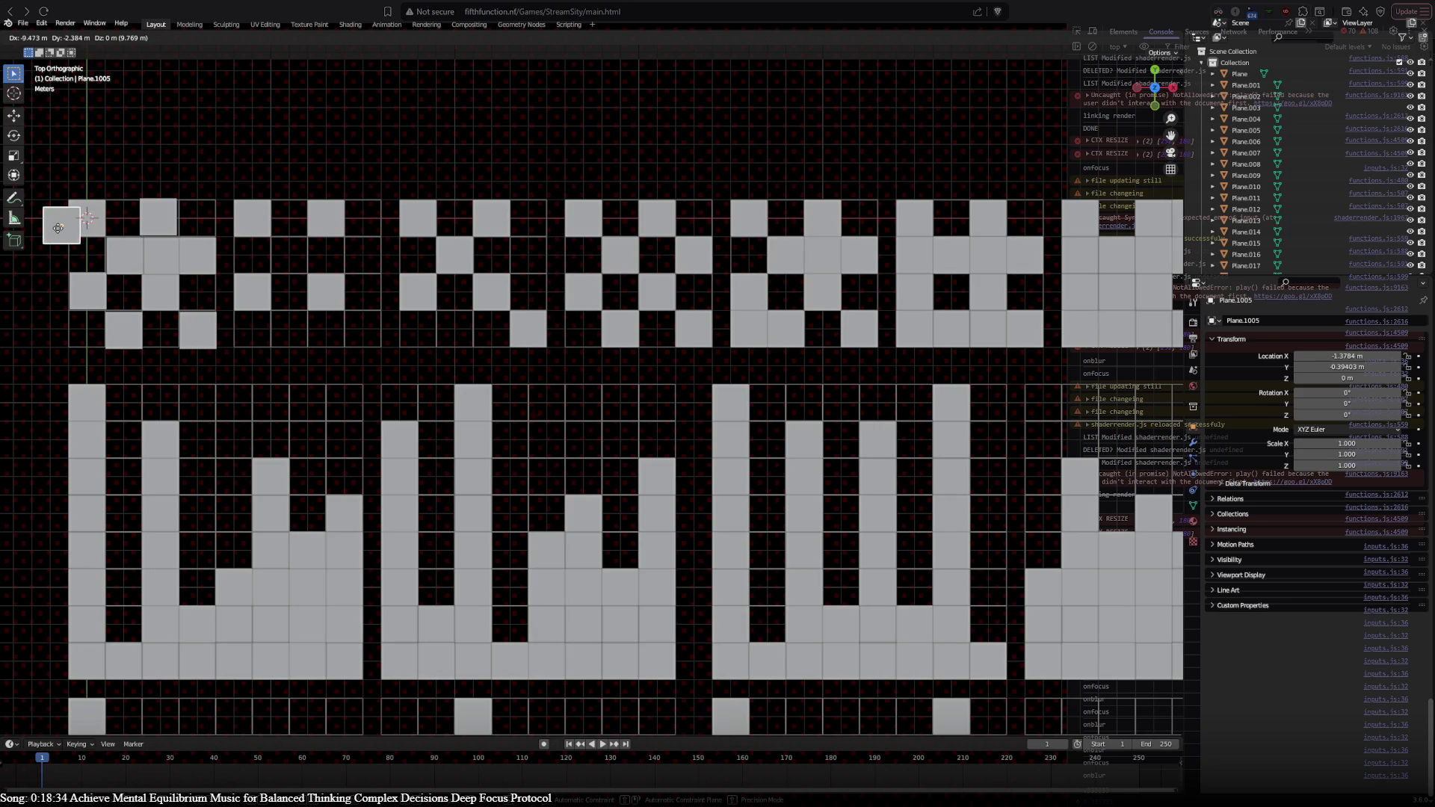
pyautogui.click(182, 289)
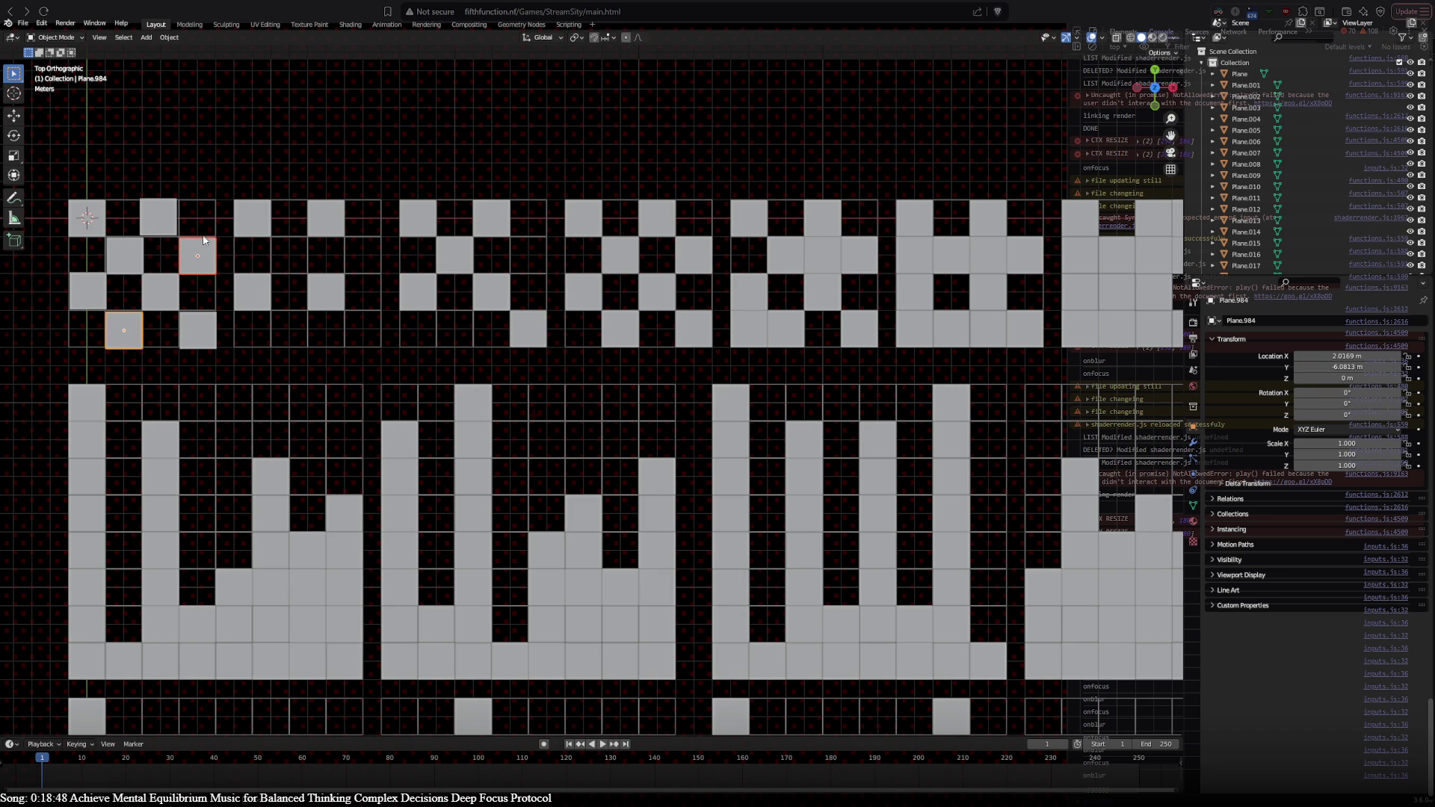
# Step: Duplicate one more pair, lift a copy into the top row, and select the planes to delete
pyautogui.hotkey('shift', 'd')
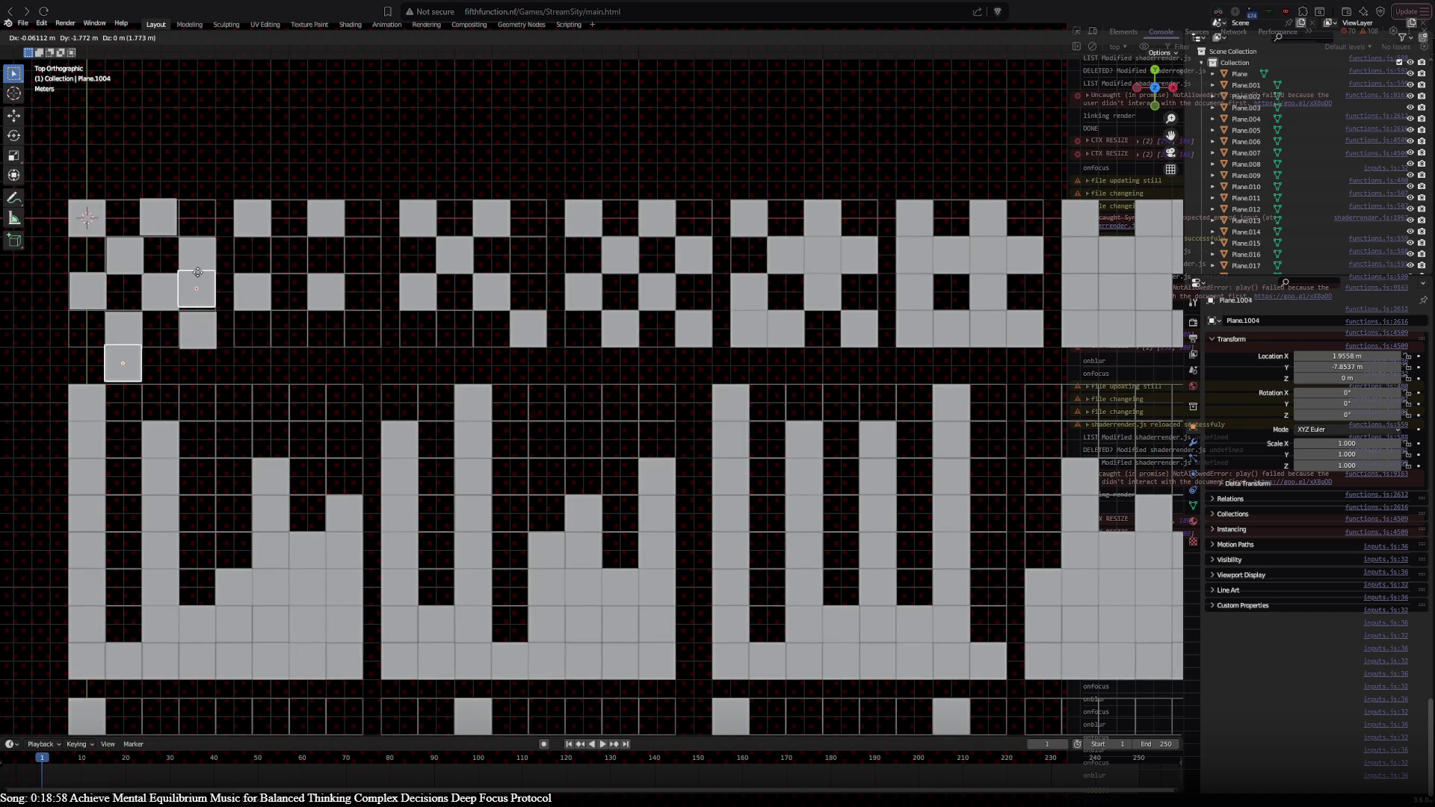
pyautogui.click(197, 274)
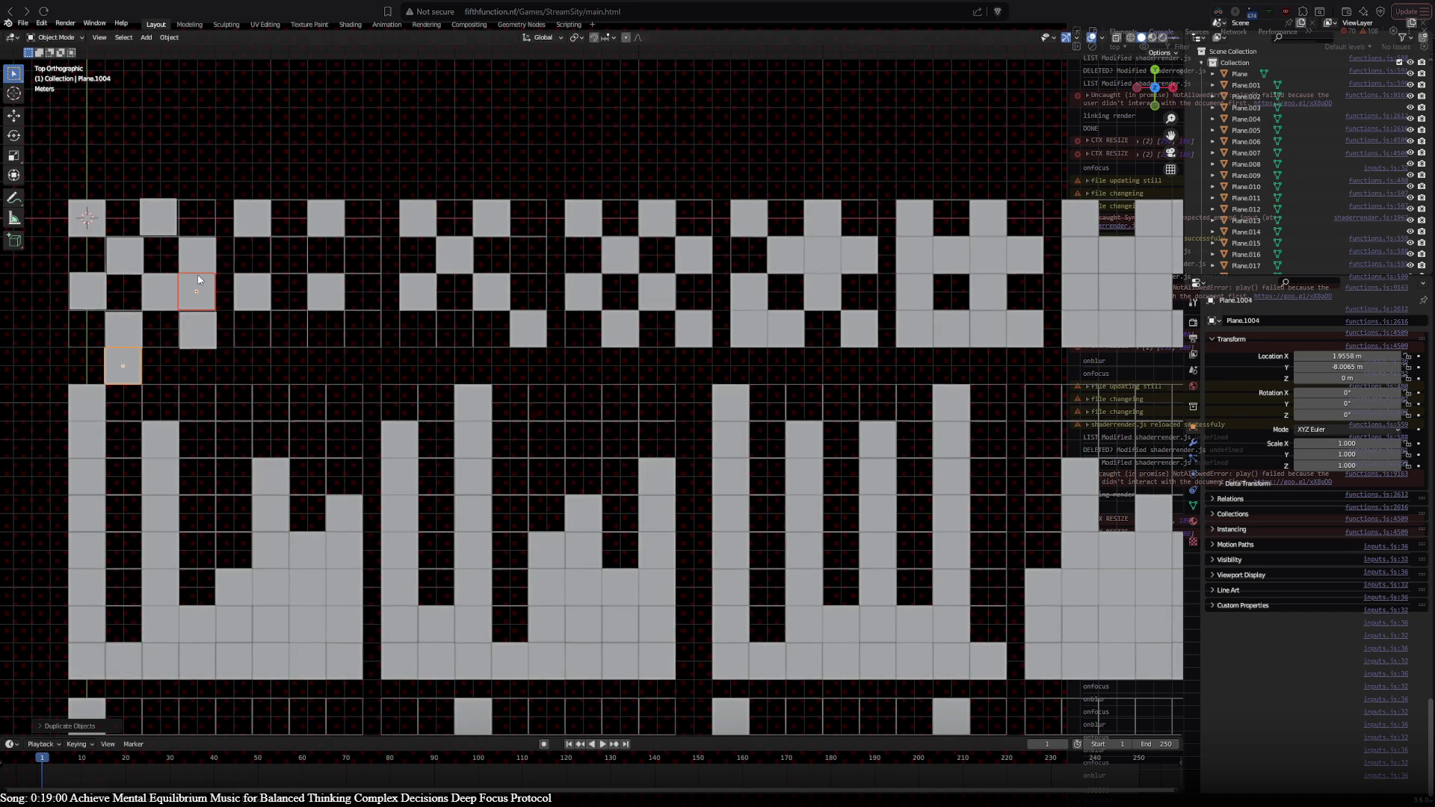
pyautogui.click(132, 360)
pyautogui.moveTo(133, 359); pyautogui.dragTo(165, 211)
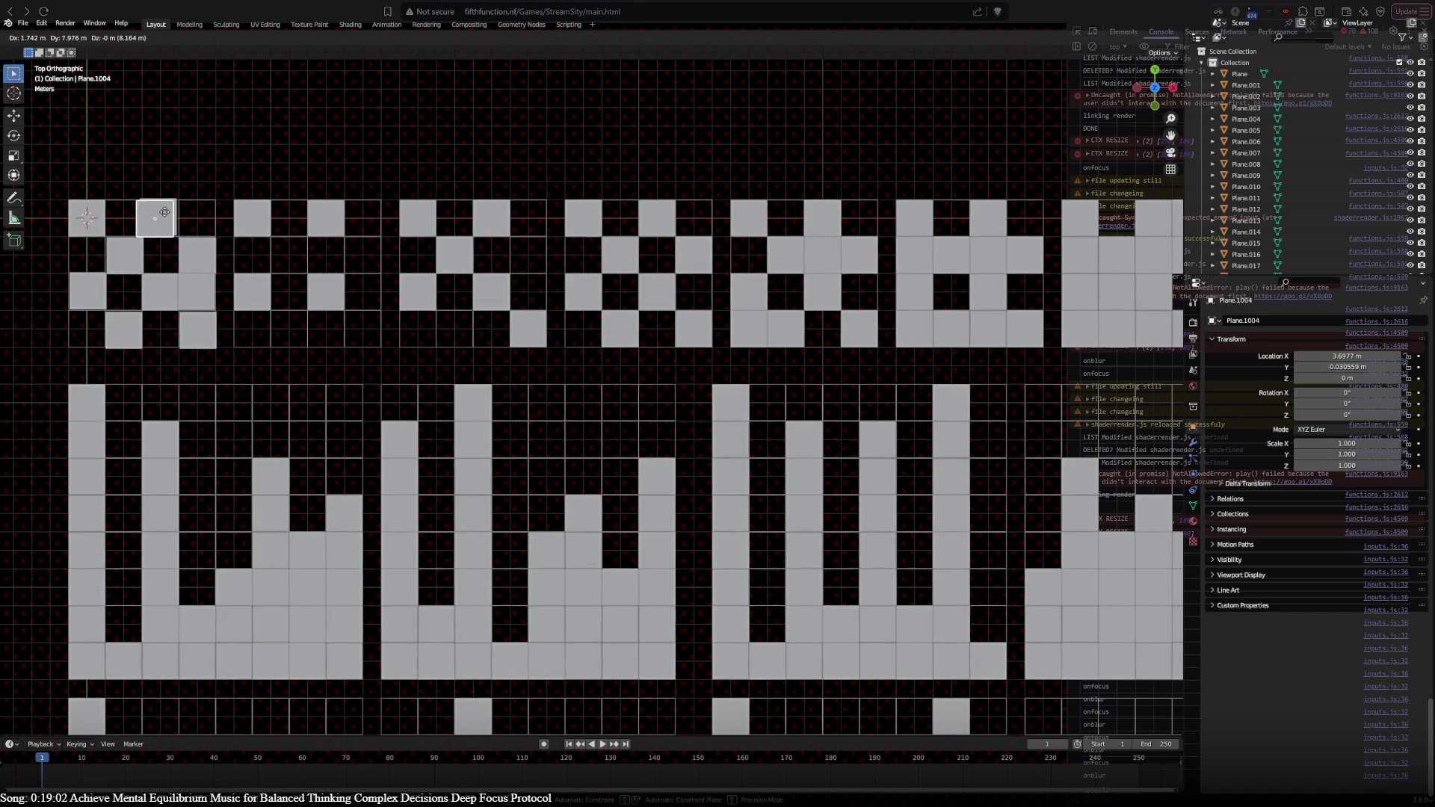
pyautogui.keyDown('shift'); pyautogui.click(187, 301); pyautogui.keyUp('shift')
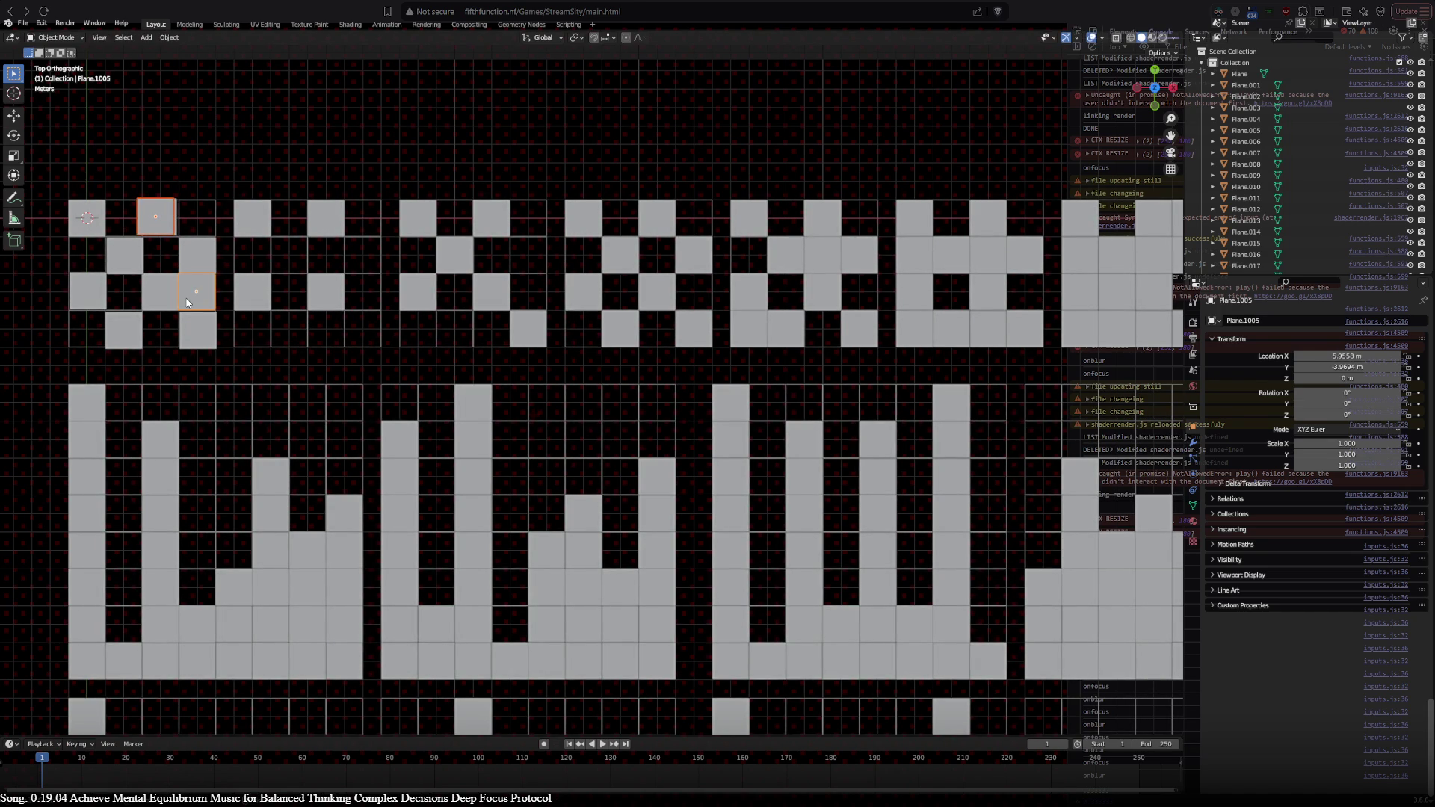
pyautogui.press('g')
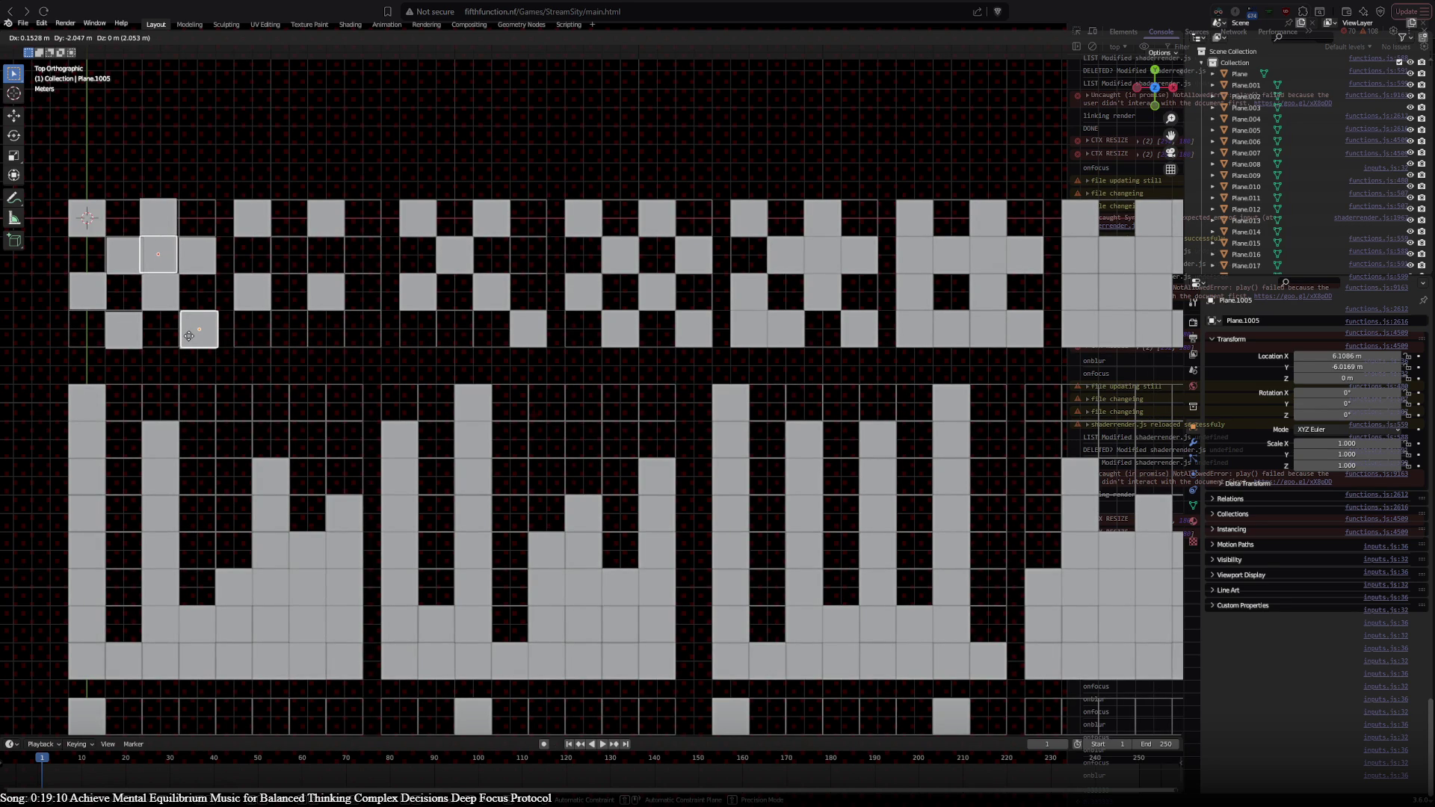
pyautogui.rightClick(189, 336)
pyautogui.click(195, 329)
pyautogui.keyDown('shift'); pyautogui.click(197, 258); pyautogui.keyUp('shift')
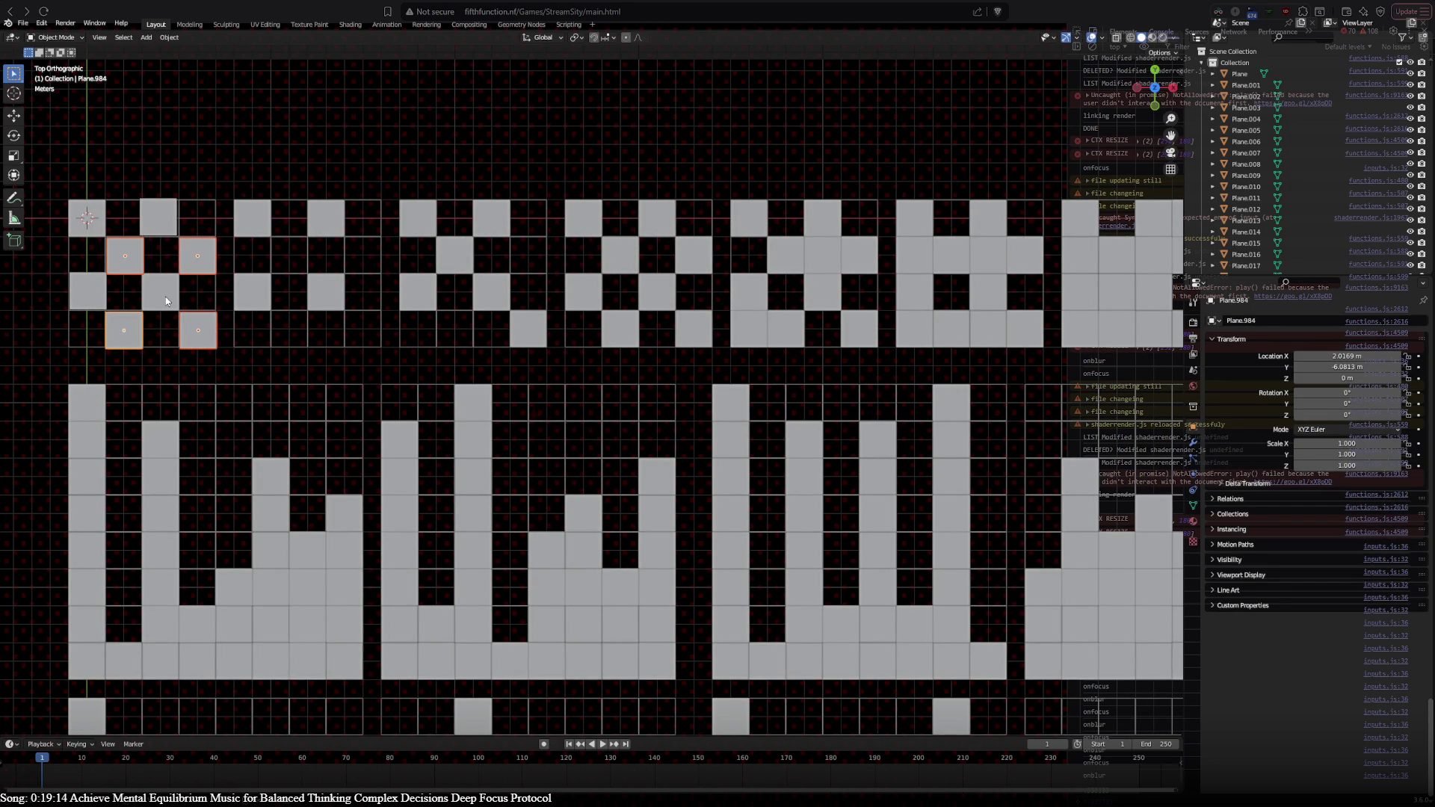
# Step: Delete the four selected planes, then duplicate a pair and move a copy into the tile's upper rows
pyautogui.press('x')
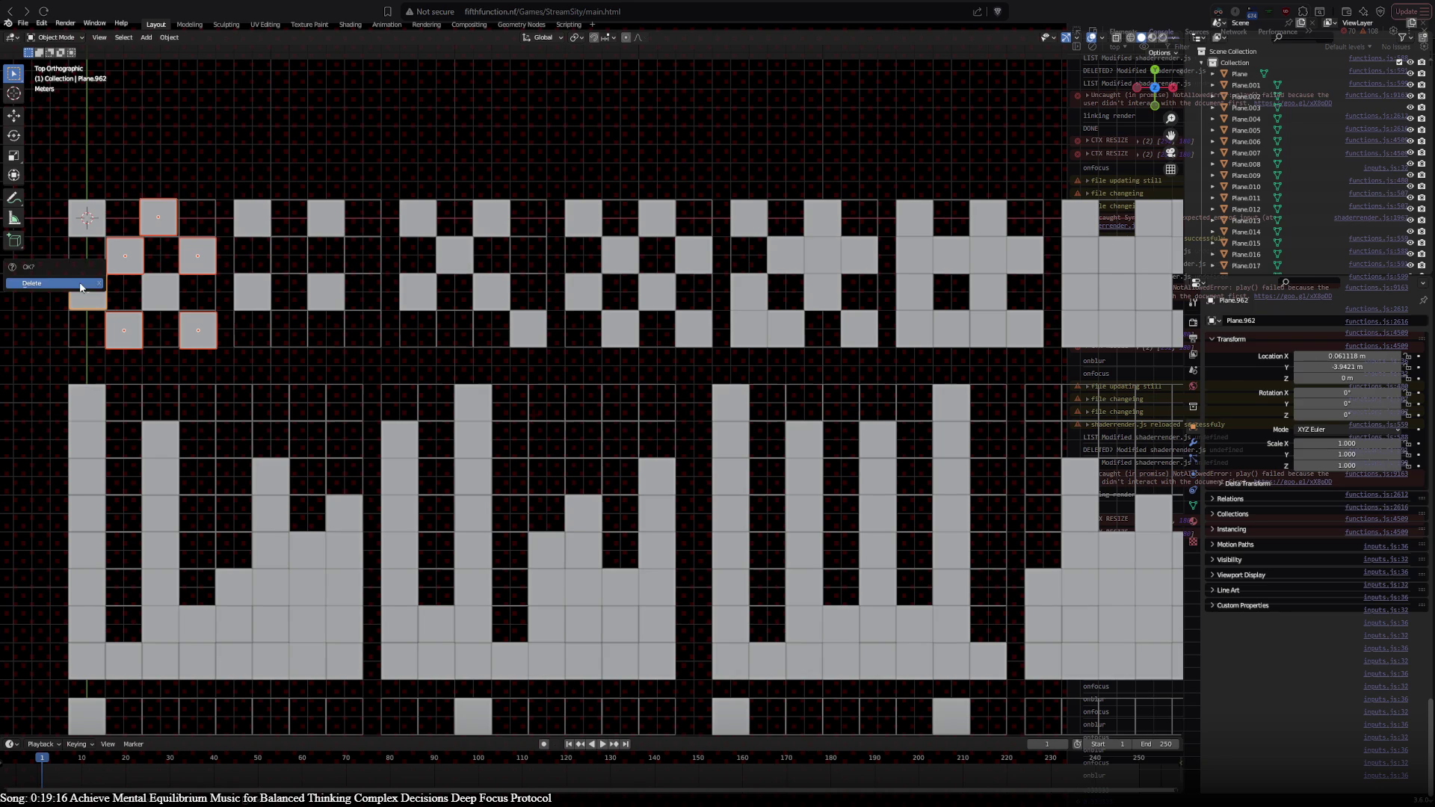
pyautogui.click(75, 285)
pyautogui.click(100, 232)
pyautogui.keyDown('shift'); pyautogui.click(158, 300); pyautogui.keyUp('shift')
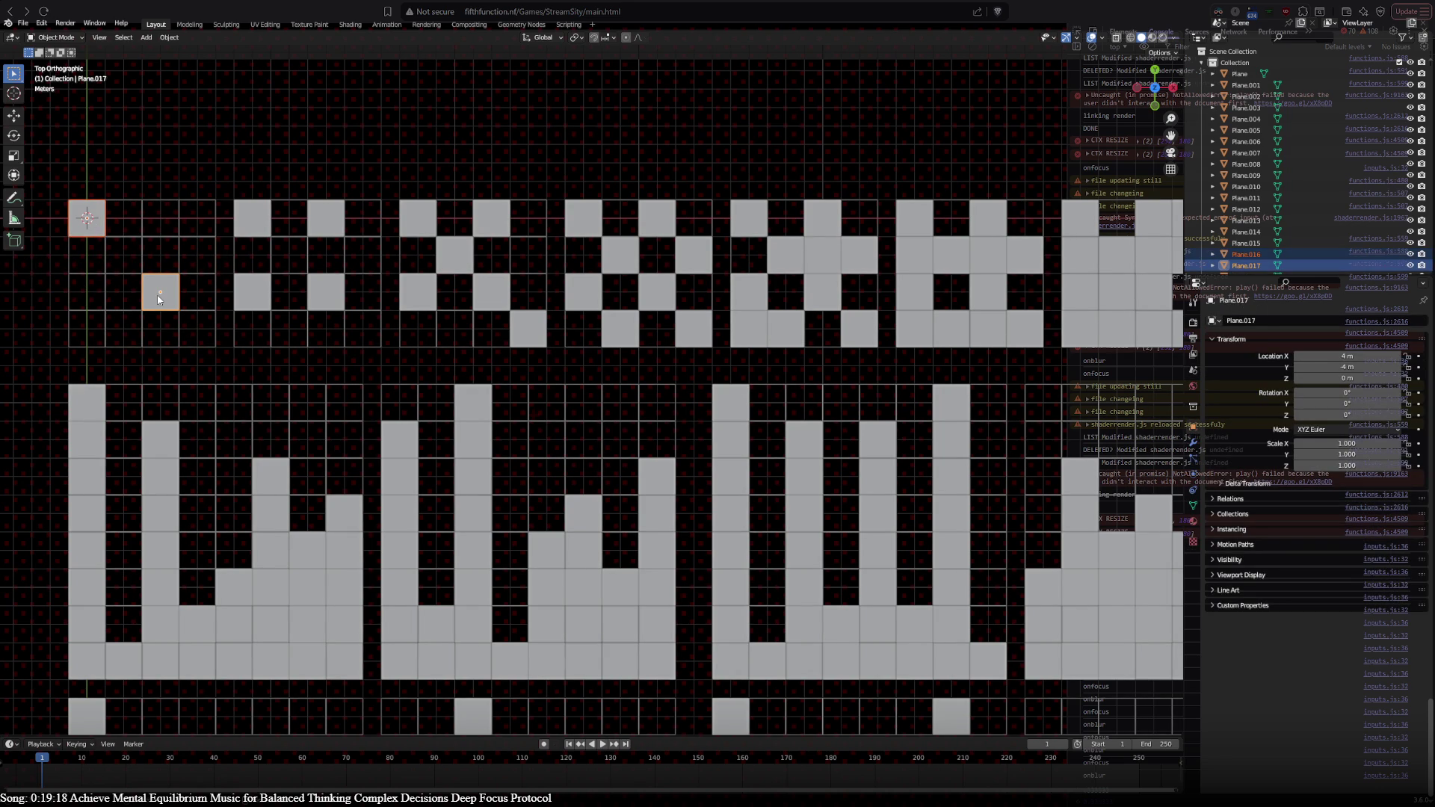
pyautogui.hotkey('shift', 'd')
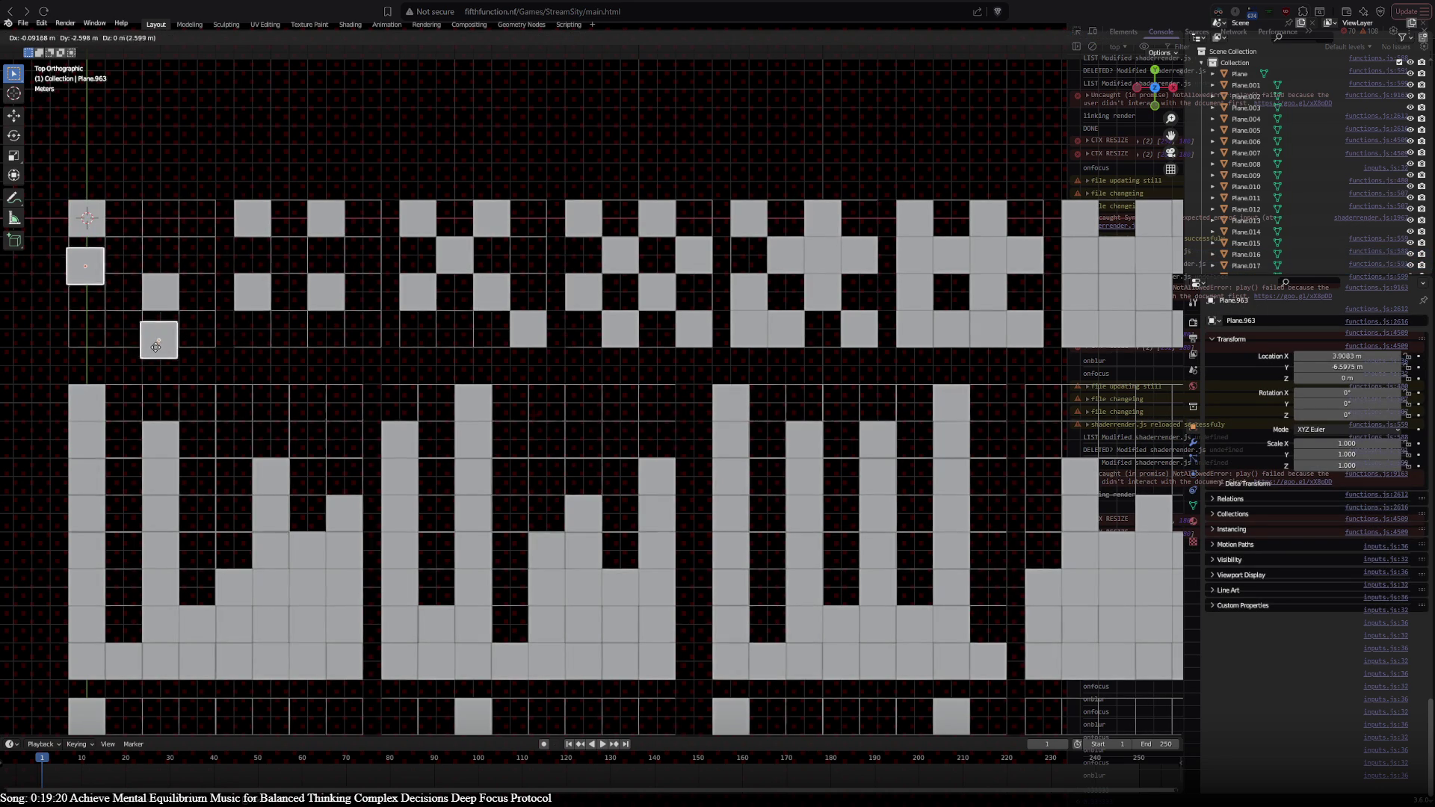
pyautogui.click(158, 366)
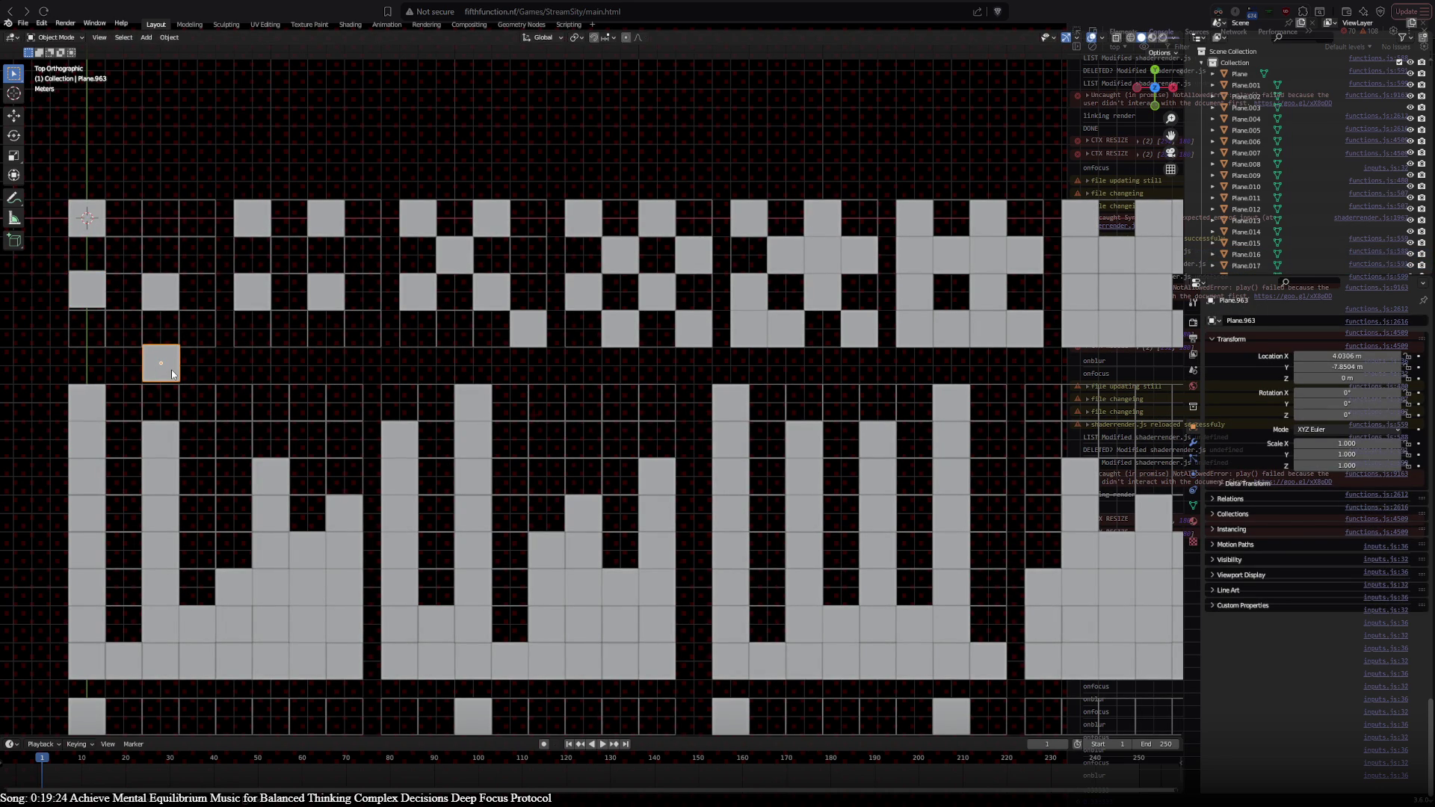
pyautogui.press('g')
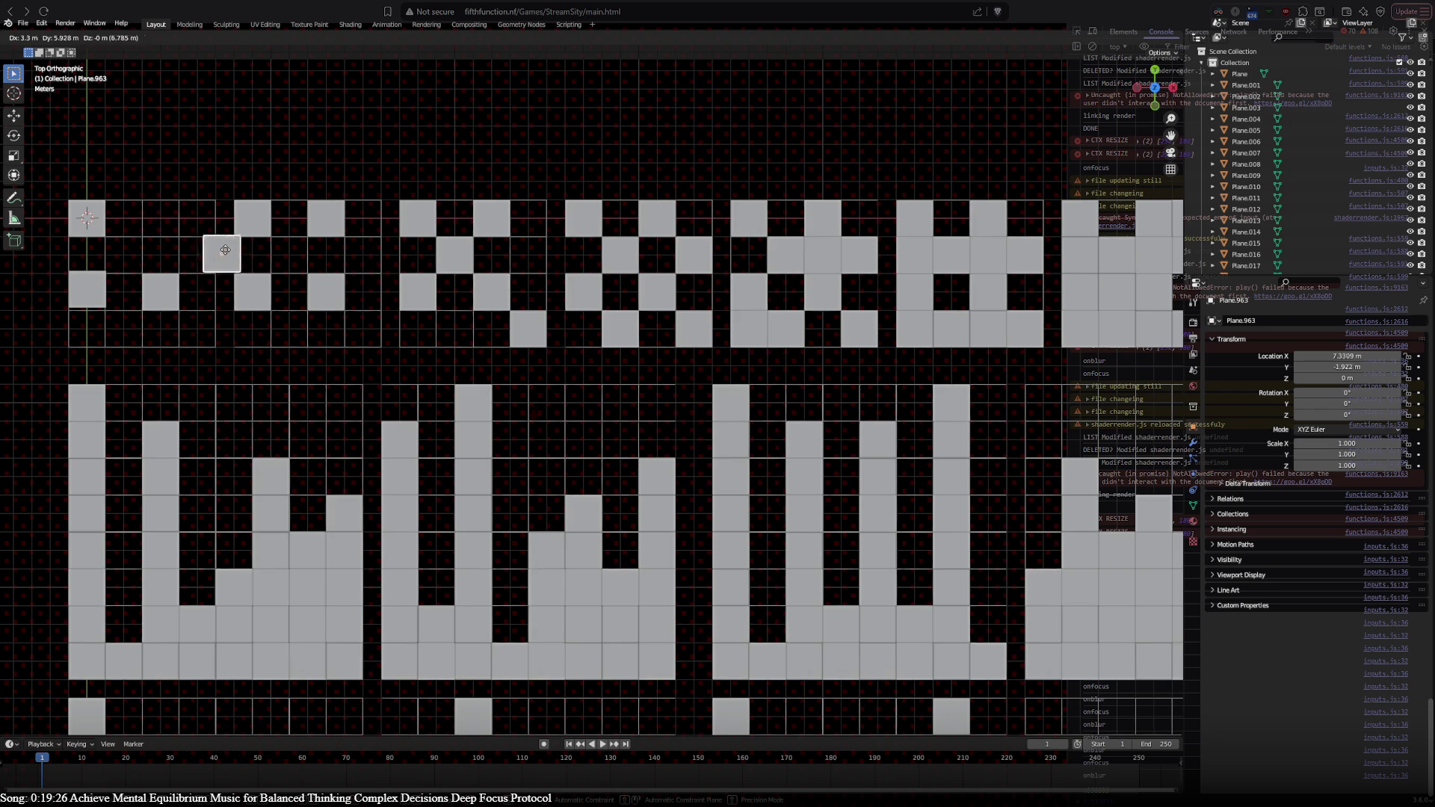
pyautogui.click(168, 227)
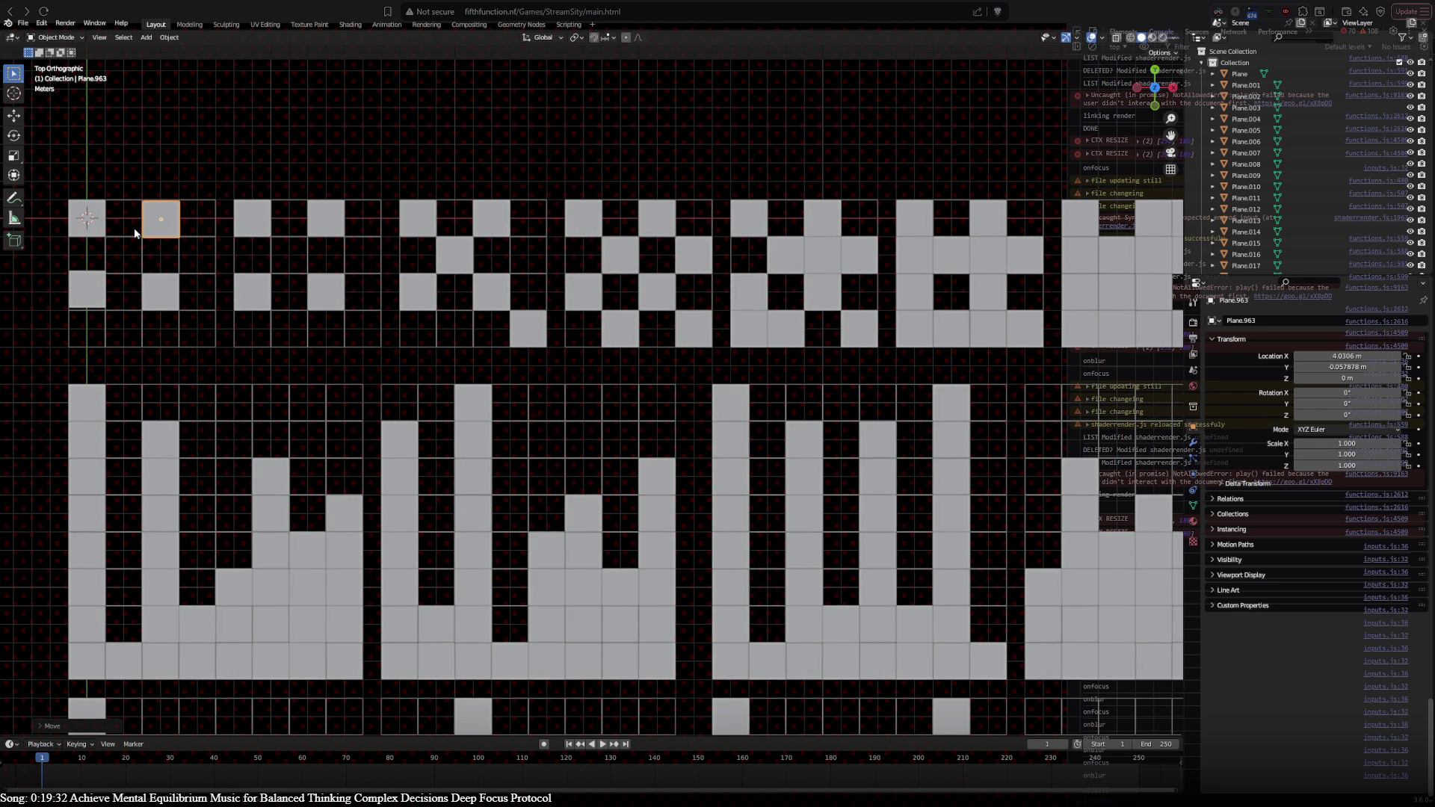
# Step: Try placing a duplicated pair in the first tile's top row, then undo it twice
pyautogui.keyDown('shift'); pyautogui.click(92, 290); pyautogui.keyUp('shift')
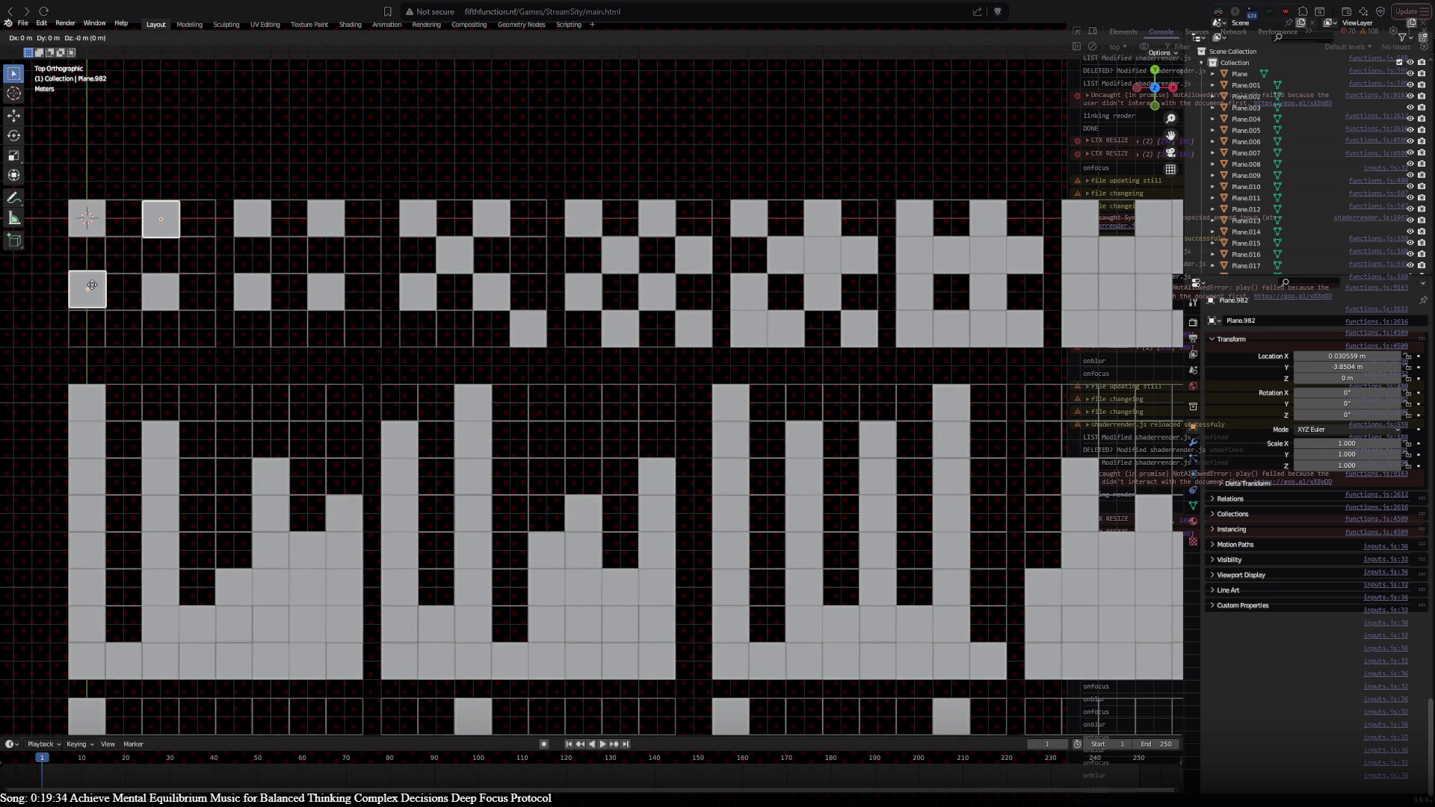
pyautogui.hotkey('shift', 'd')
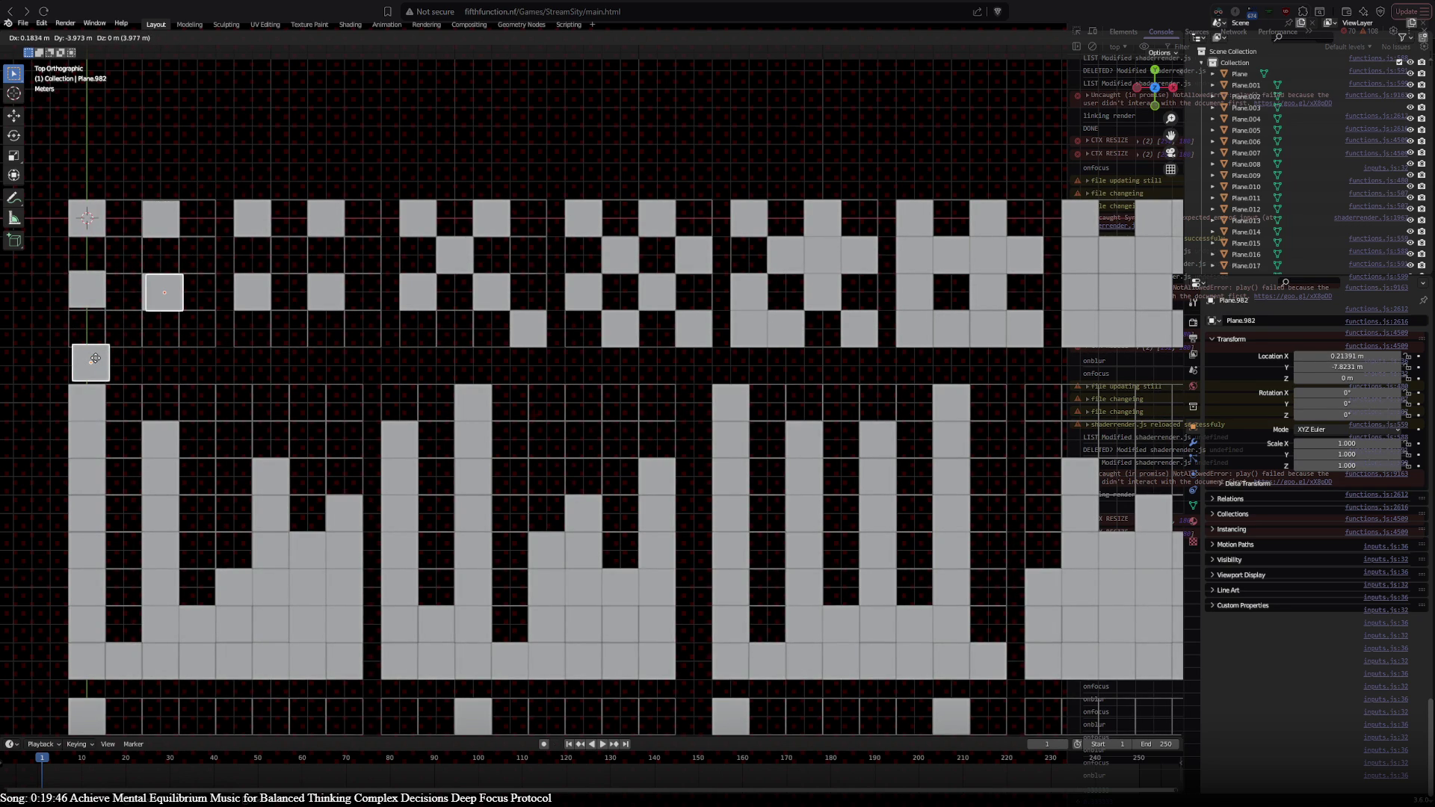
pyautogui.moveTo(95, 358); pyautogui.dragTo(127, 215)
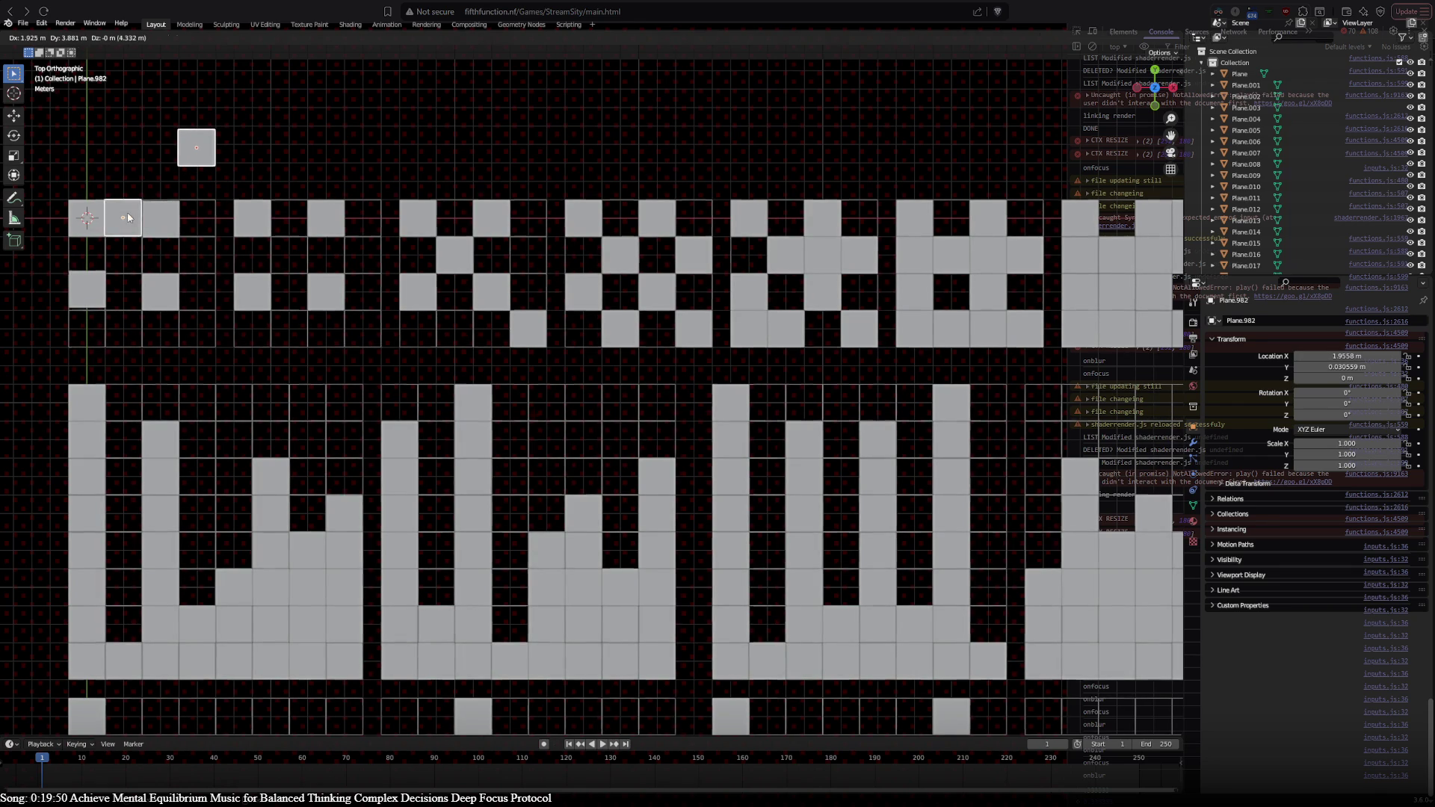
pyautogui.click(127, 214)
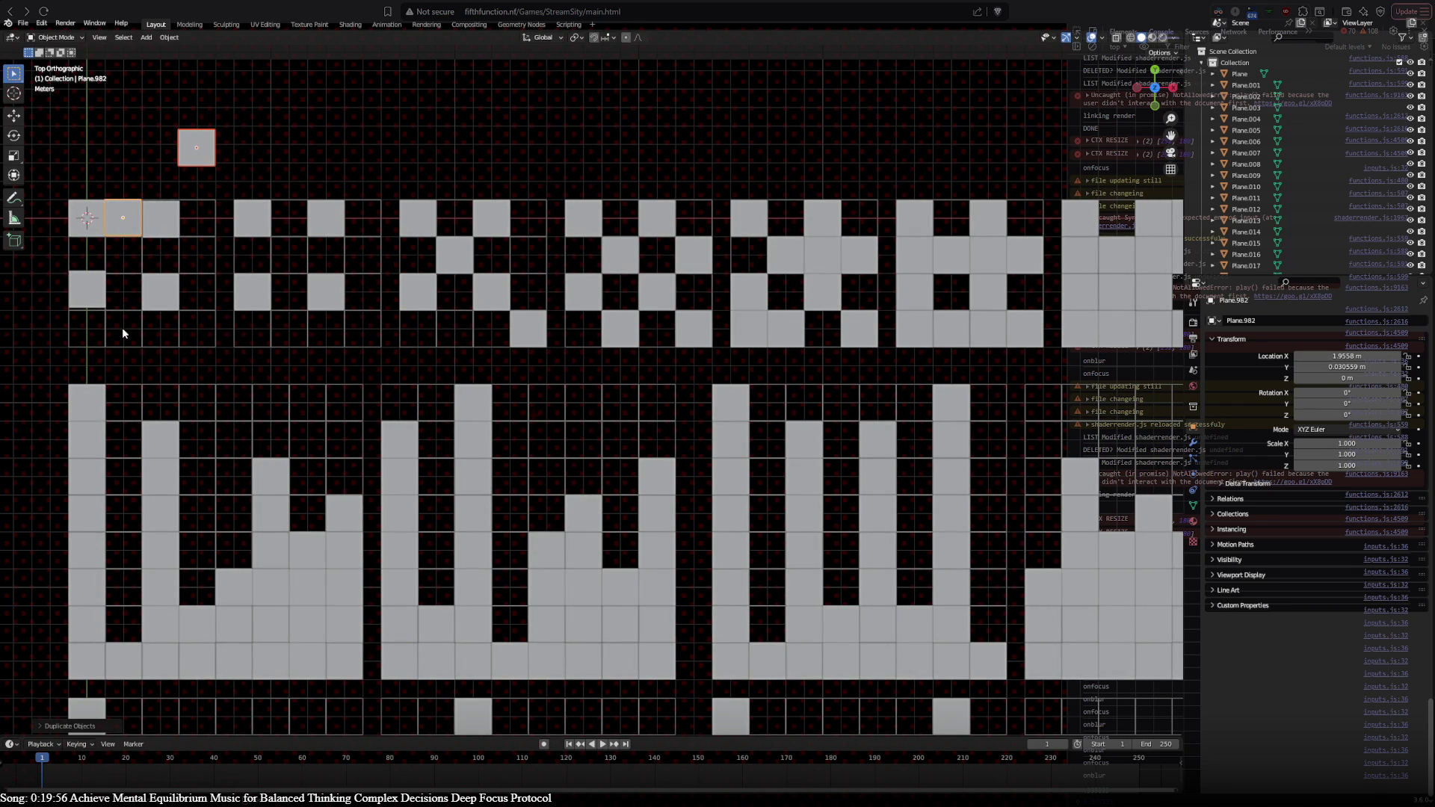
pyautogui.hotkey('ctrl', 'z')
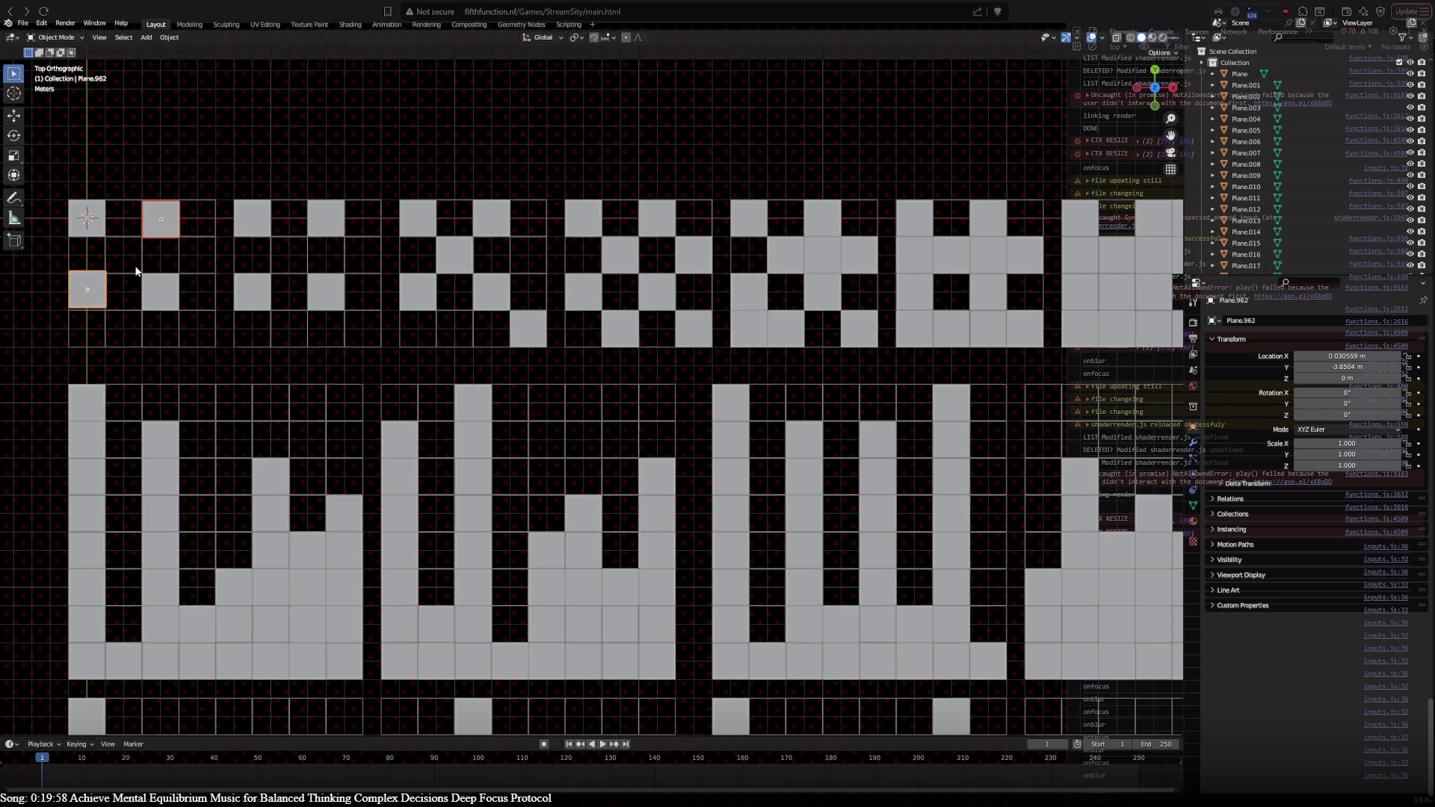
pyautogui.hotkey('ctrl', 'z')
pyautogui.hotkey('ctrl', 'z')
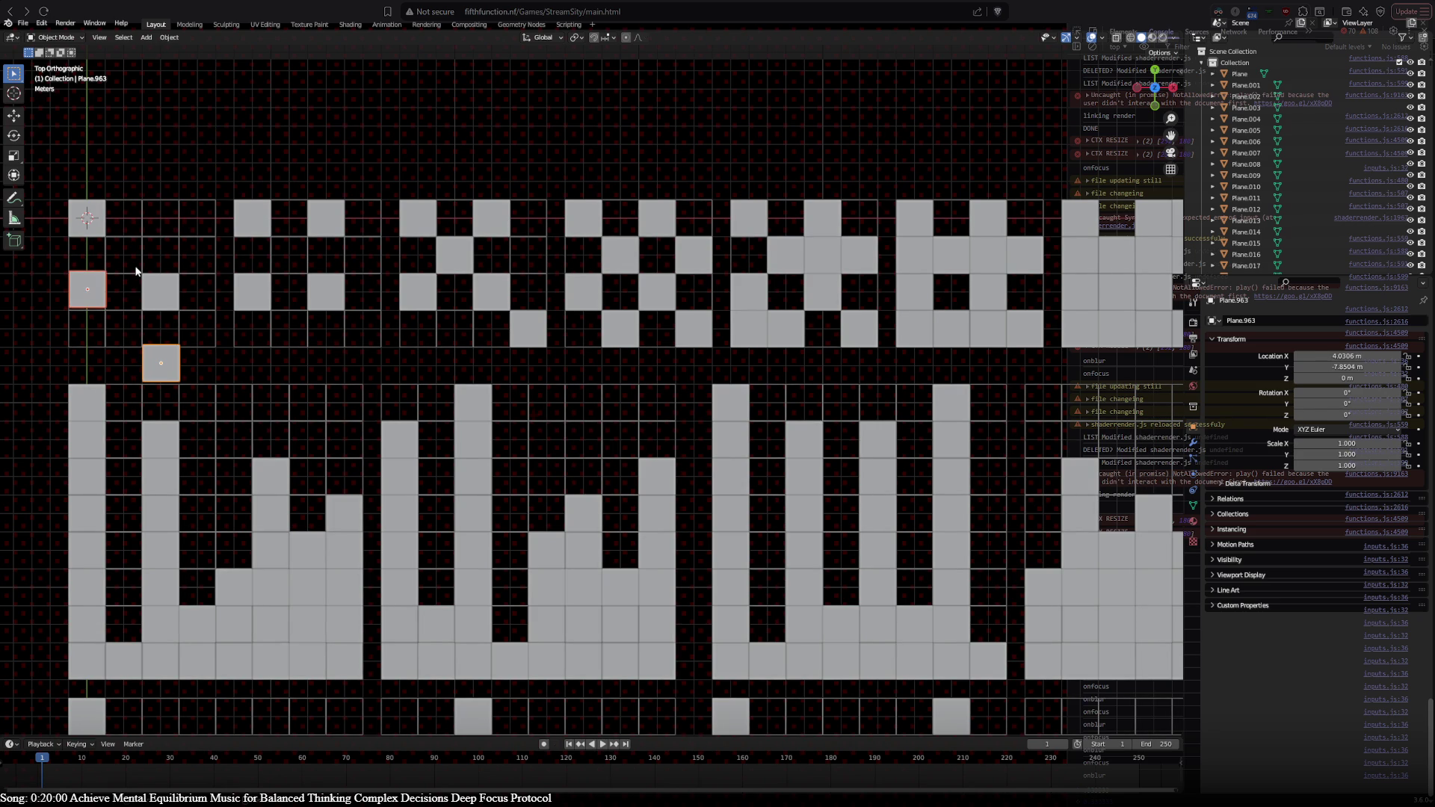
# Step: Move a plane into the top row, then delete the unwanted copies and two stray planes
pyautogui.press('g')
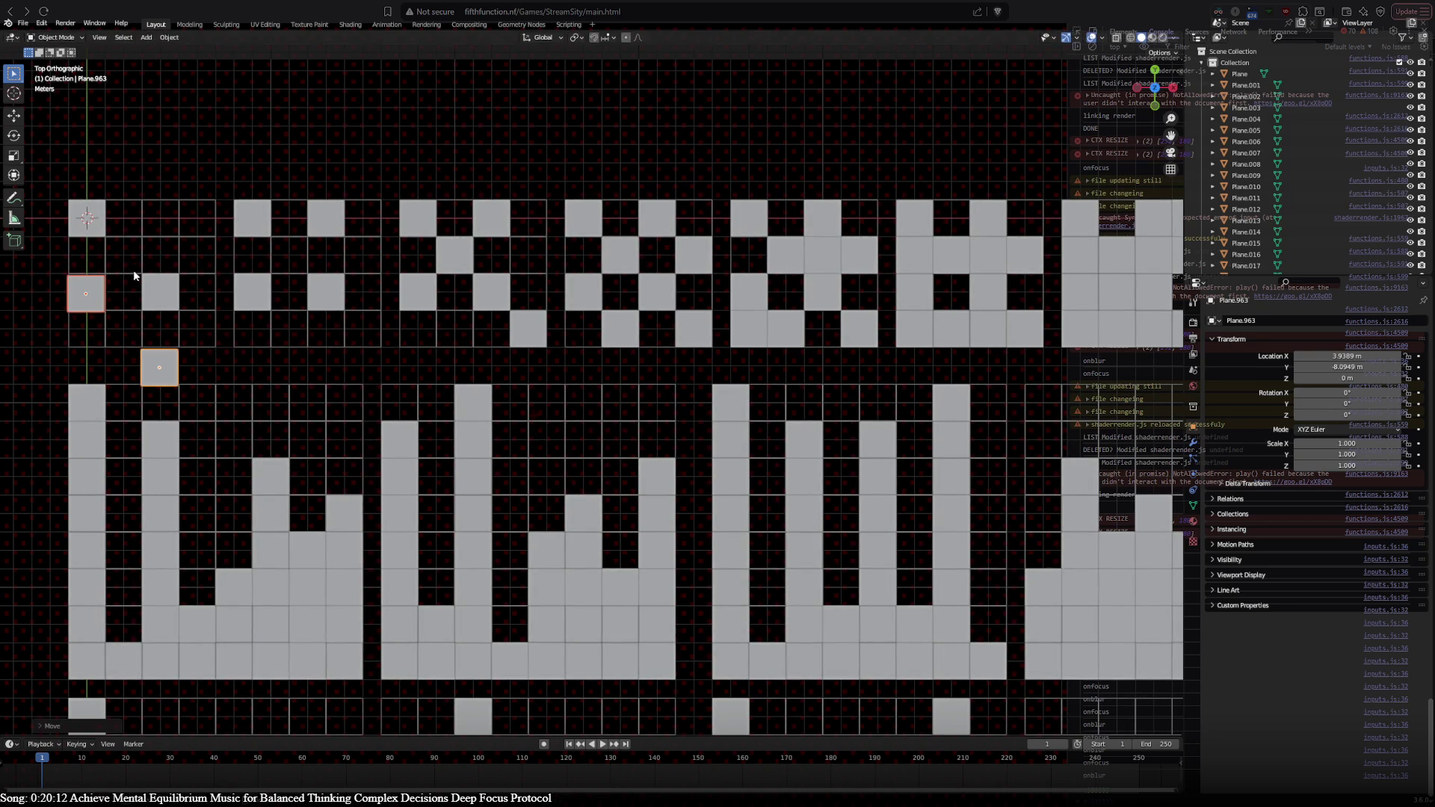
pyautogui.click(148, 210)
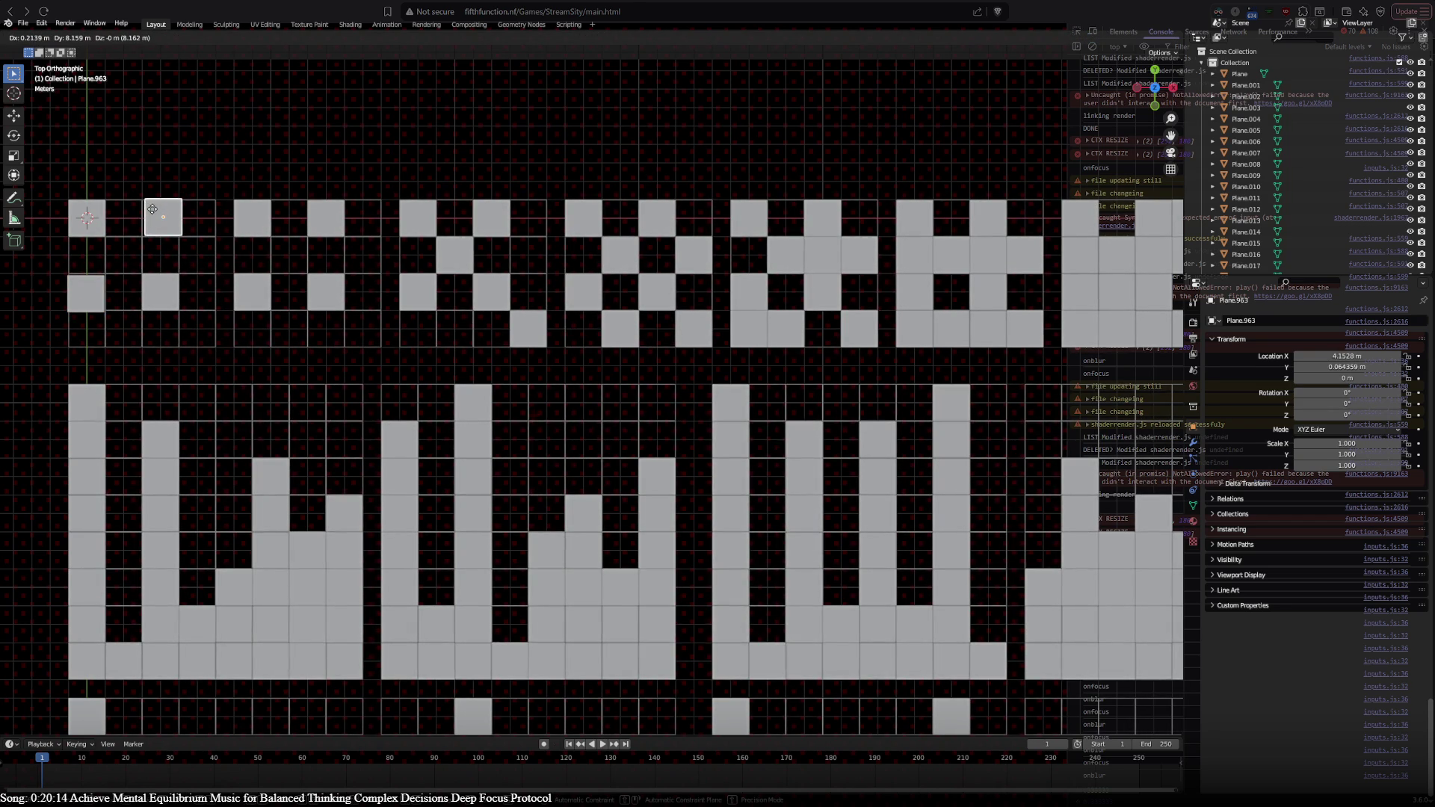
pyautogui.keyDown('shift'); pyautogui.click(89, 296); pyautogui.keyUp('shift')
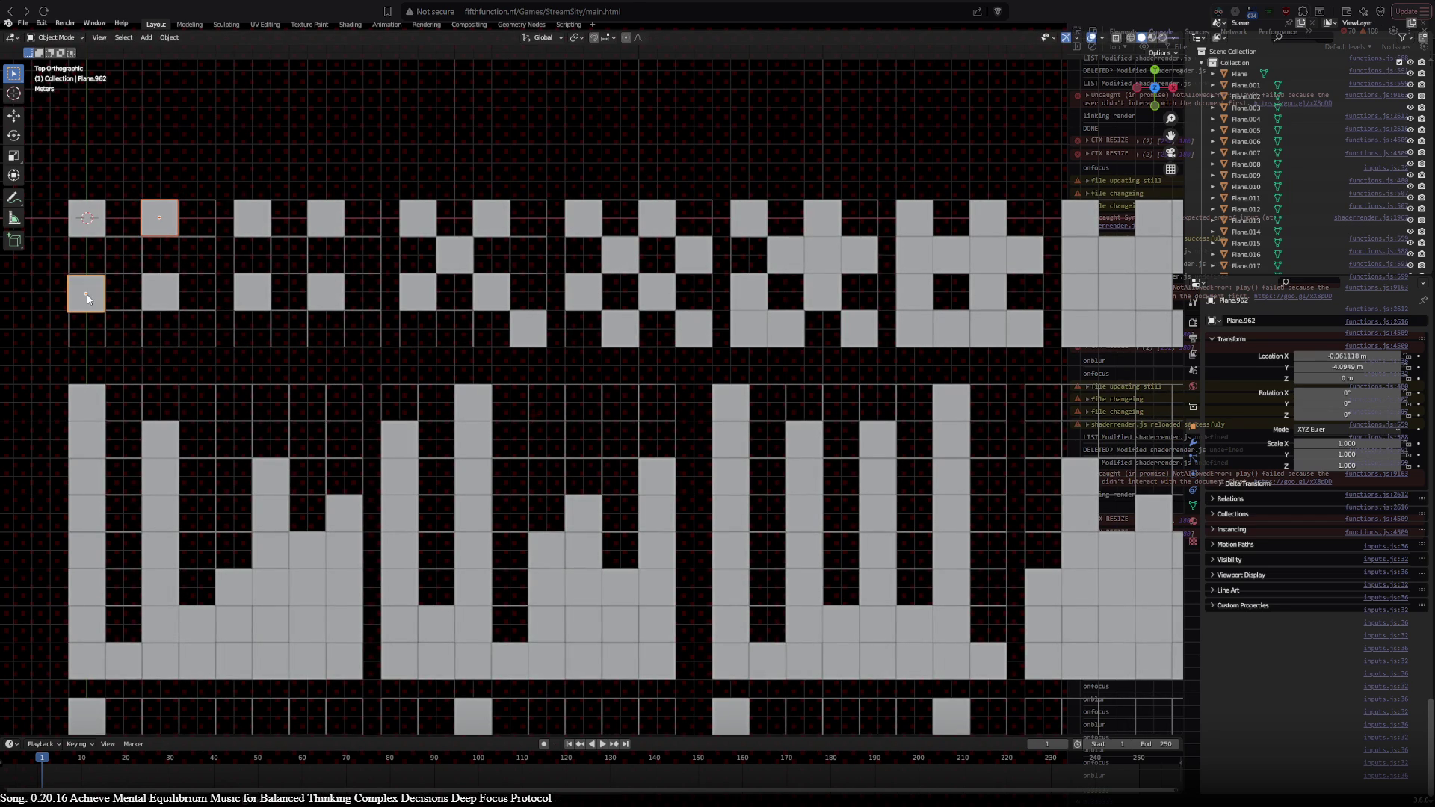
pyautogui.hotkey('shift', 'd')
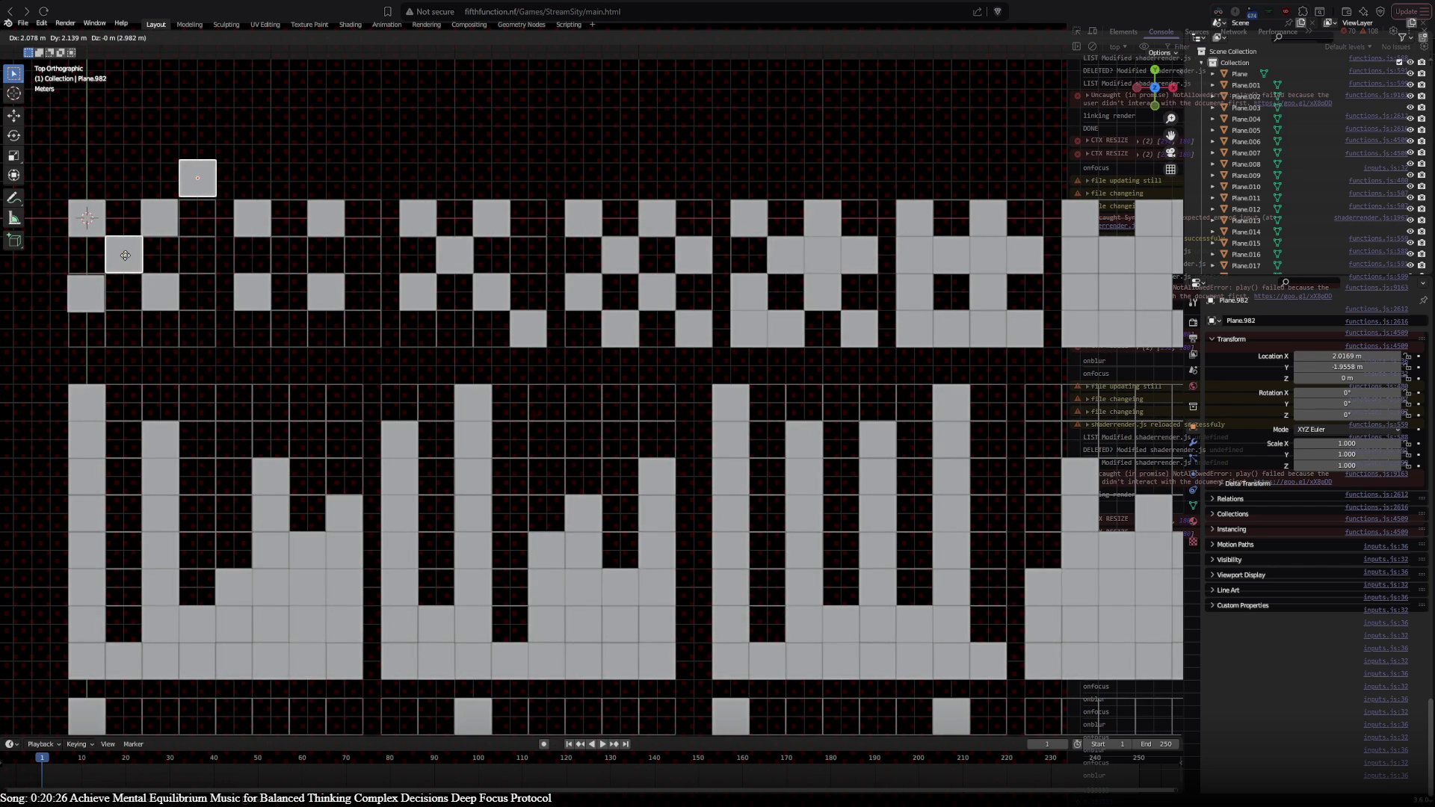
pyautogui.rightClick(125, 255)
pyautogui.press('x')
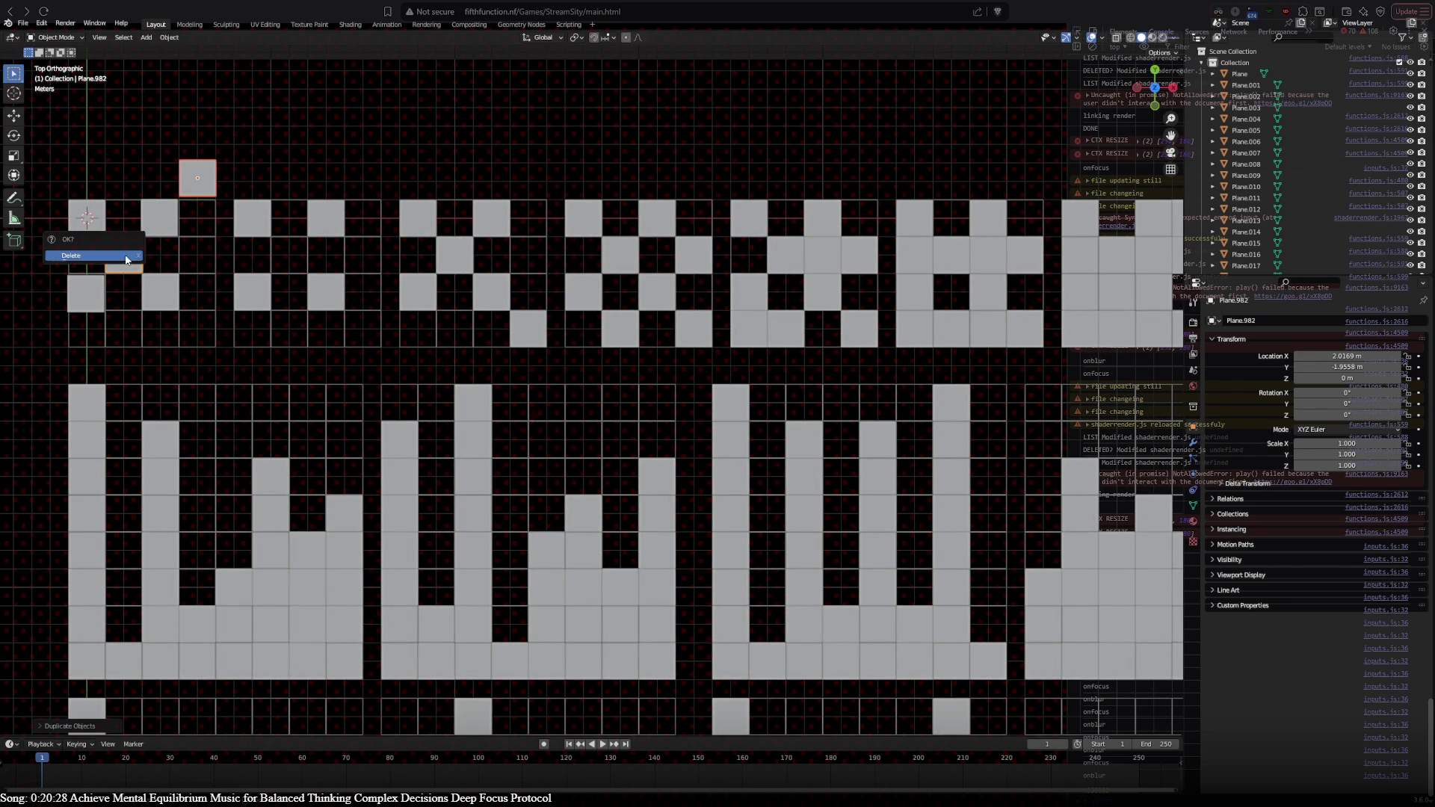
pyautogui.click(123, 255)
pyautogui.click(153, 224)
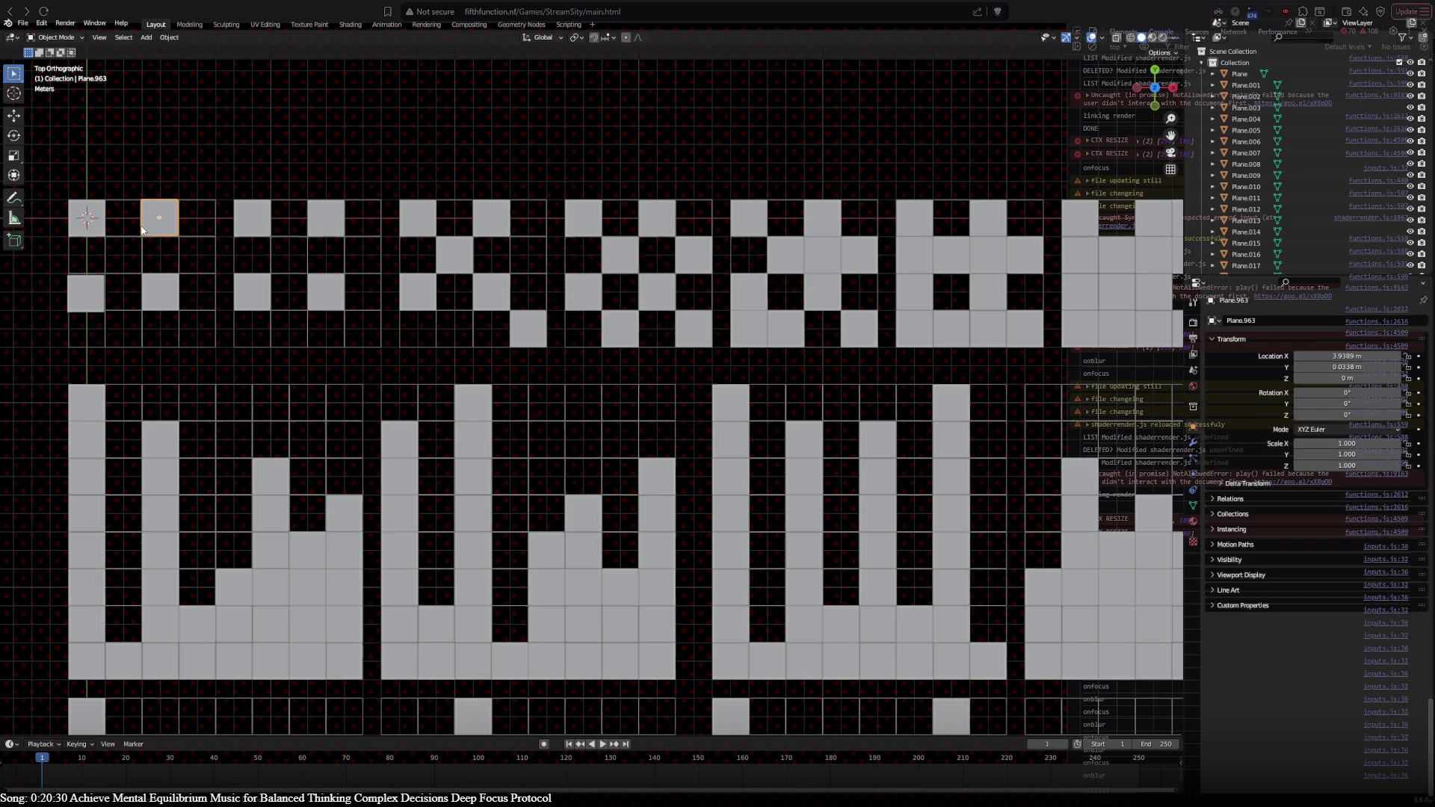
pyautogui.keyDown('shift'); pyautogui.click(86, 300); pyautogui.keyUp('shift')
pyautogui.press('Delete')
# Step: Duplicate two planes, move a copy into the top row, and nudge the pair slightly right
pyautogui.click(159, 284)
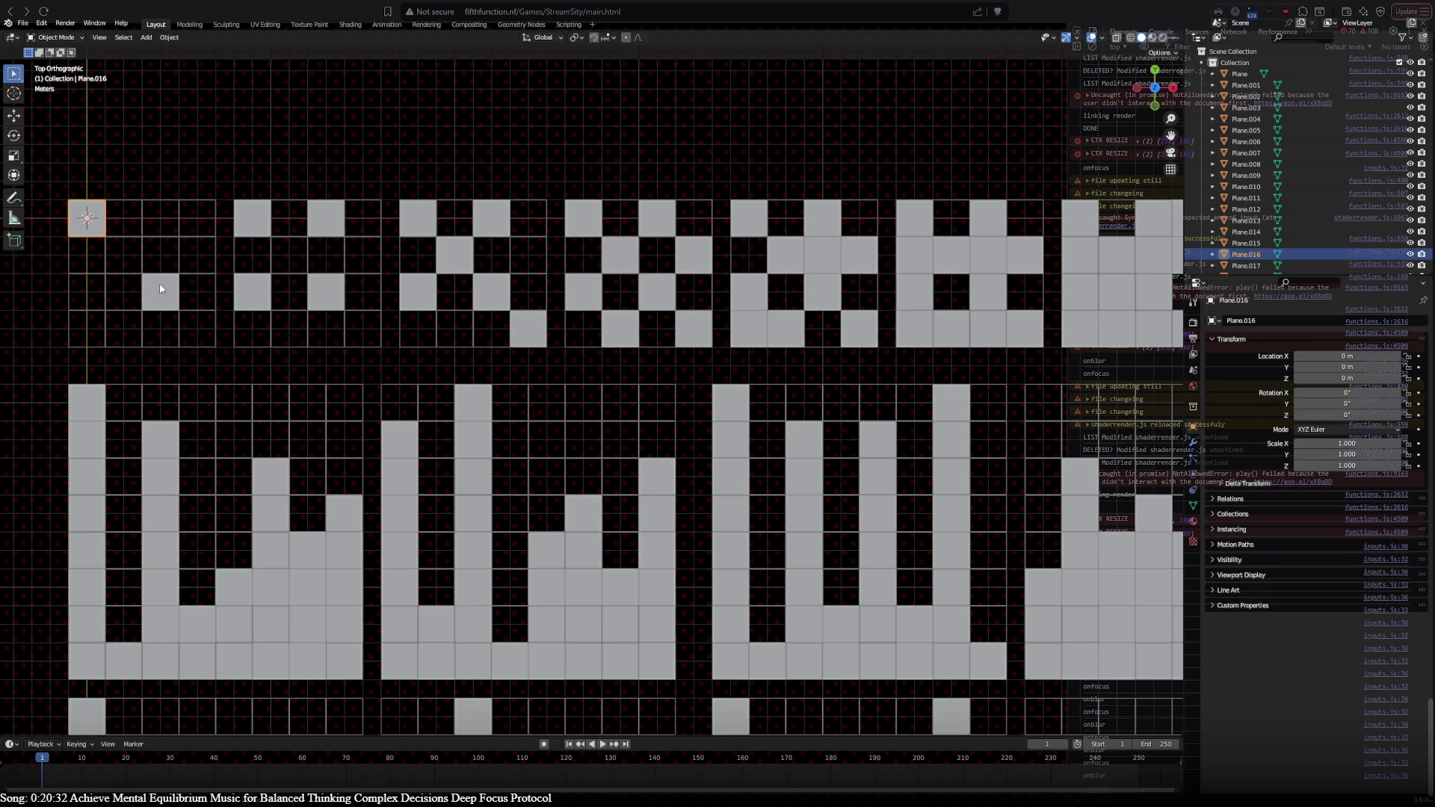
pyautogui.keyDown('shift'); pyautogui.click(87, 217); pyautogui.keyUp('shift')
pyautogui.hotkey('shift', 'd')
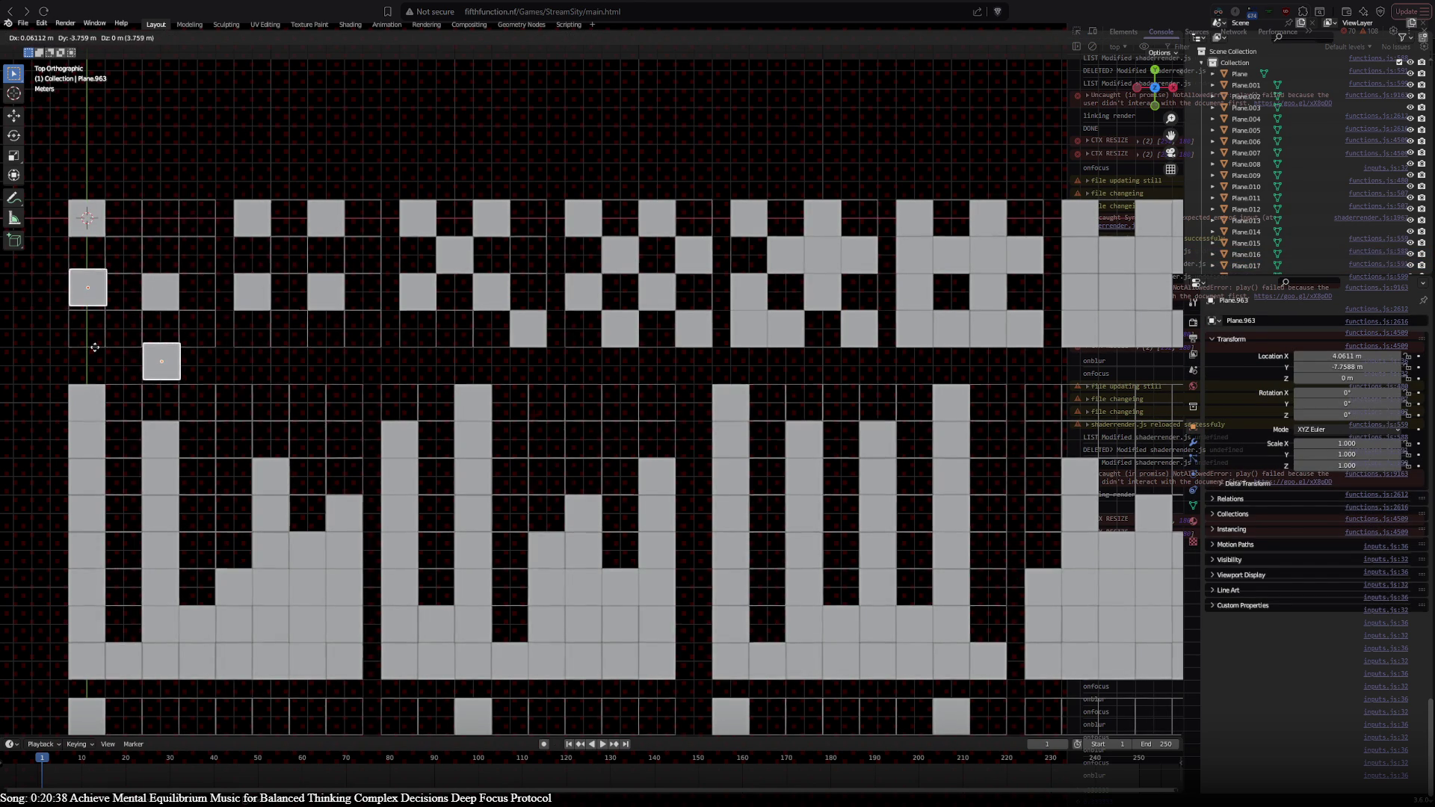
pyautogui.moveTo(142, 357); pyautogui.dragTo(148, 213)
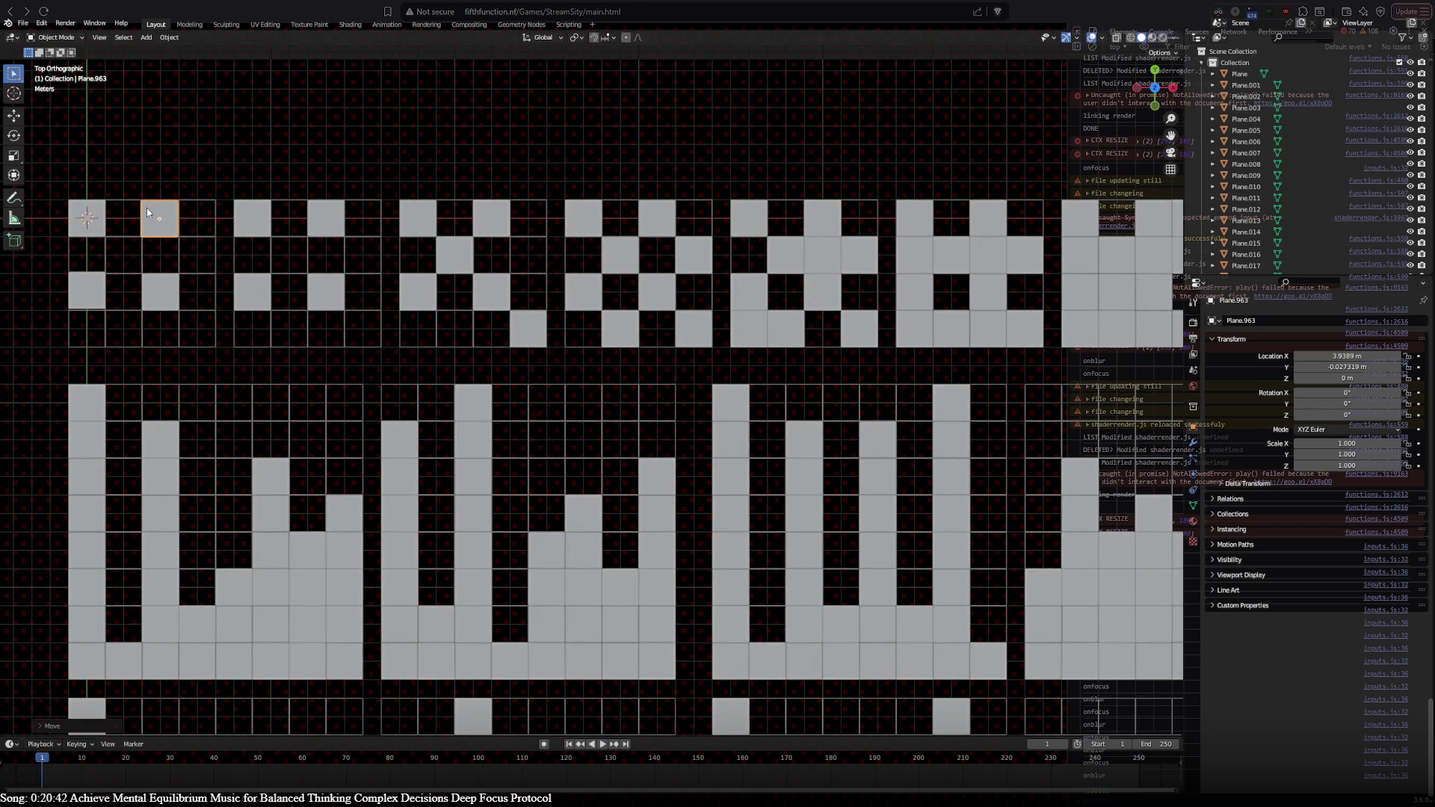
pyautogui.keyDown('shift'); pyautogui.click(90, 298); pyautogui.keyUp('shift')
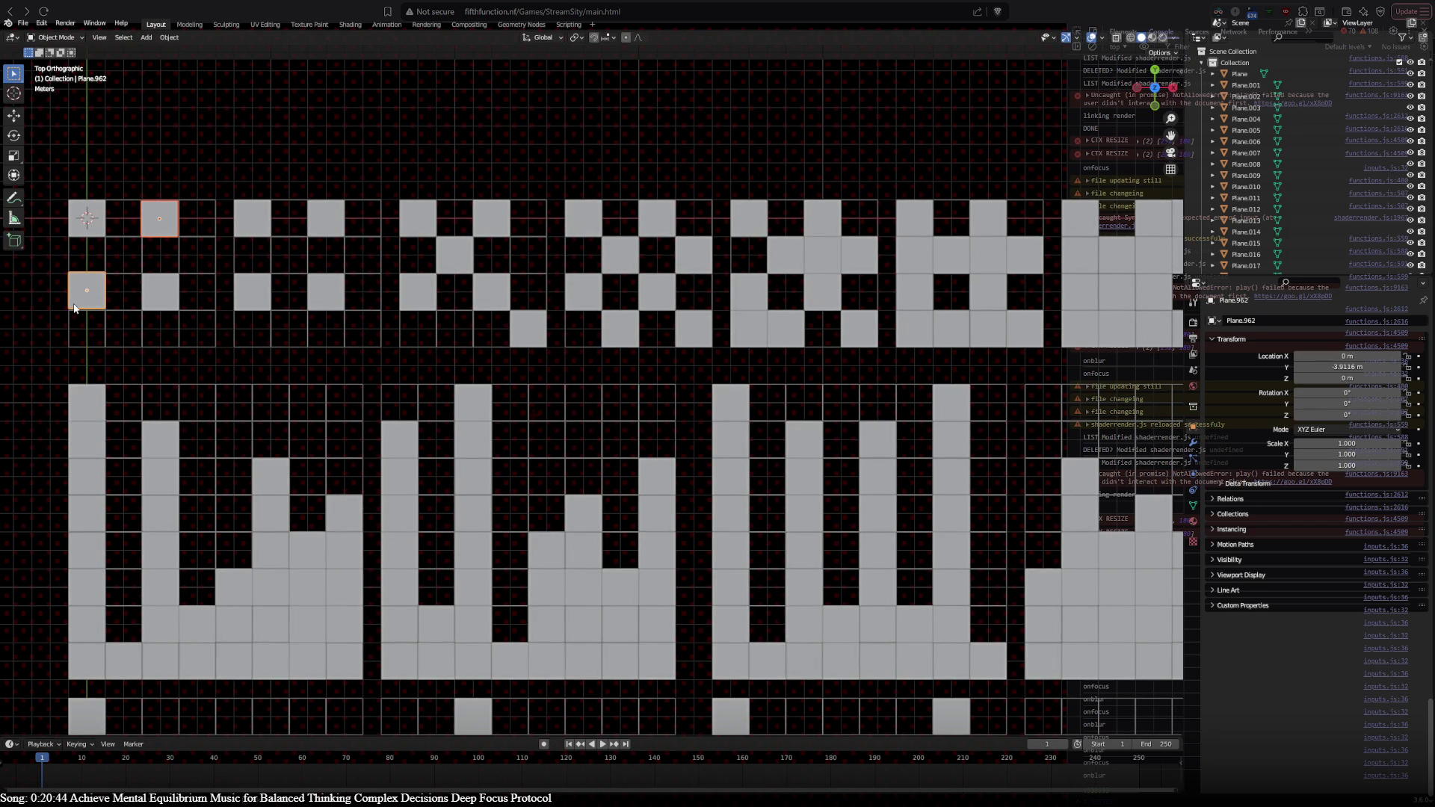
pyautogui.moveTo(73, 307)
pyautogui.mouseDown()
pyautogui.moveTo(179, 304)
pyautogui.moveTo(74, 270)
pyautogui.mouseUp()
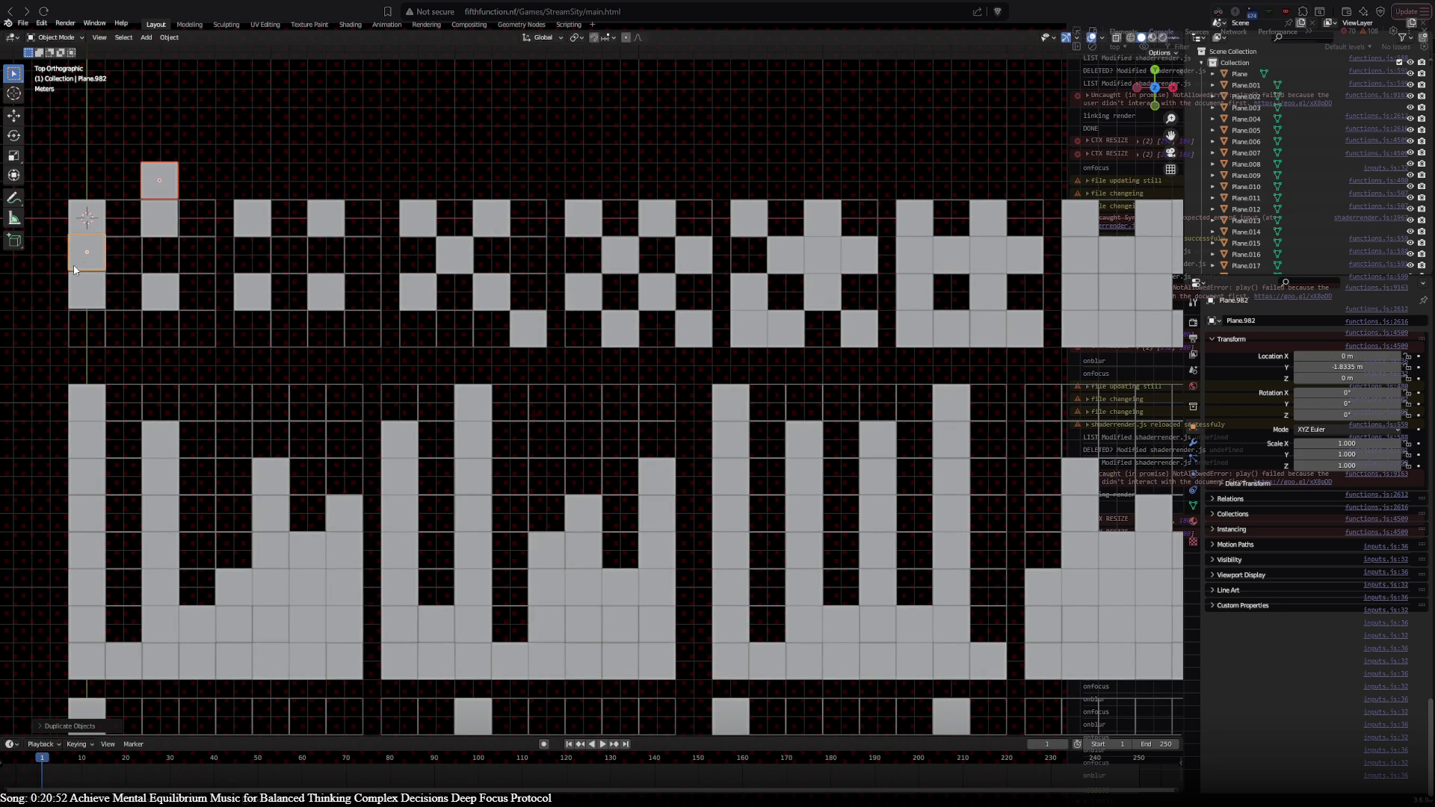
# Step: Move a plane down into the lower rows and shift two planes one cell right
pyautogui.moveTo(165, 185); pyautogui.dragTo(168, 336)
pyautogui.keyDown('shift'); pyautogui.click(88, 258); pyautogui.keyUp('shift')
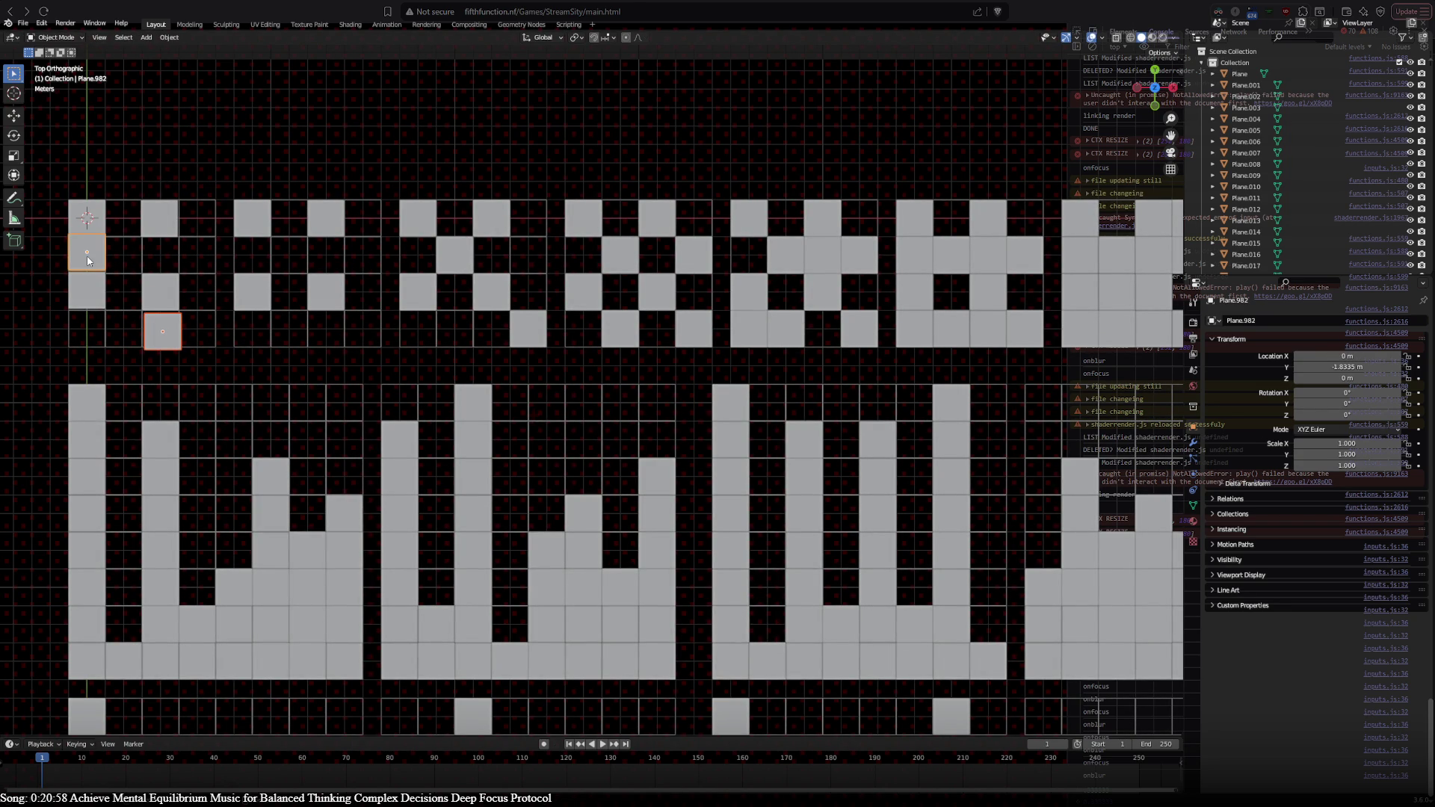
pyautogui.moveTo(88, 256); pyautogui.dragTo(122, 258)
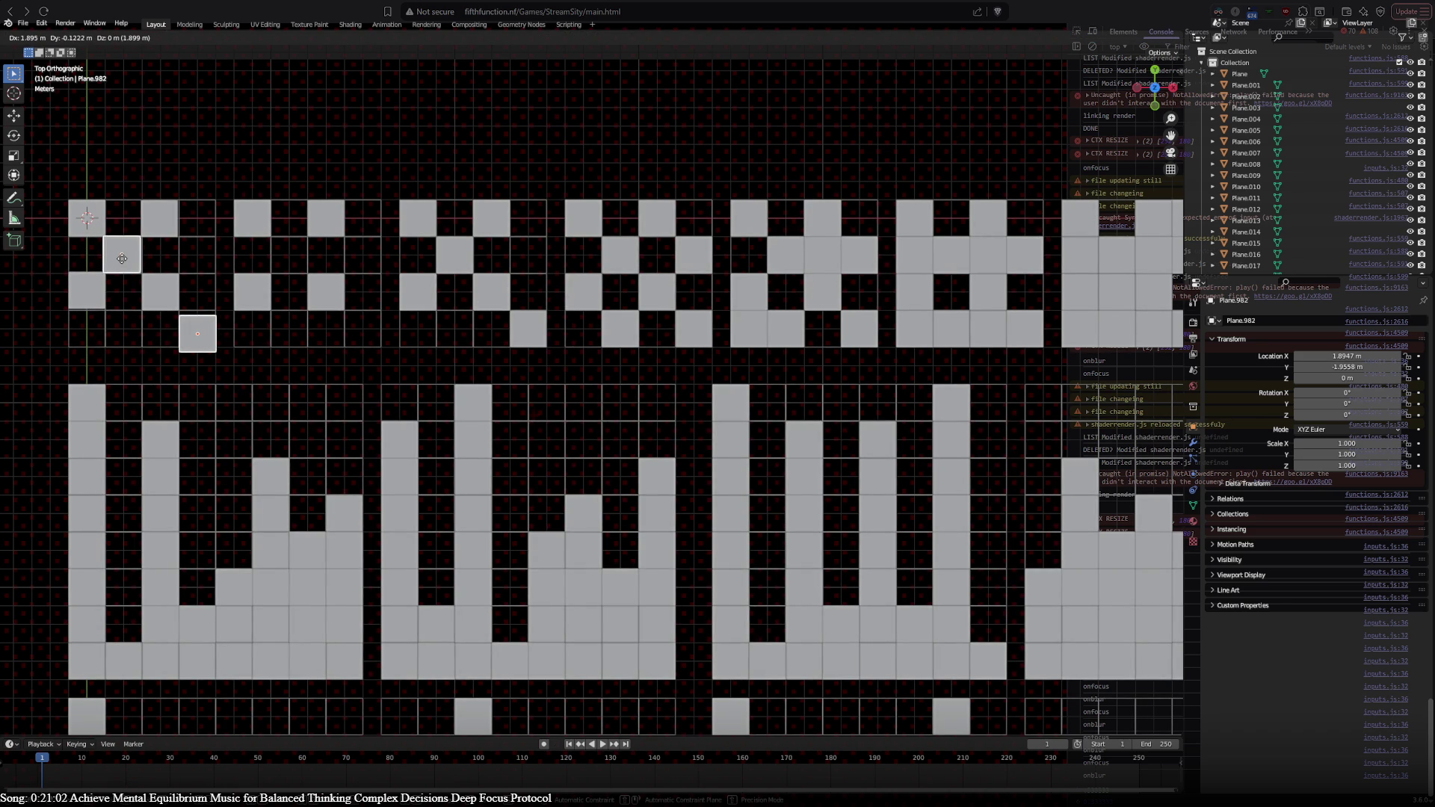
pyautogui.moveTo(192, 331); pyautogui.dragTo(186, 335)
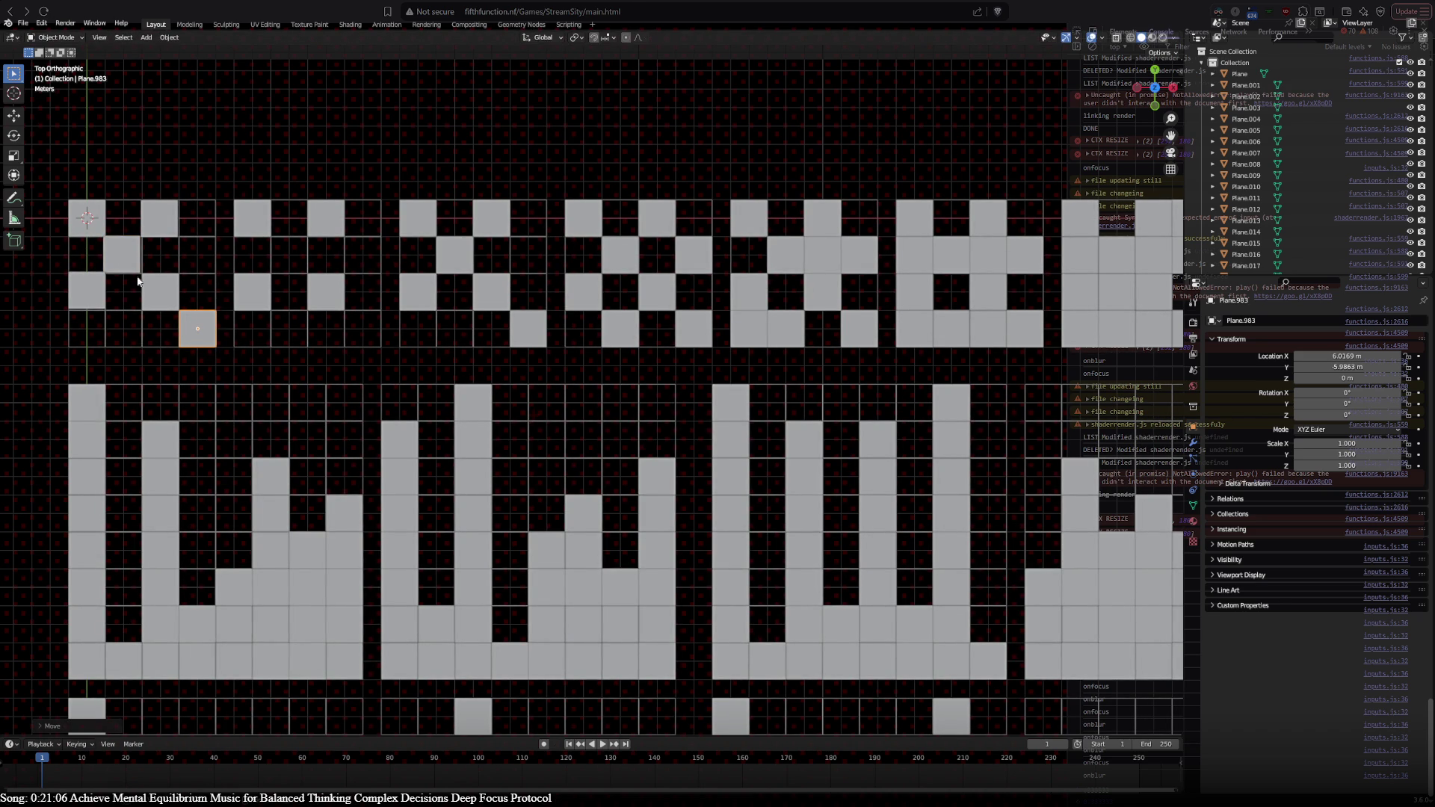
pyautogui.keyDown('shift'); pyautogui.click(122, 257); pyautogui.keyUp('shift')
# Step: Duplicate more planes into the first tile's third and top rows, then pan toward neighbouring tiles
pyautogui.hotkey('shift', 'd')
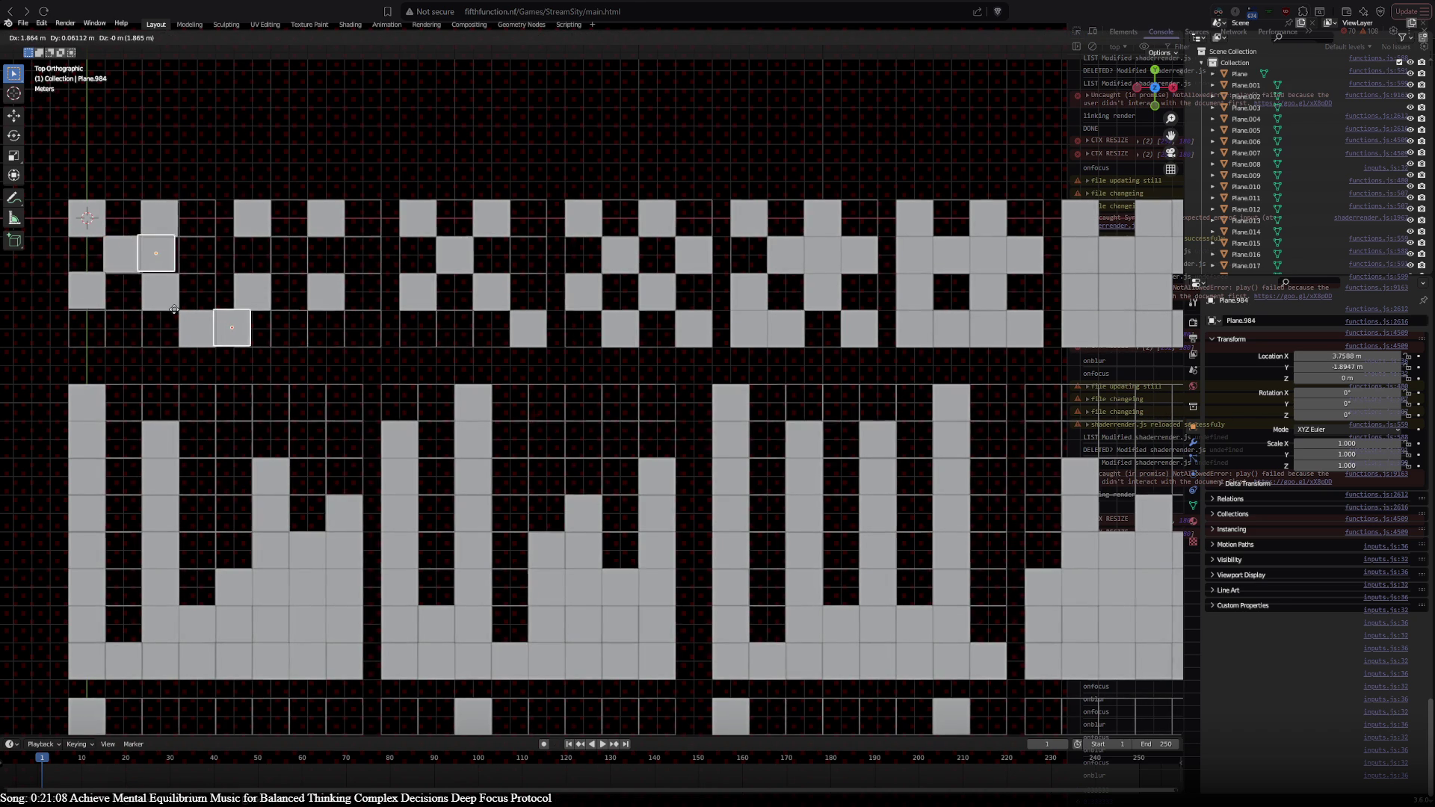
pyautogui.click(145, 385)
pyautogui.click(200, 401)
pyautogui.press('g')
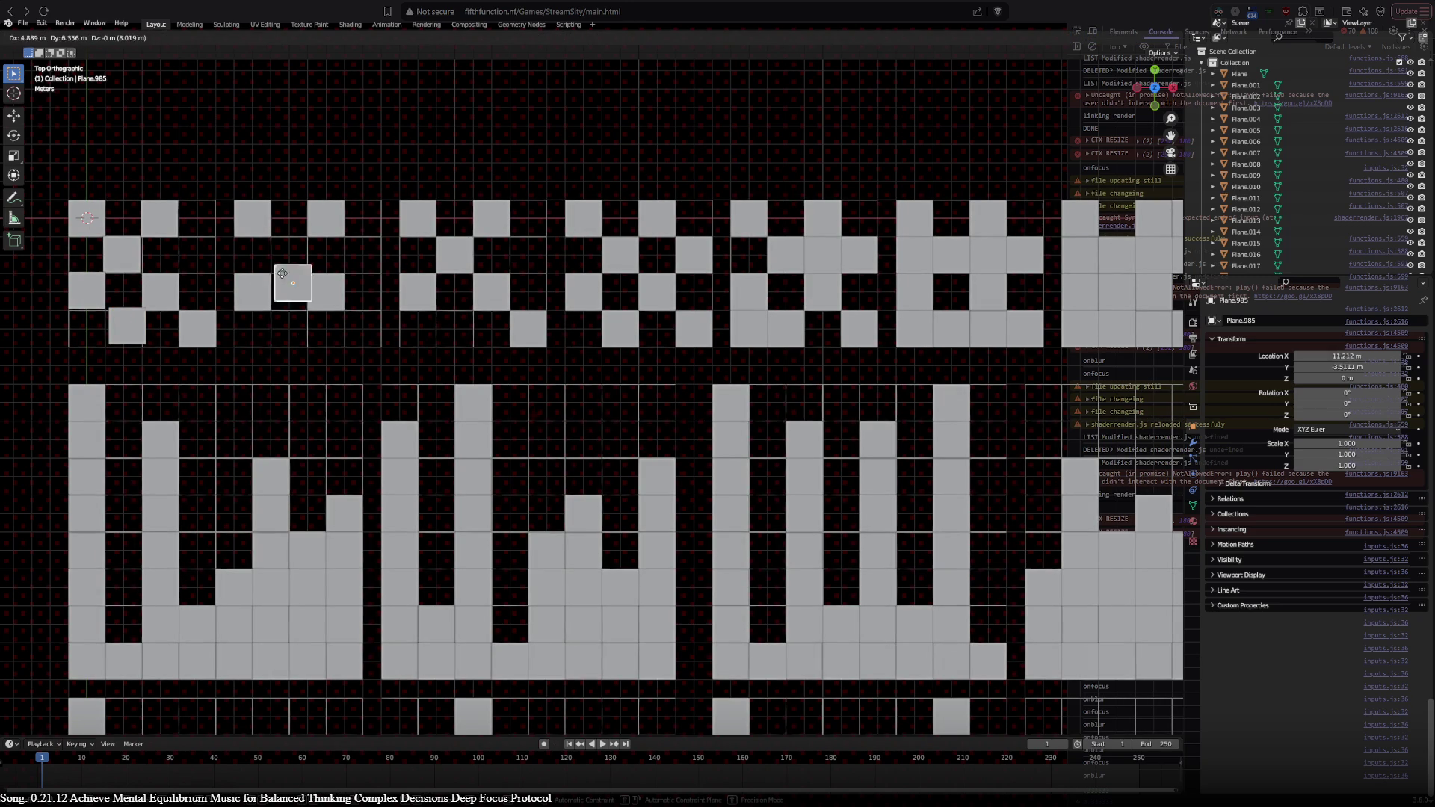
pyautogui.click(193, 259)
pyautogui.keyDown('shift'); pyautogui.click(133, 338); pyautogui.keyUp('shift')
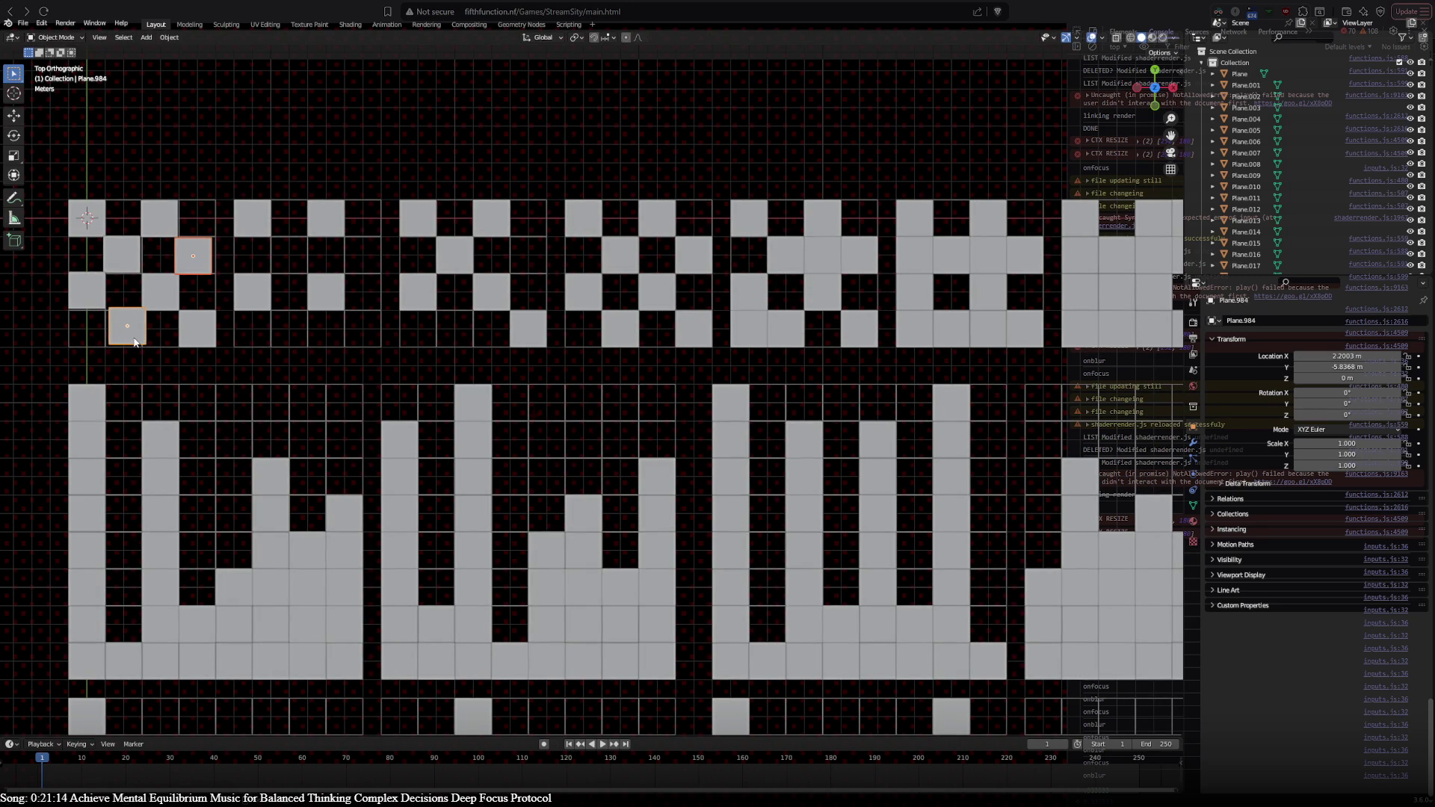
pyautogui.hotkey('shift', 'd')
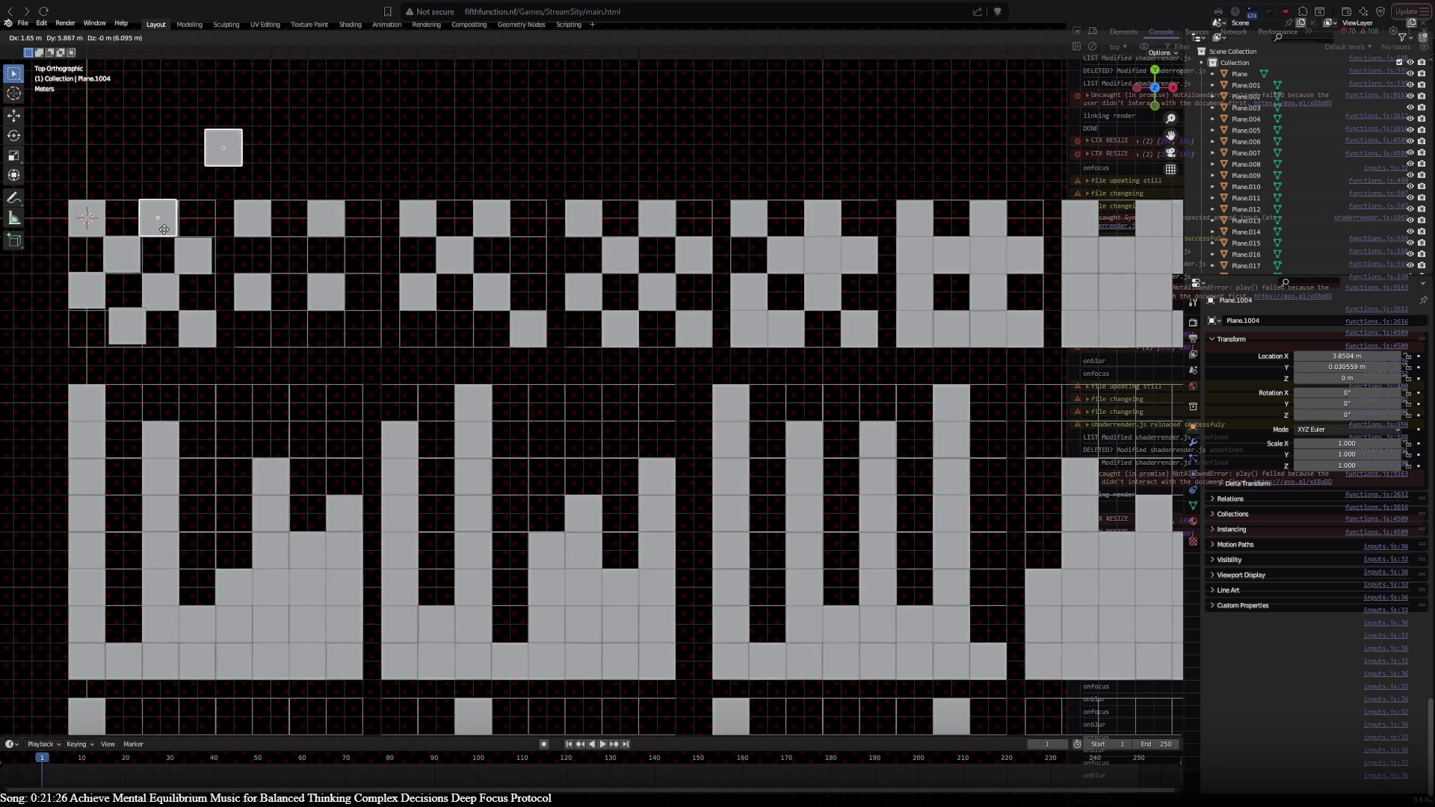
pyautogui.click(165, 231)
pyautogui.moveTo(484, 332)
pyautogui.keyDown('shift'); pyautogui.mouseDown(button='middle')
pyautogui.moveTo(153, 341)
pyautogui.moveTo(490, 331)
pyautogui.mouseUp(button='middle'); pyautogui.keyUp('shift')
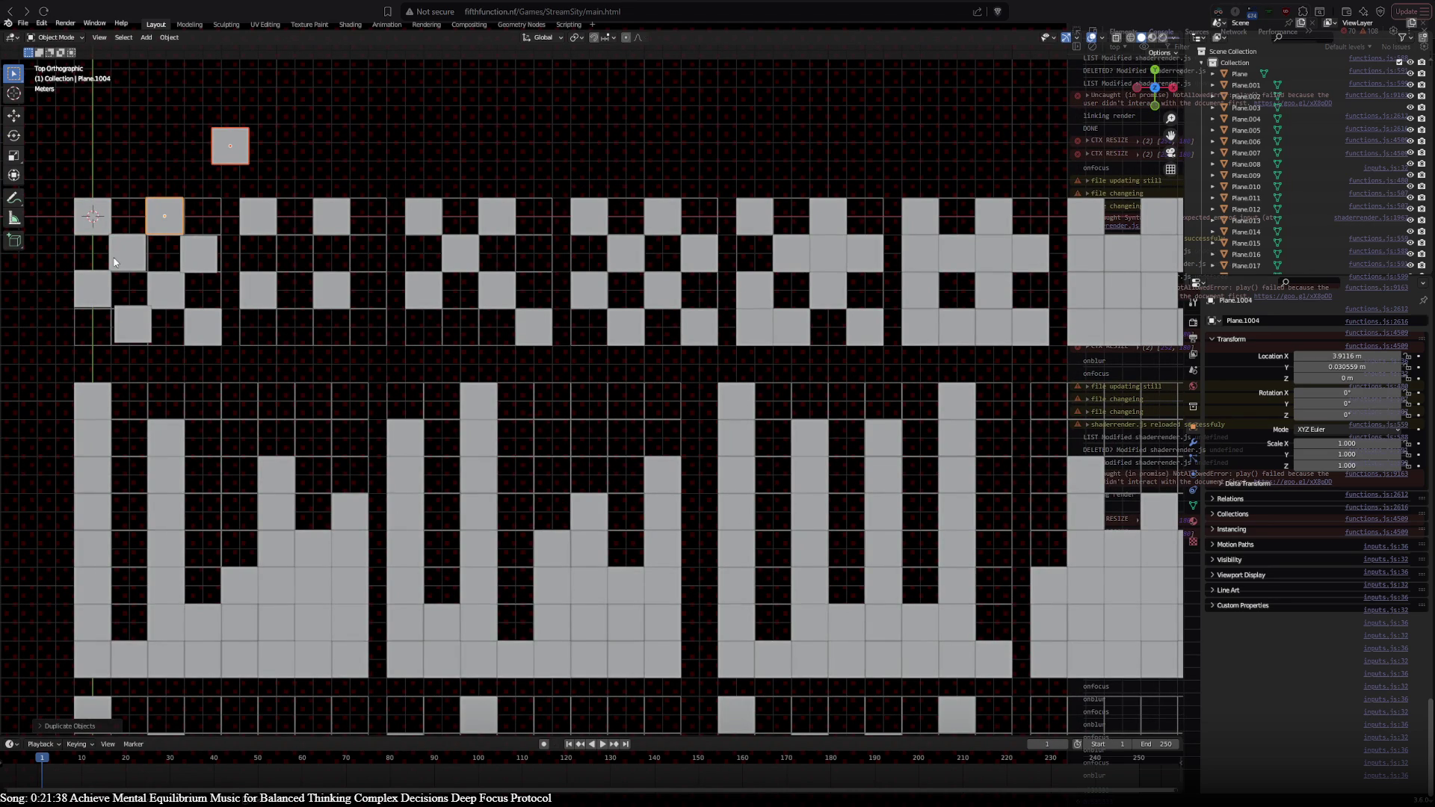
pyautogui.keyDown('ctrl'); pyautogui.scroll(-3, 288, 284); pyautogui.keyUp('ctrl')
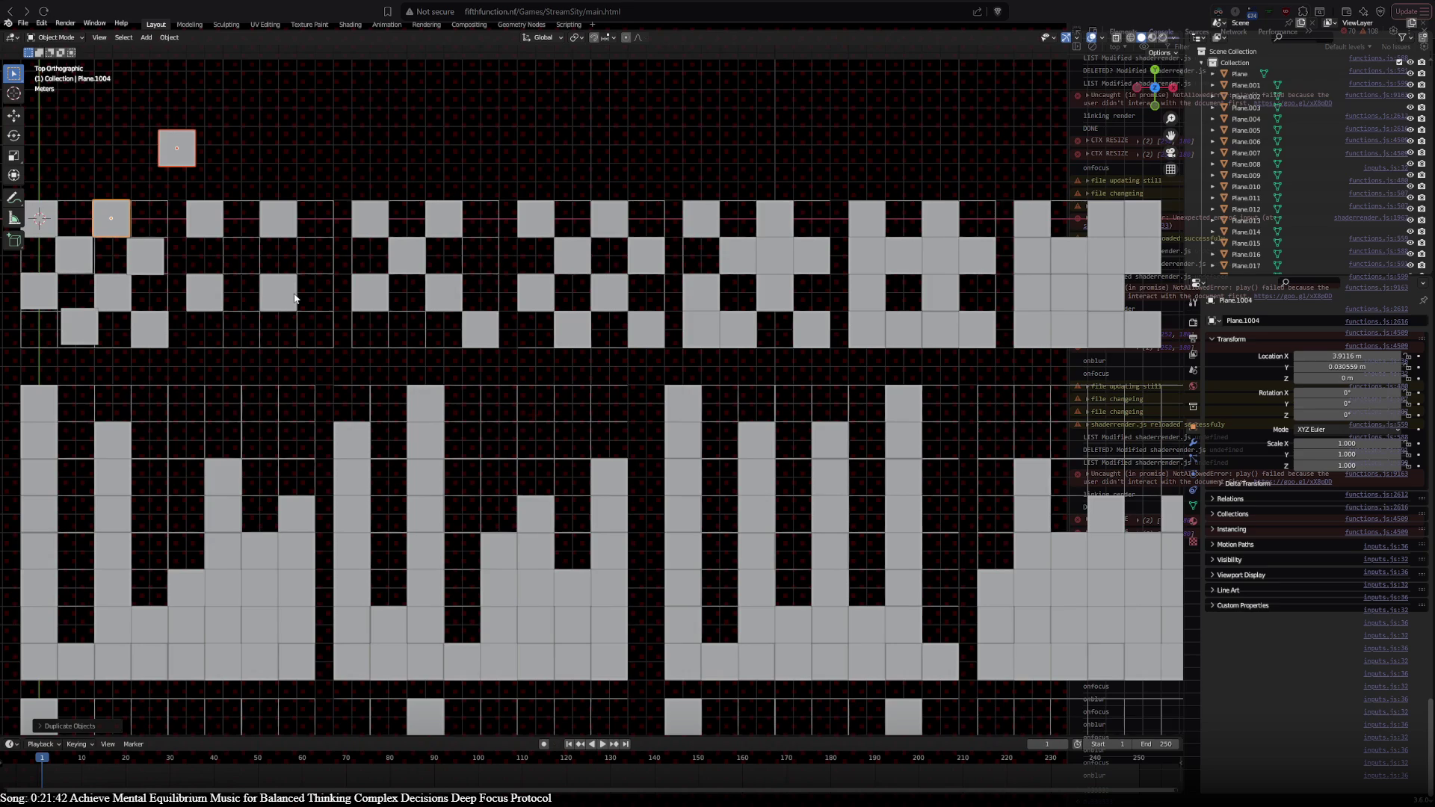
pyautogui.keyDown('shift'); pyautogui.moveTo(294, 298); pyautogui.dragTo(325, 298, button='middle'); pyautogui.keyUp('shift')
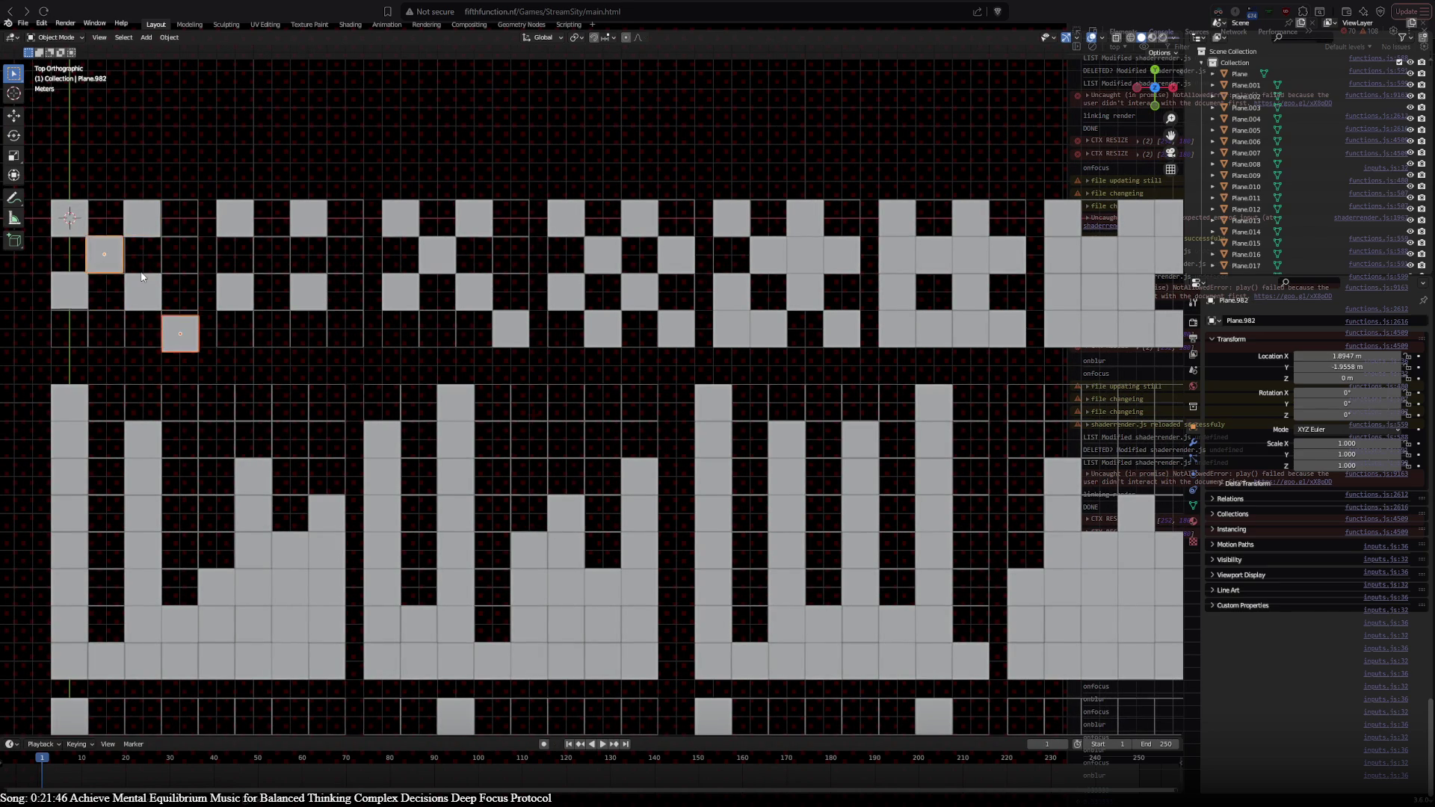
# Step: Move leftmost-tile squares one cell right, then duplicate a pair and slide the lower copy right
pyautogui.click(152, 230)
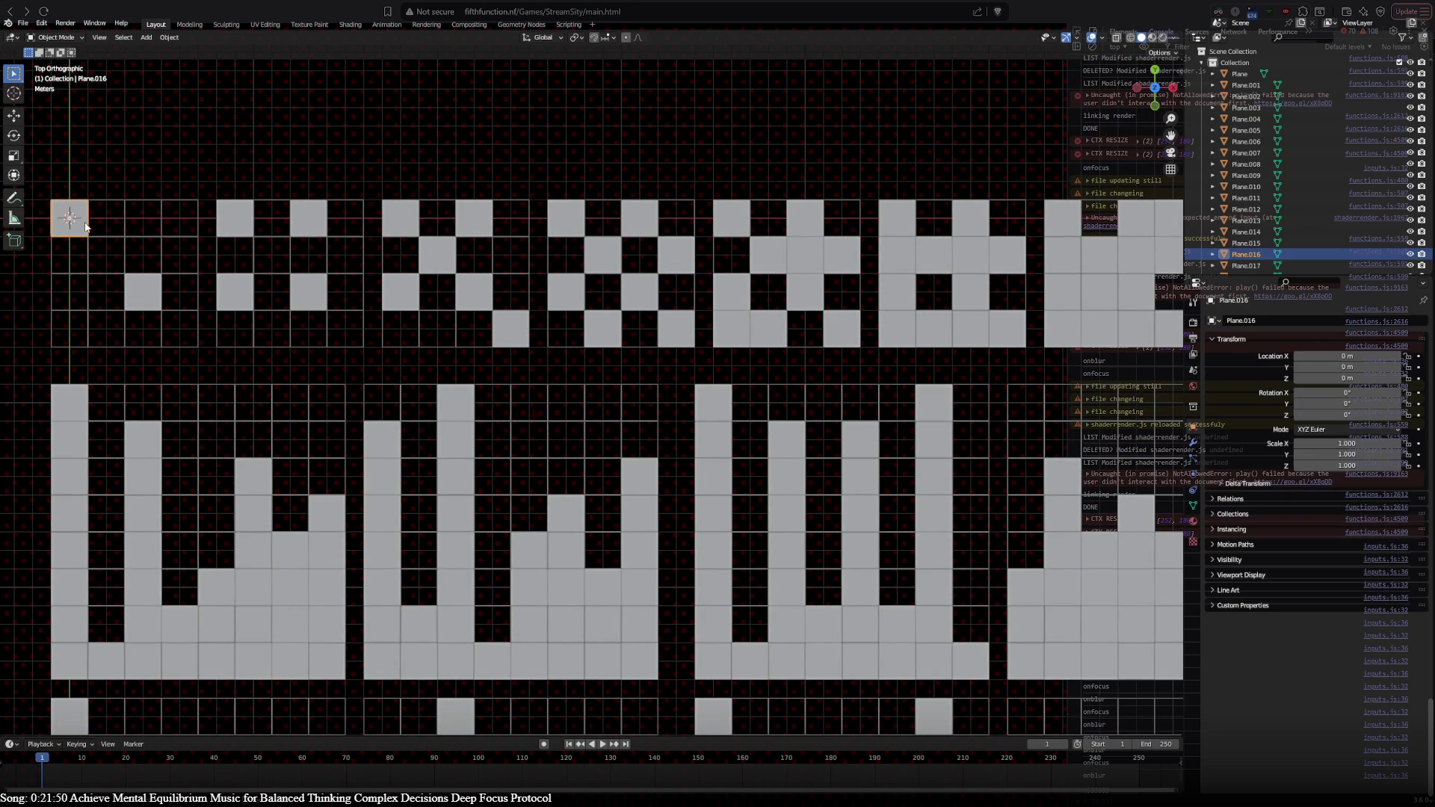
pyautogui.press('g')
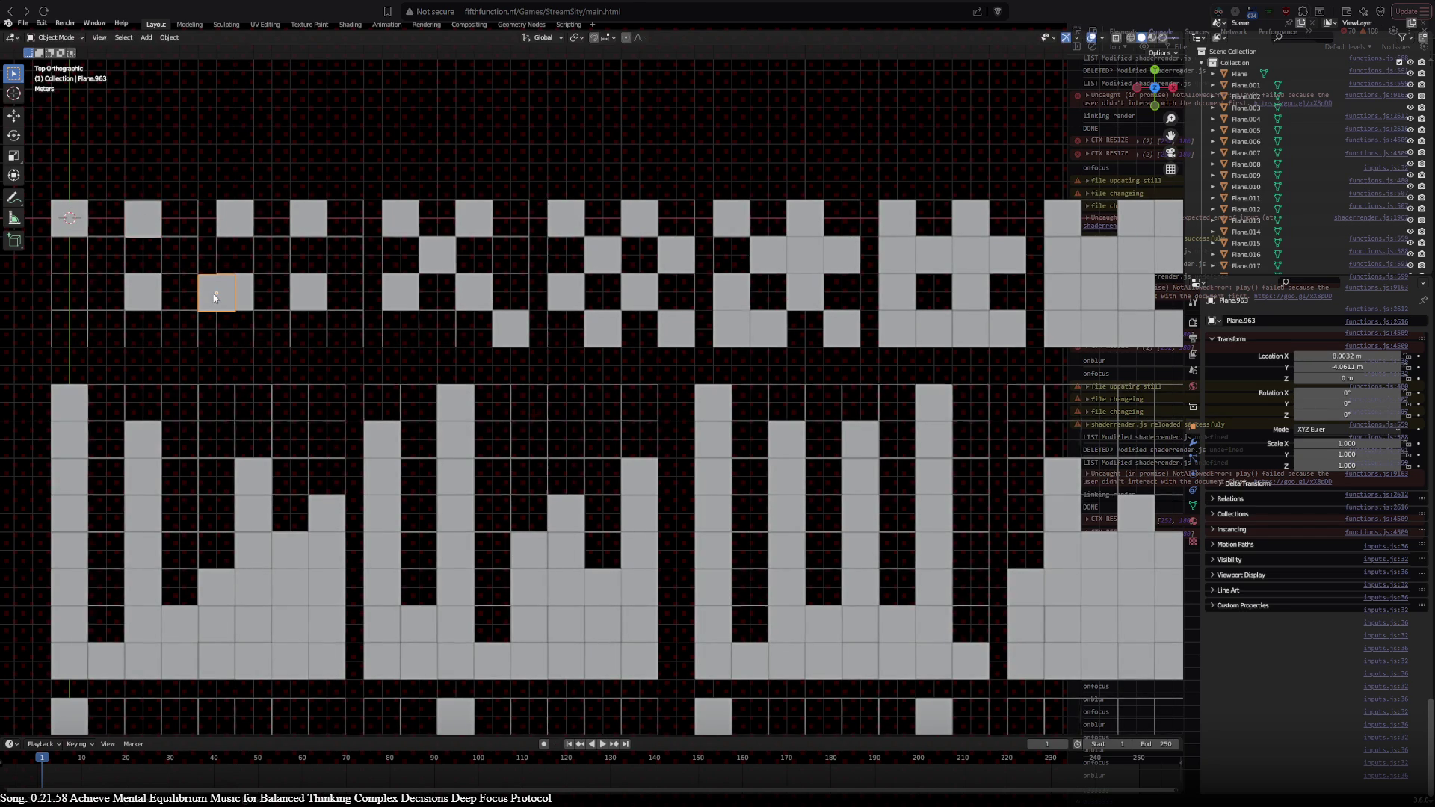
pyautogui.click(65, 293)
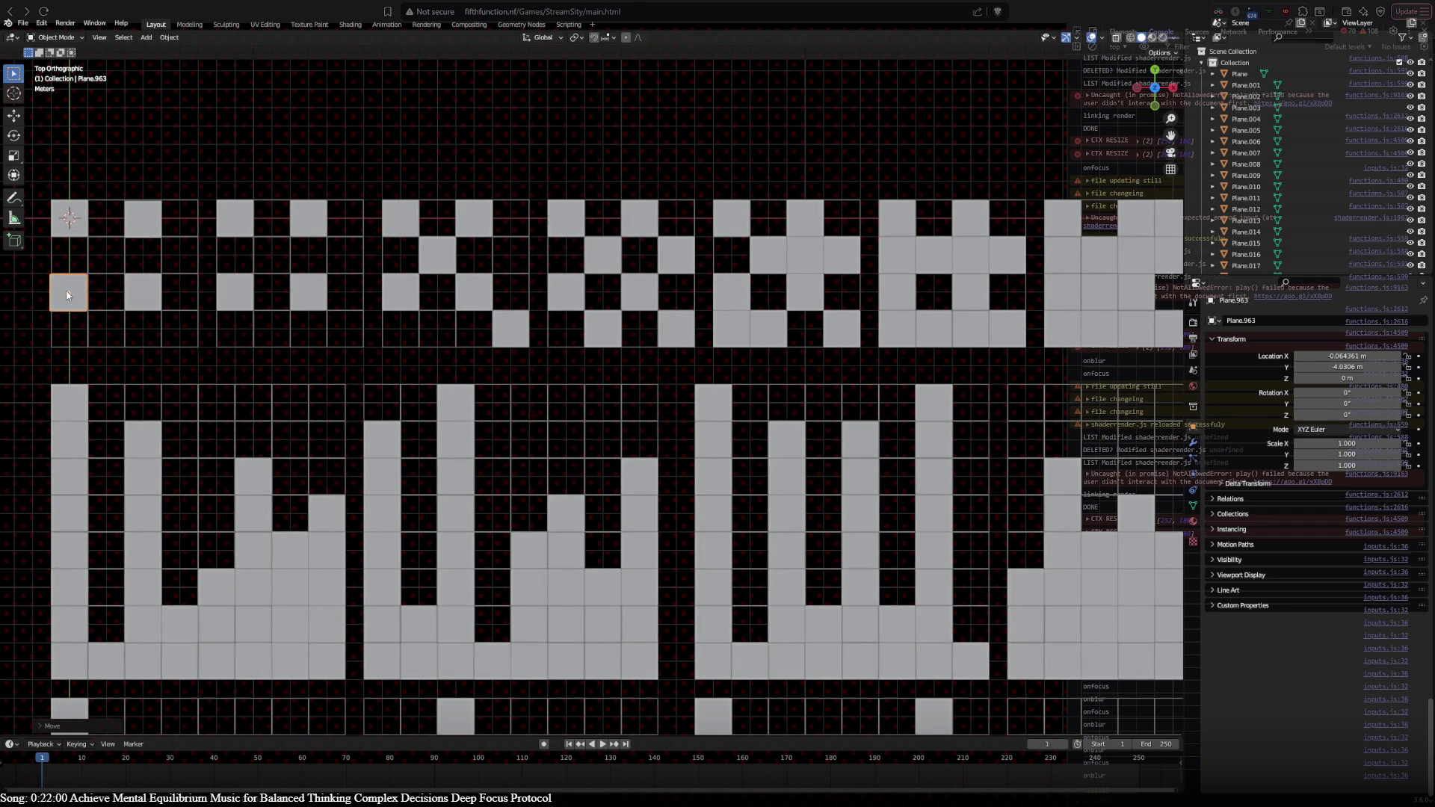
pyautogui.keyDown('shift'); pyautogui.click(133, 231); pyautogui.keyUp('shift')
pyautogui.hotkey('shift', 'd')
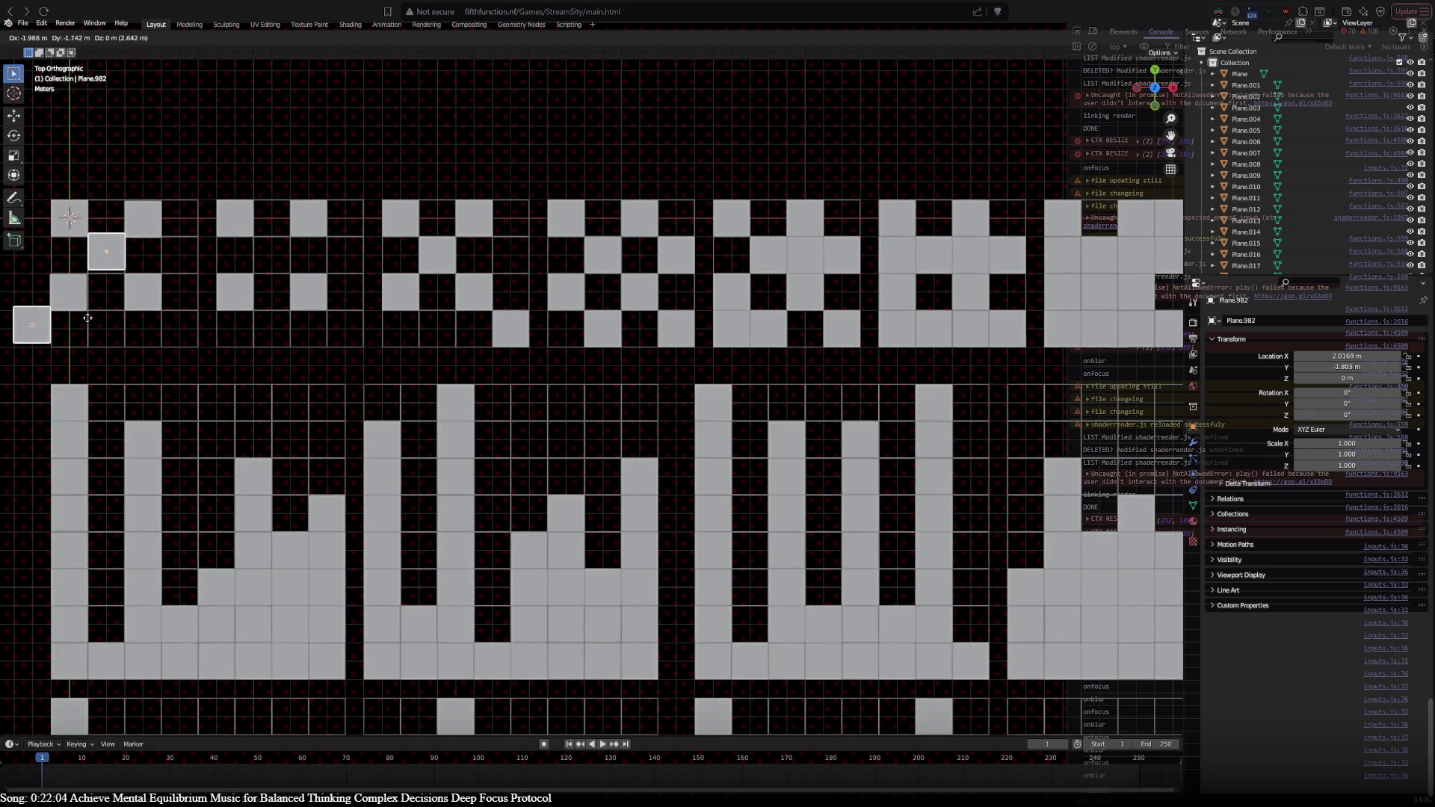
pyautogui.click(52, 333)
pyautogui.moveTo(38, 331); pyautogui.dragTo(187, 332)
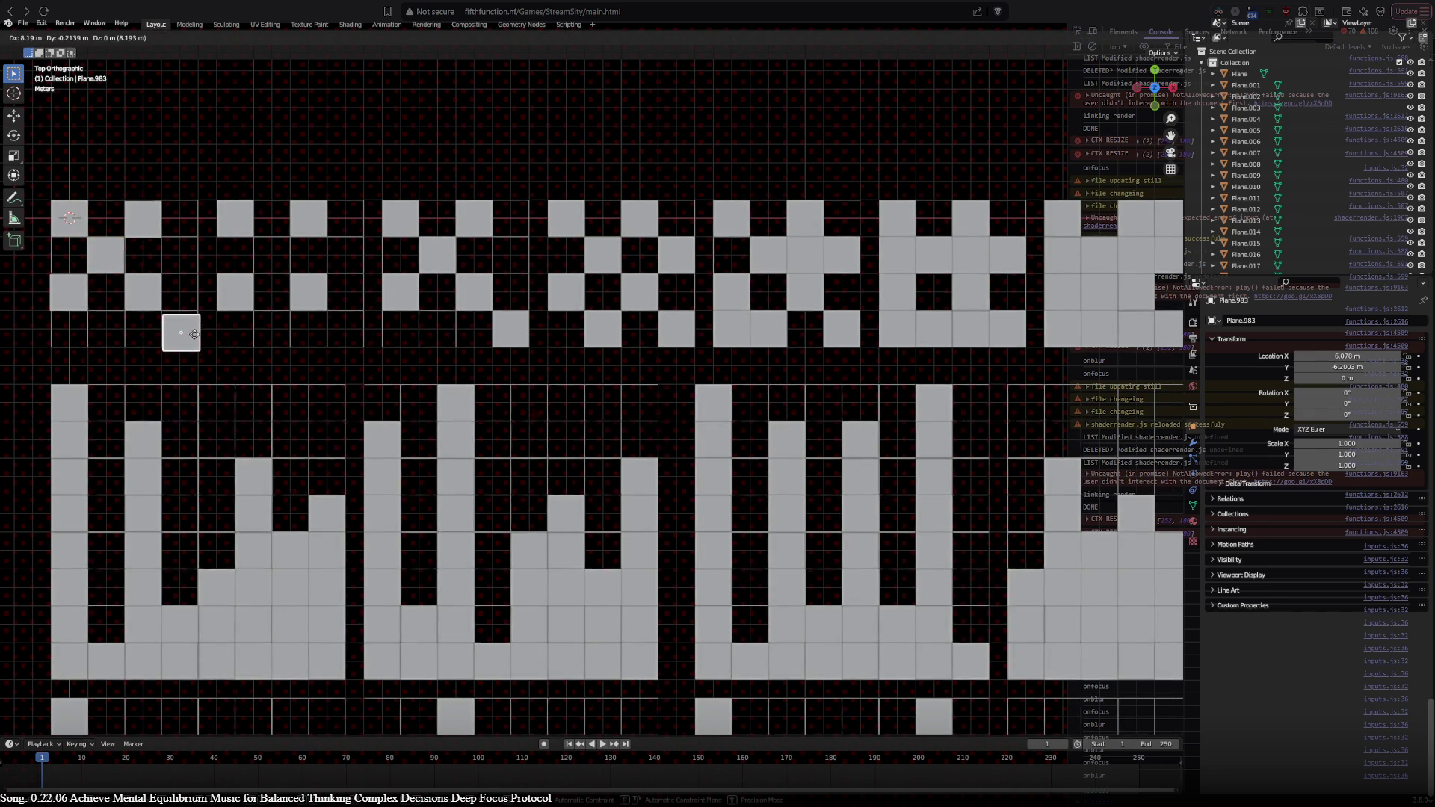
# Step: Duplicate two more pairs one cell right, raising one square up four cells
pyautogui.keyDown('shift'); pyautogui.click(109, 259); pyautogui.keyUp('shift')
pyautogui.hotkey('shift', 'd')
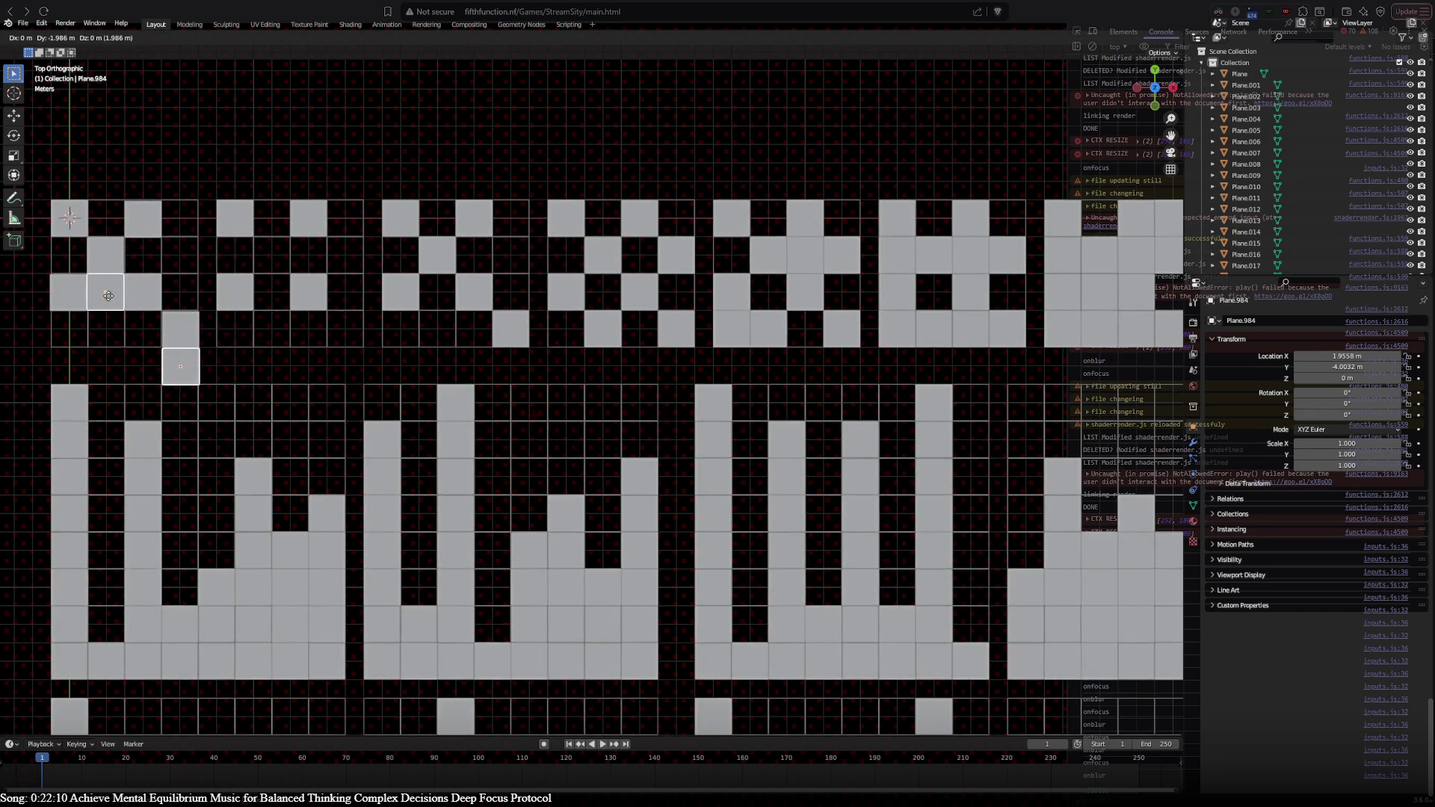
pyautogui.click(107, 295)
pyautogui.moveTo(177, 348); pyautogui.dragTo(180, 202)
pyautogui.keyDown('shift'); pyautogui.click(98, 296); pyautogui.keyUp('shift')
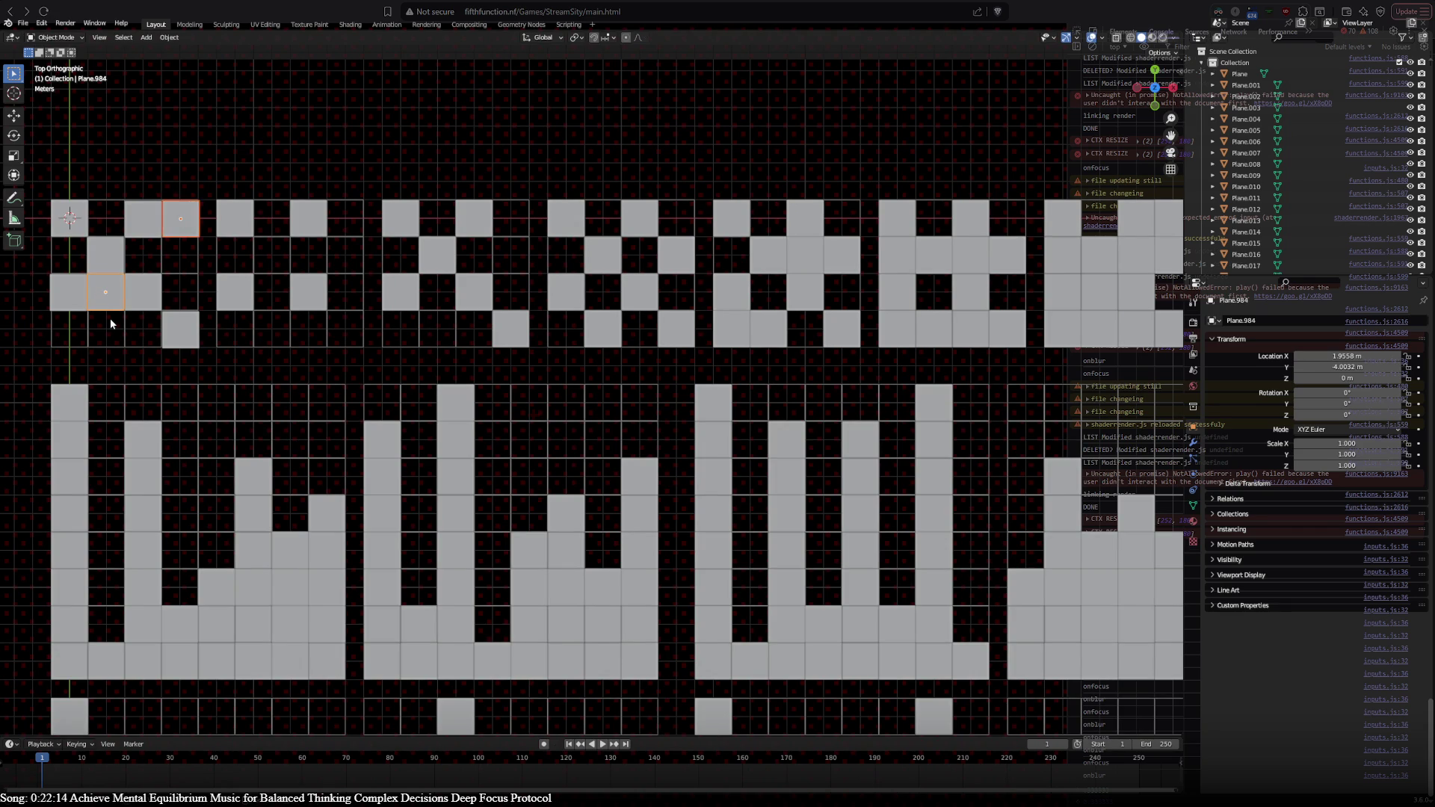
pyautogui.hotkey('shift', 'd')
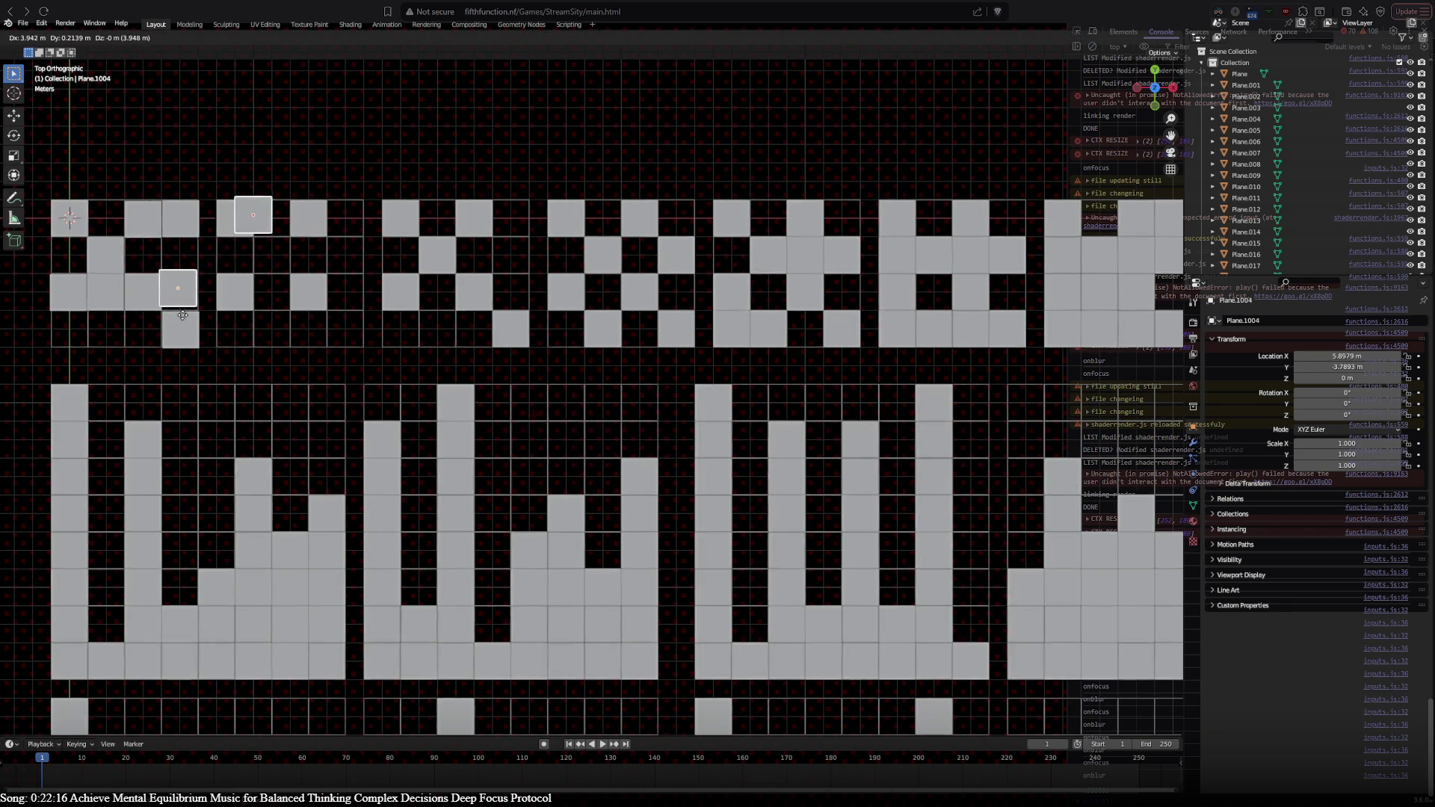
pyautogui.click(149, 350)
# Step: Move one copy to the tile's left edge and duplicate it in place
pyautogui.click(217, 252)
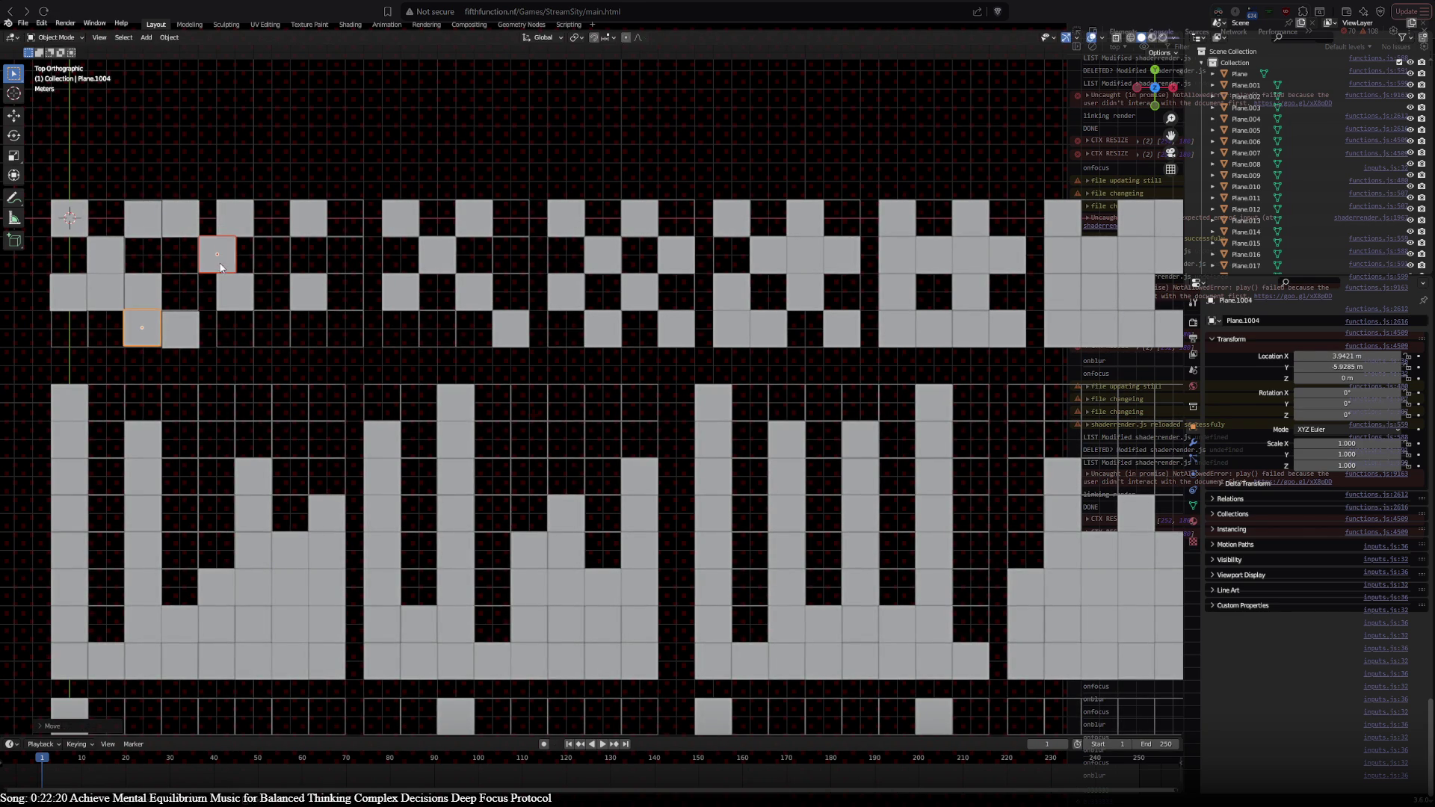
pyautogui.press('g')
pyautogui.click(70, 259)
pyautogui.hotkey('shift', 'd')
pyautogui.rightClick(125, 352)
# Step: Abandon the denser arrangement, undoing back until only two diagonal squares remain
pyautogui.click(142, 329)
pyautogui.keyDown('shift'); pyautogui.click(71, 271); pyautogui.keyUp('shift')
pyautogui.hotkey('shift', 'd')
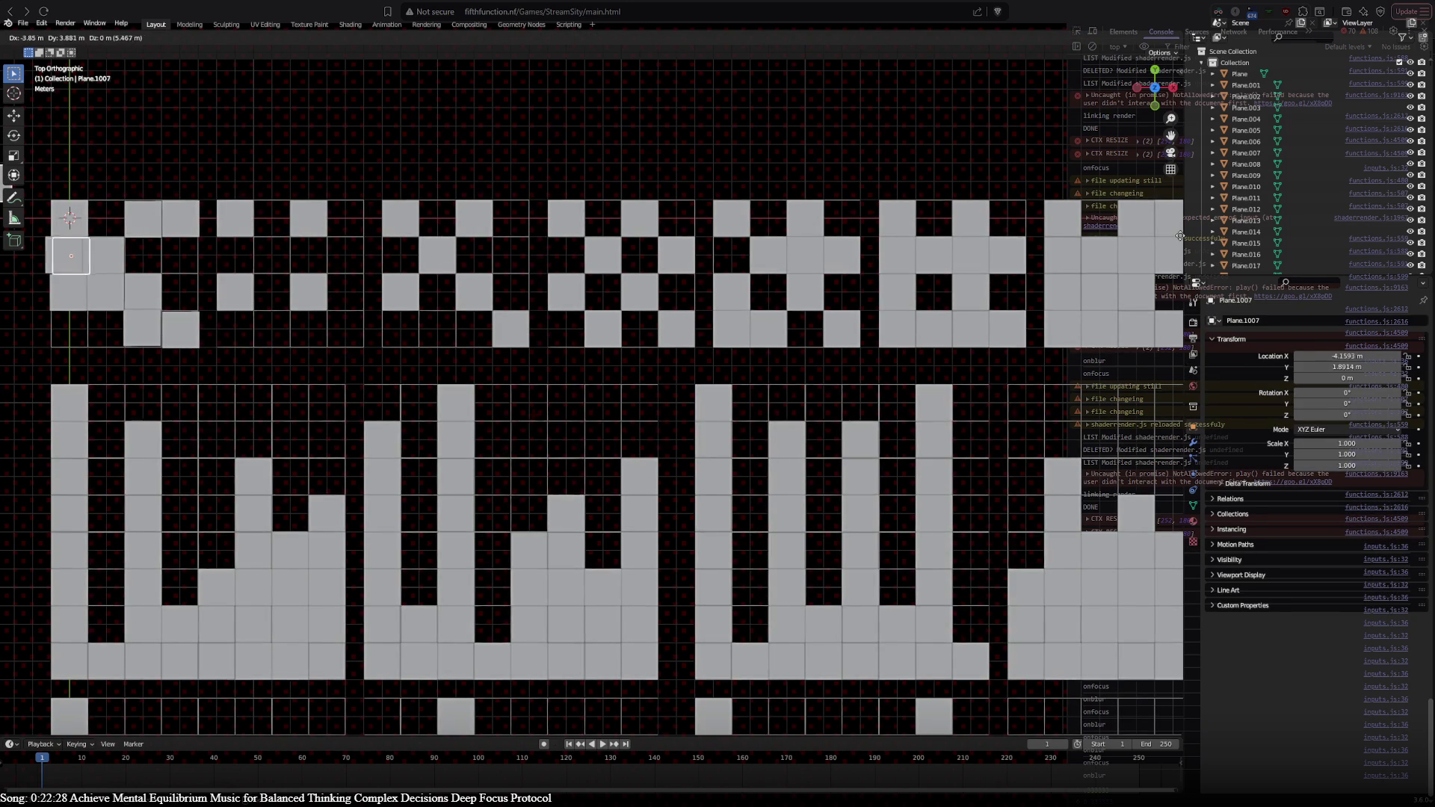
pyautogui.press('Escape')
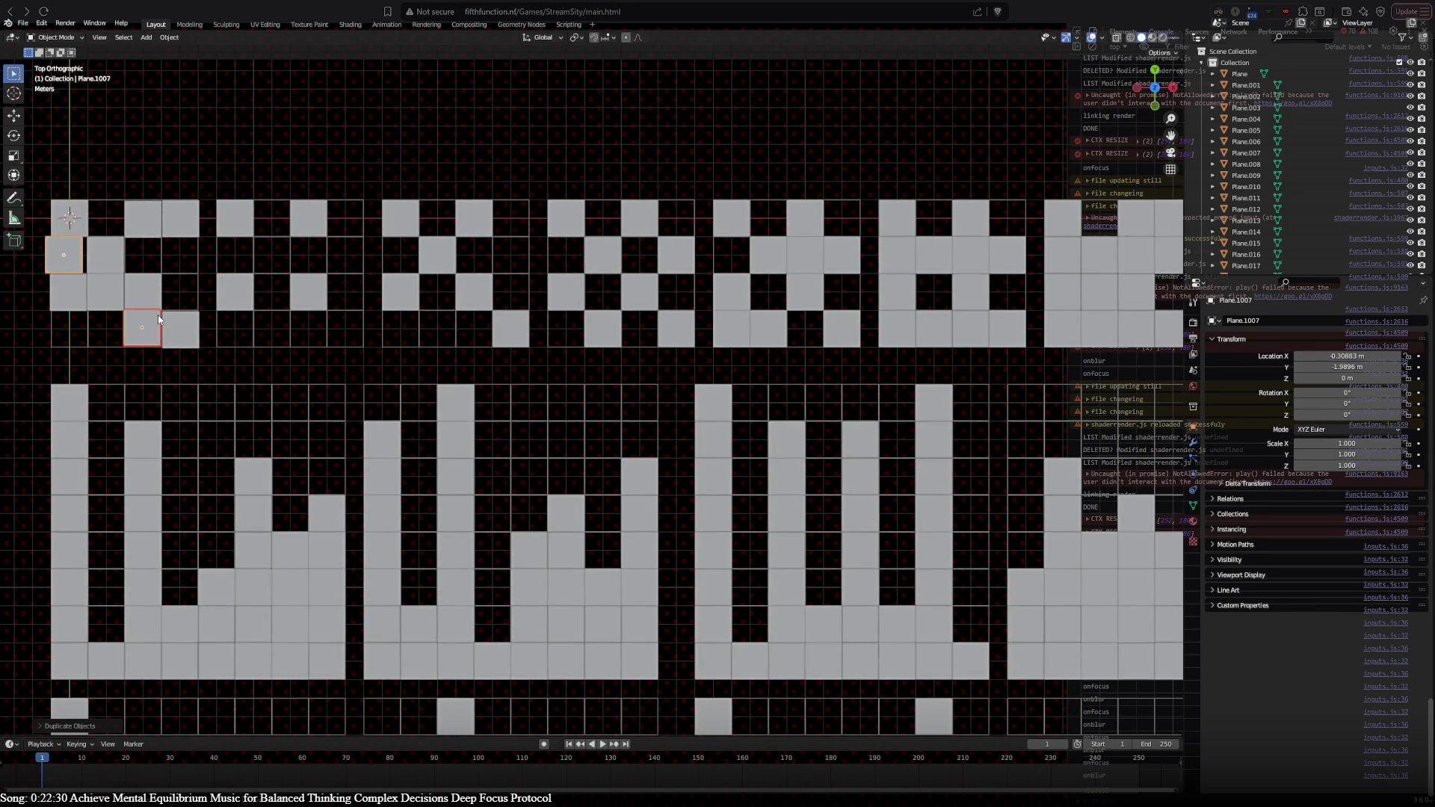
pyautogui.hotkey('ctrl', 'z')
pyautogui.hotkey('ctrl', 'z')
pyautogui.hotkey('ctrl', 'z')
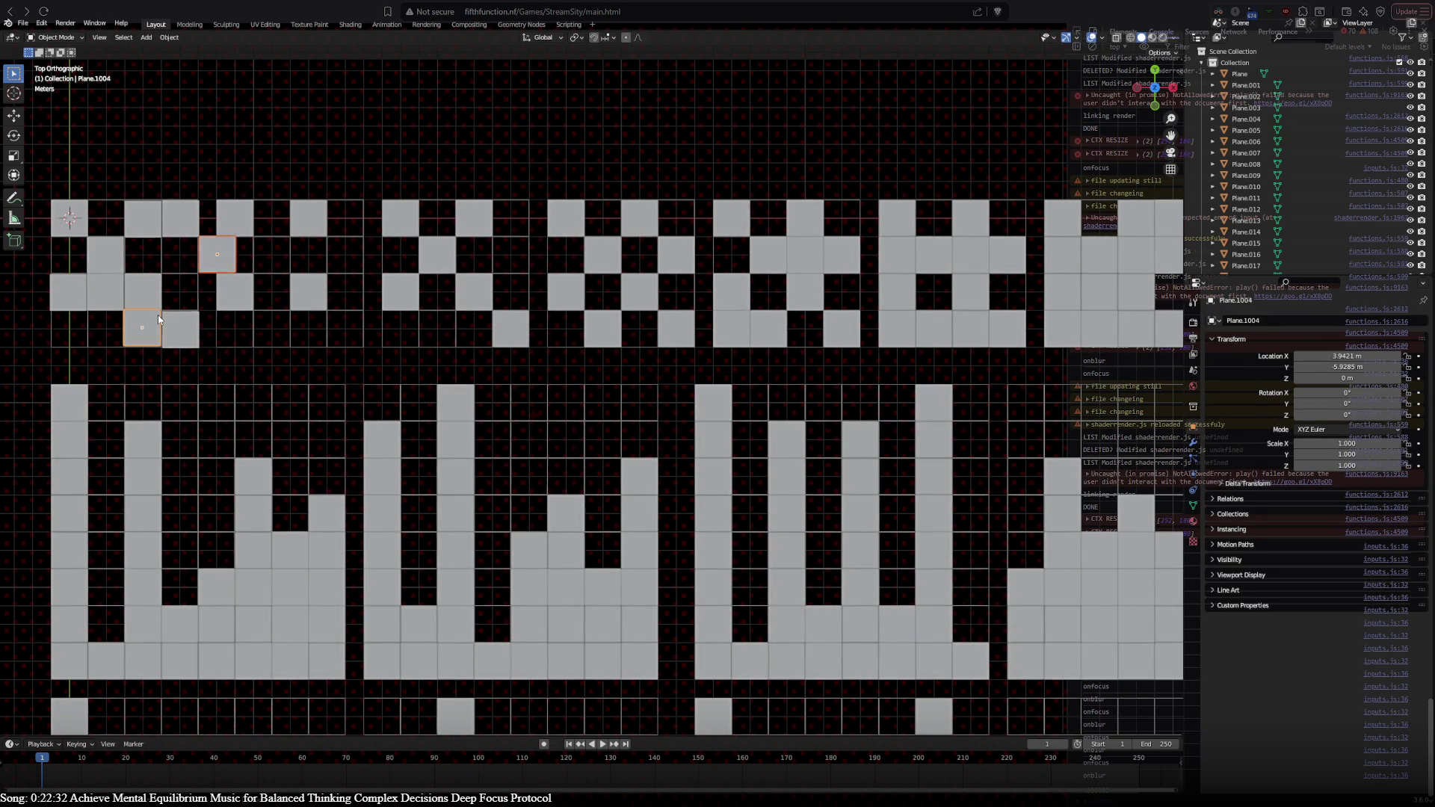
pyautogui.hotkey('ctrl', 'z')
pyautogui.hotkey('ctrl', 'z')
pyautogui.hotkey('ctrl', 'z')
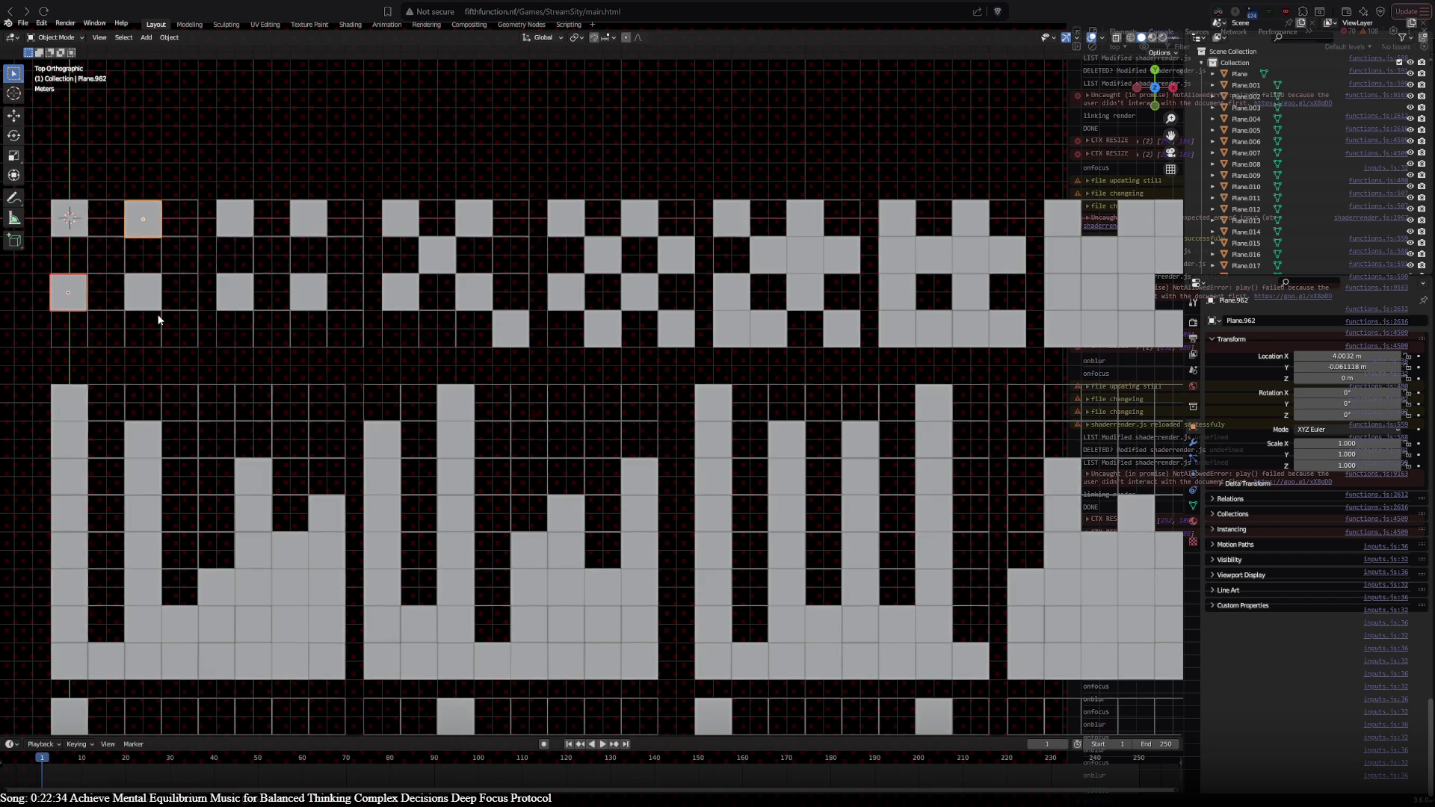
pyautogui.hotkey('ctrl', 'z')
pyautogui.hotkey('ctrl', 'z')
pyautogui.hotkey('ctrl', 'z')
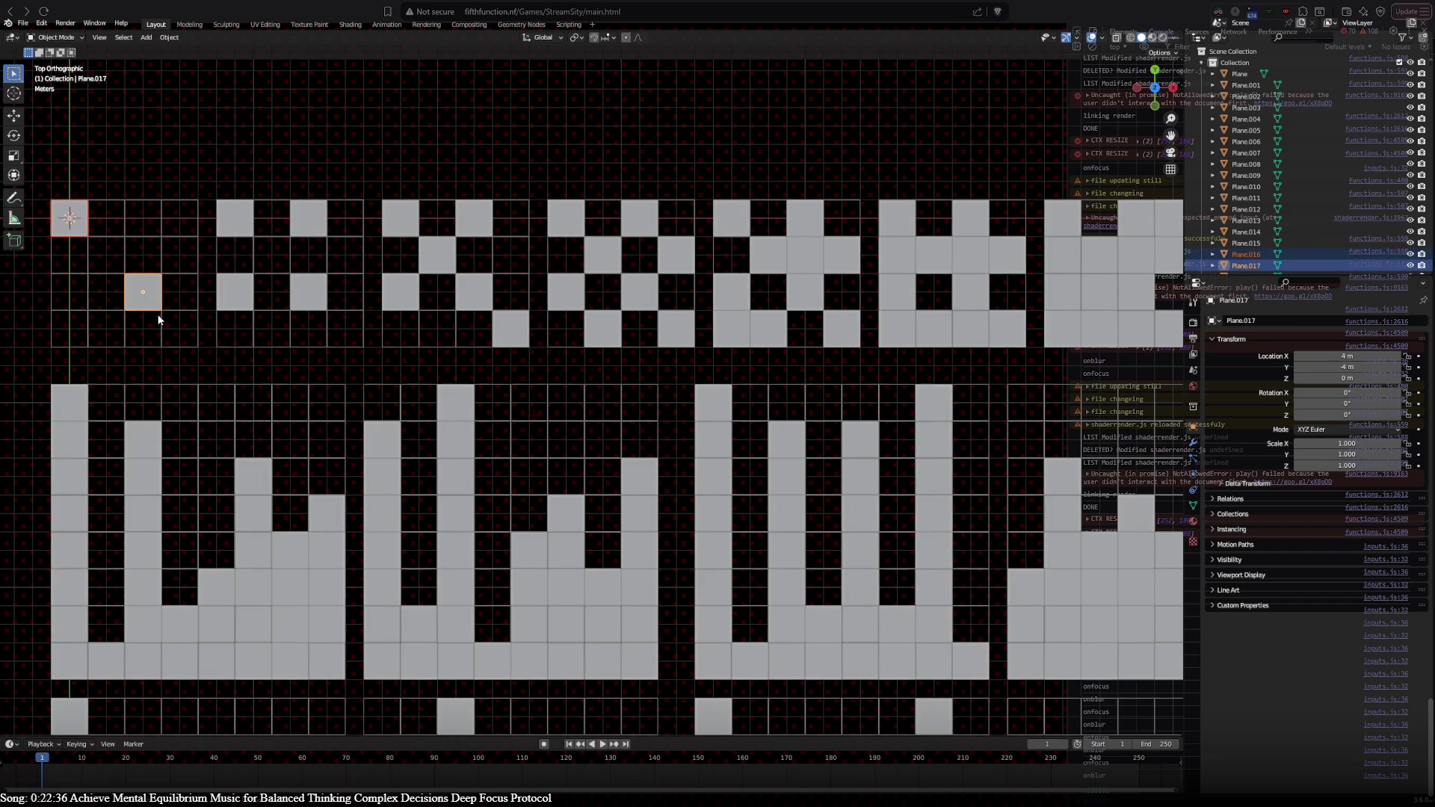
pyautogui.moveTo(495, 491)
pyautogui.keyDown('shift'); pyautogui.mouseDown(button='middle')
pyautogui.moveTo(315, 174)
pyautogui.moveTo(209, 91)
pyautogui.mouseUp(button='middle'); pyautogui.keyUp('shift')
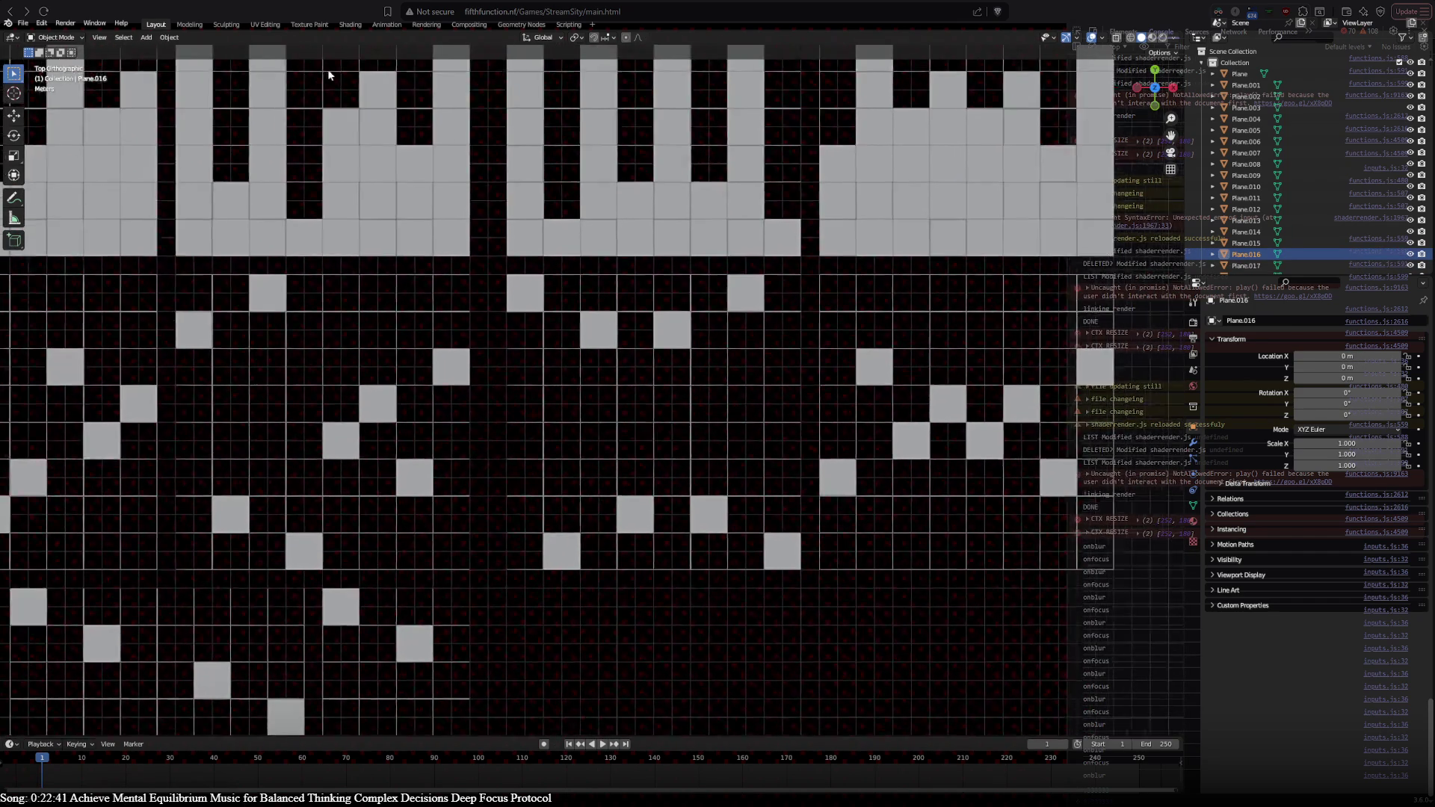
pyautogui.keyDown('shift'); pyautogui.moveTo(801, 362); pyautogui.dragTo(607, 384, button='middle'); pyautogui.keyUp('shift')
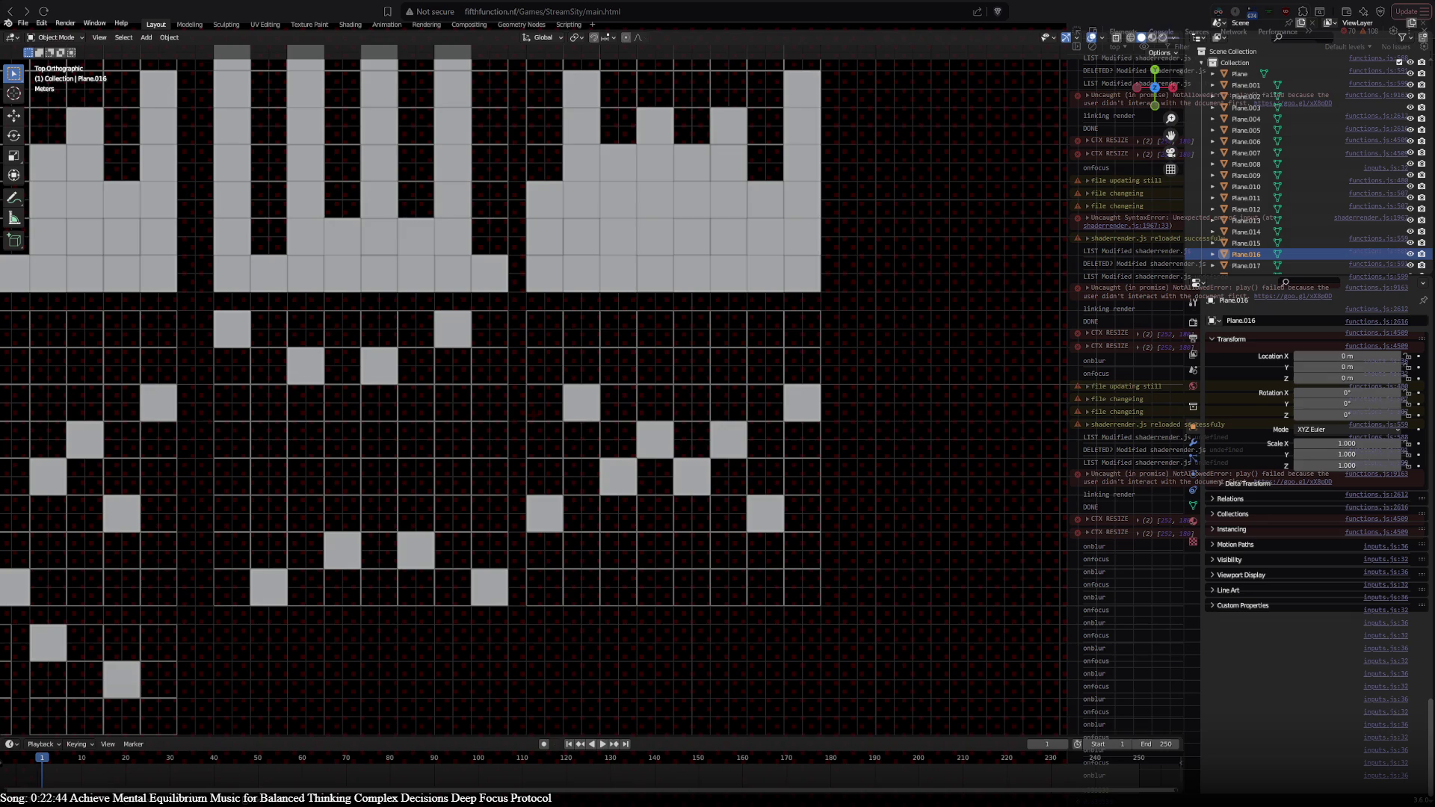
pyautogui.hotkey('alt', 'Tab')
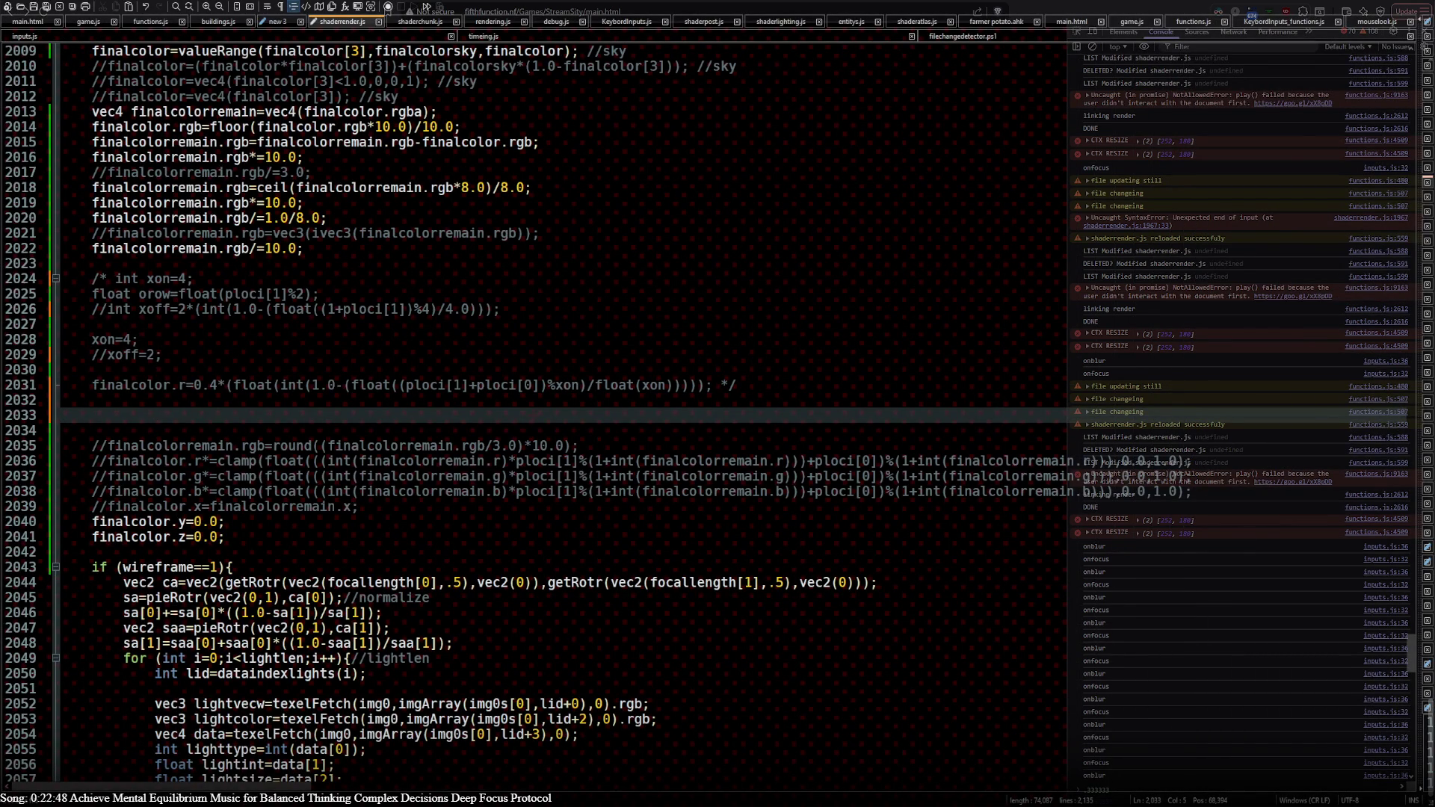
pyautogui.hotkey('alt', 'Tab')
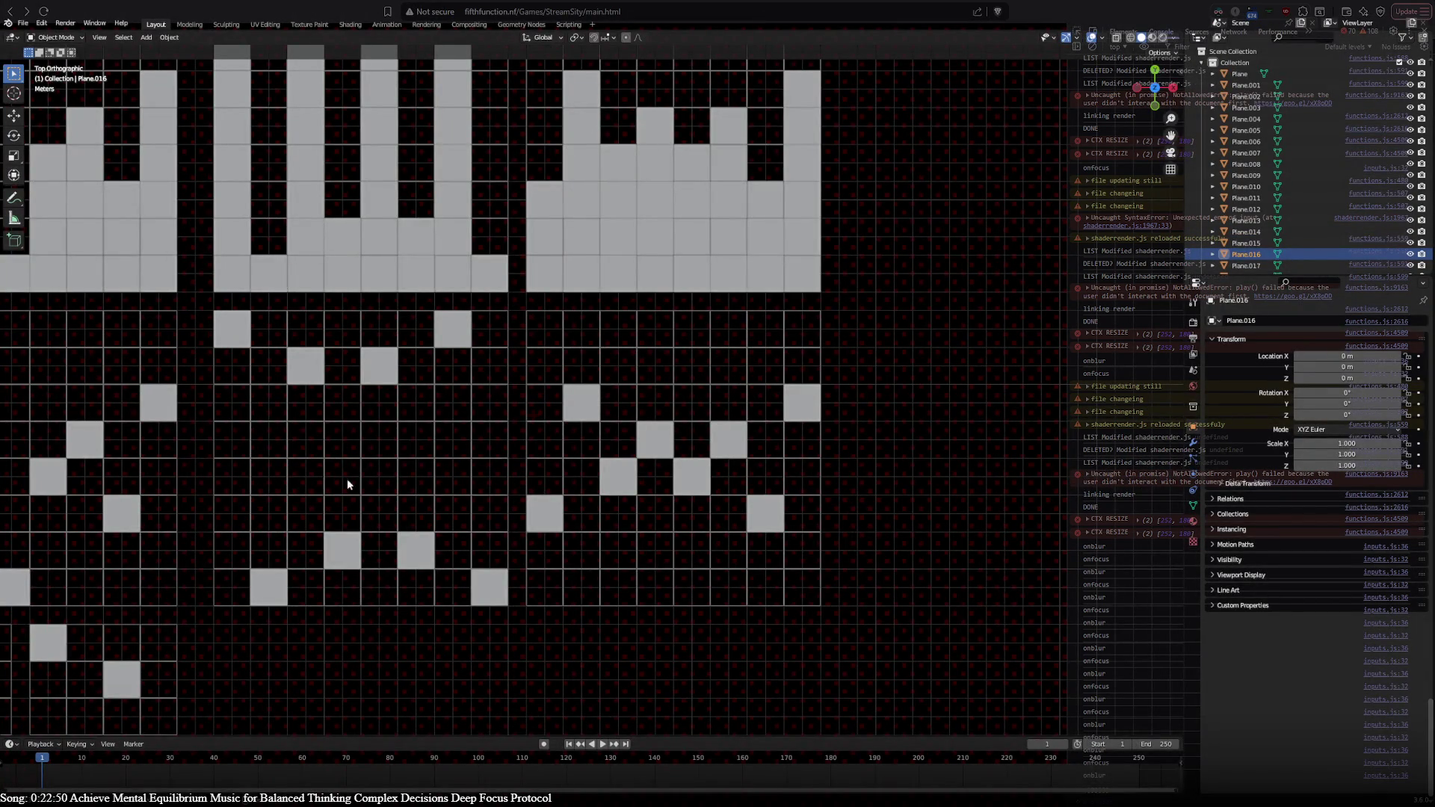
pyautogui.scroll(5, 358, 454)
pyautogui.moveTo(486, 508)
pyautogui.keyDown('shift'); pyautogui.mouseDown(button='middle')
pyautogui.moveTo(430, 323)
pyautogui.moveTo(870, 717)
pyautogui.moveTo(1021, 707)
pyautogui.moveTo(606, 590)
pyautogui.moveTo(1013, 681)
pyautogui.mouseUp(button='middle'); pyautogui.keyUp('shift')
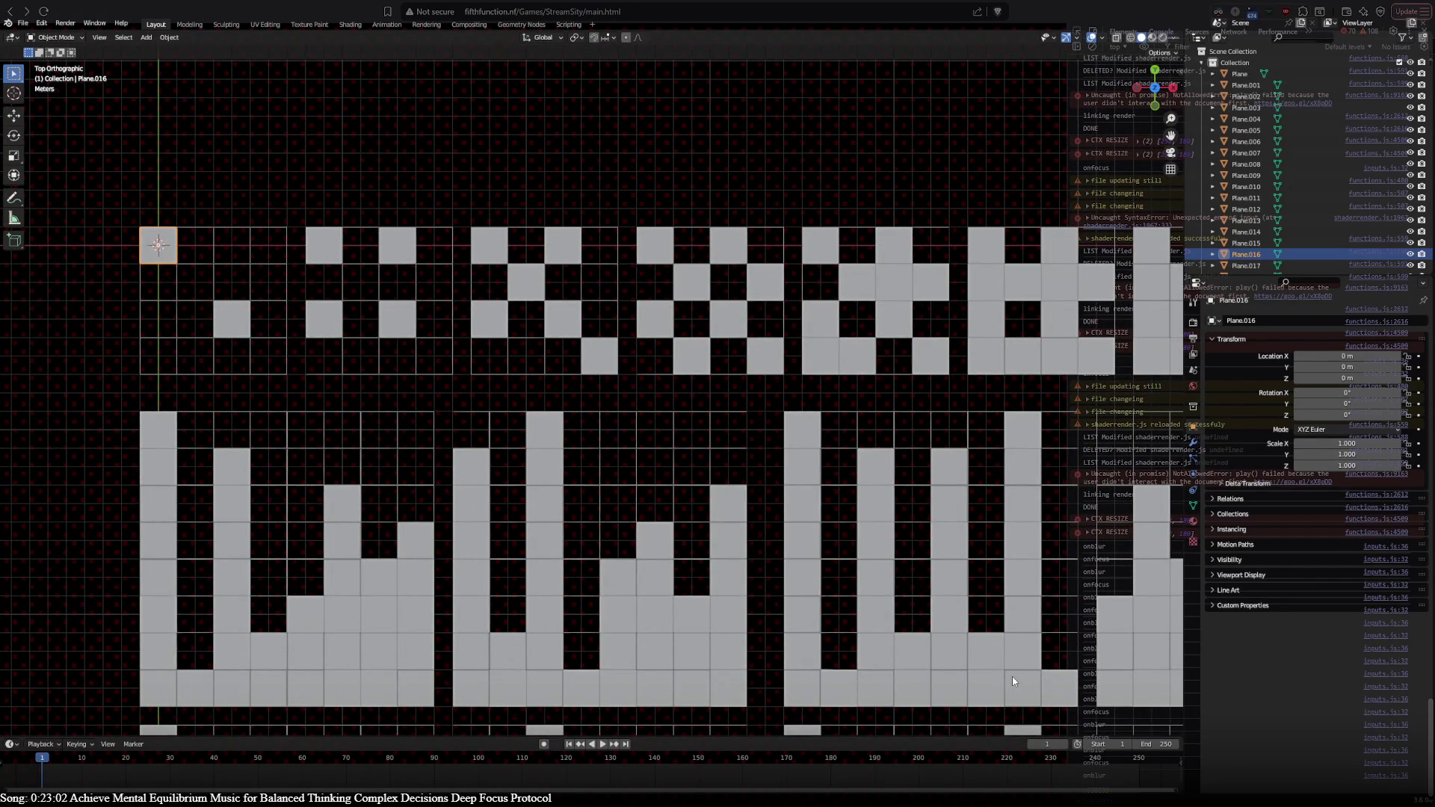